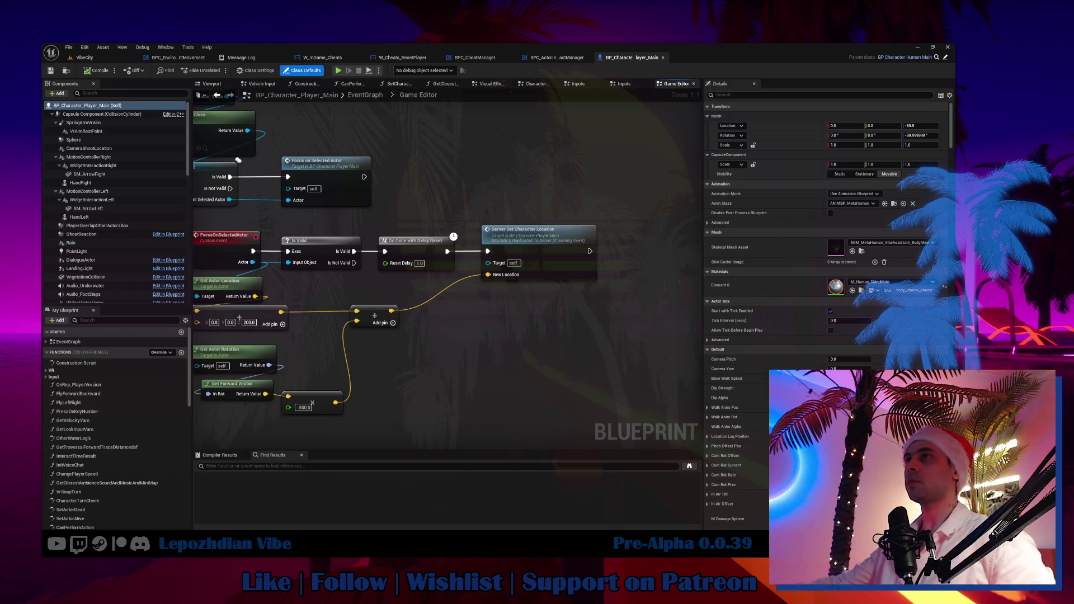
# Step: Inspect the vehicle Move Forward/Backward input events in the player Blueprint, then return to VibeCity
pyautogui.moveTo(447, 329)
pyautogui.mouseDown()
pyautogui.moveTo(492, 354)
pyautogui.moveTo(537, 414)
pyautogui.moveTo(563, 376)
pyautogui.mouseUp()
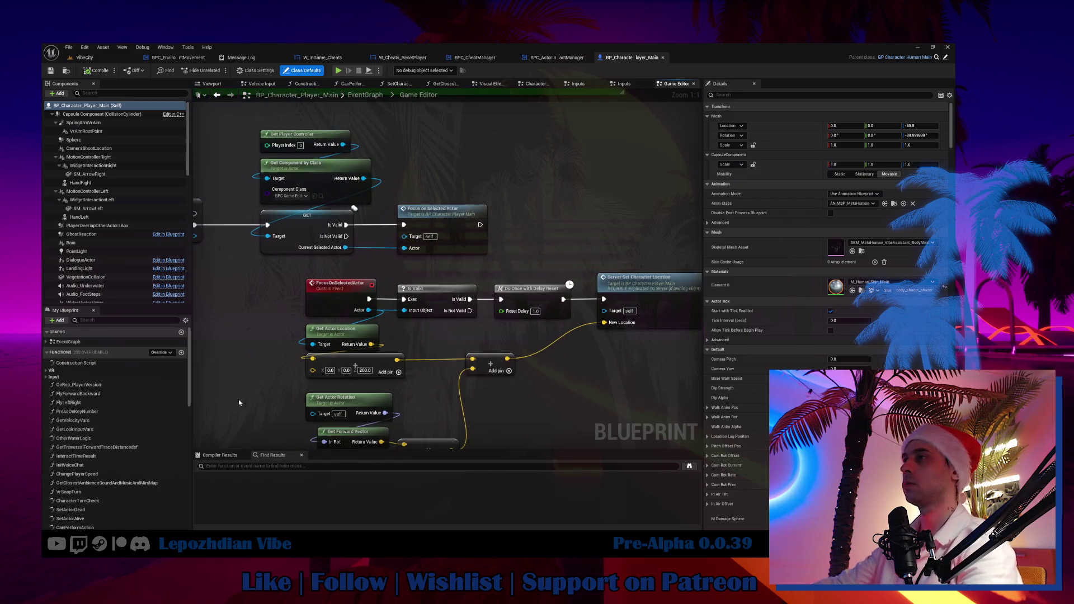
pyautogui.scroll(-3, 329, 339)
pyautogui.moveTo(285, 332); pyautogui.dragTo(392, 276)
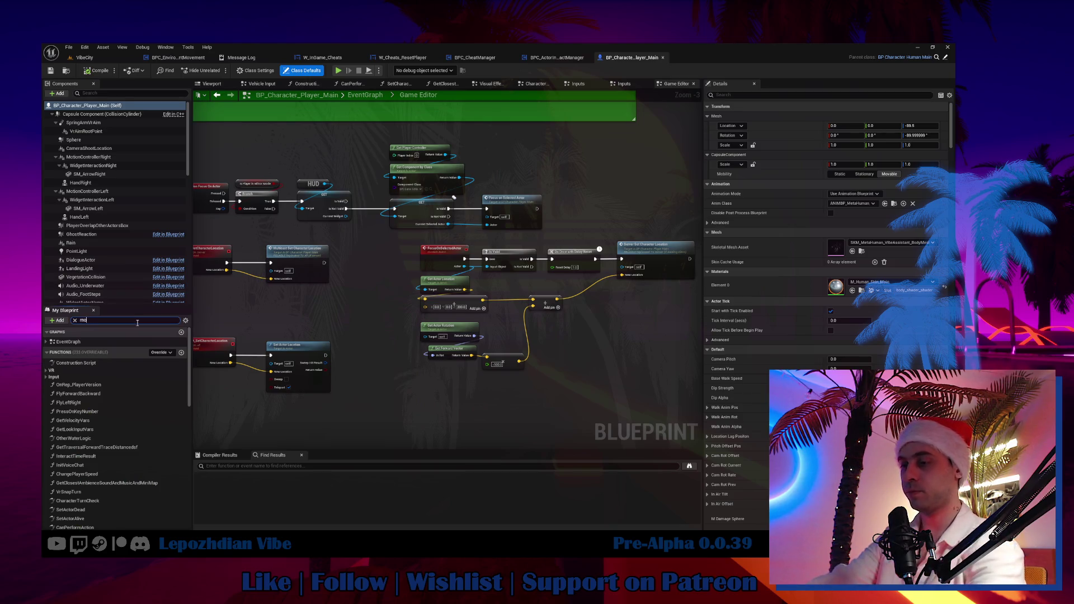
pyautogui.write('ve')
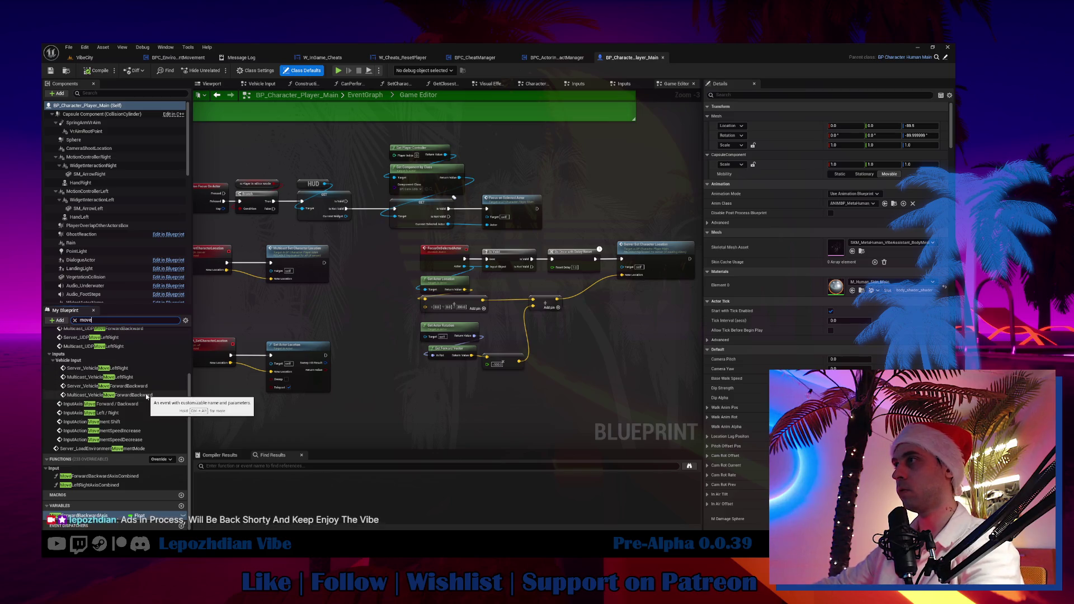
pyautogui.doubleClick(147, 394)
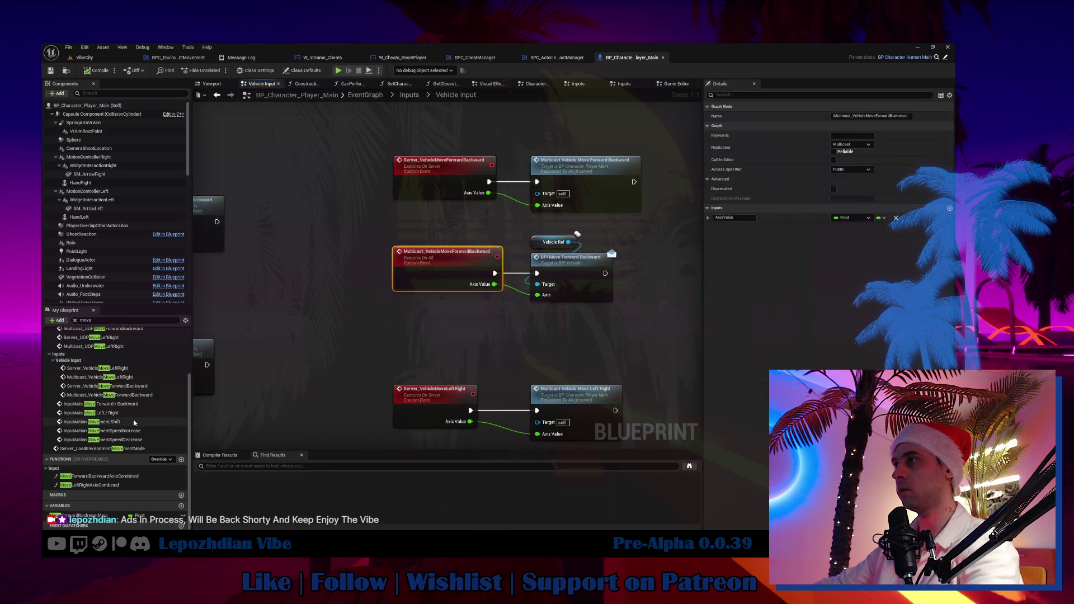
pyautogui.click(115, 404)
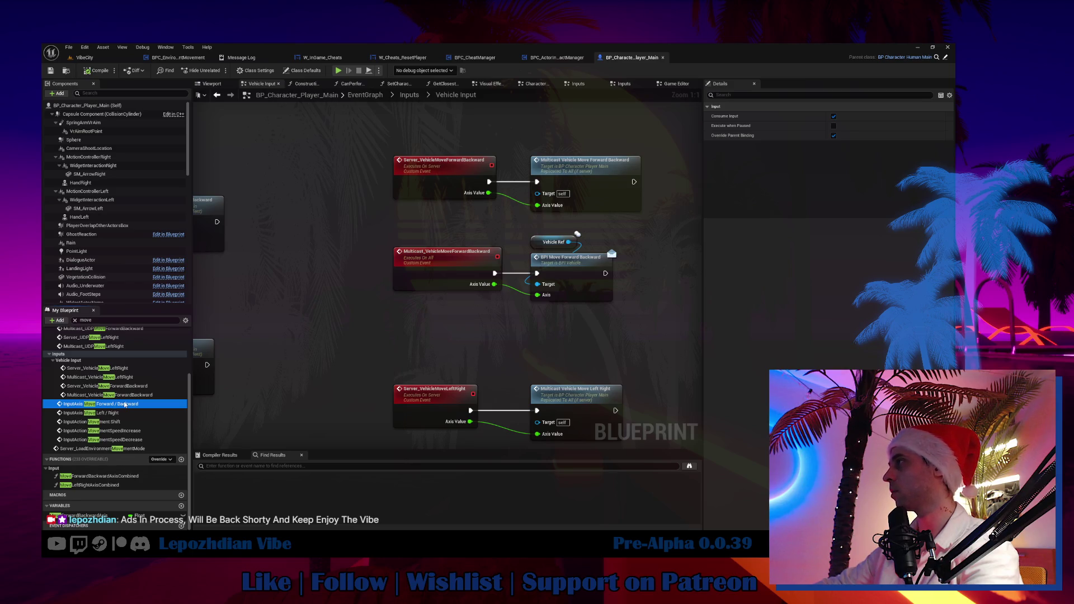
pyautogui.doubleClick(124, 404)
pyautogui.click(70, 57)
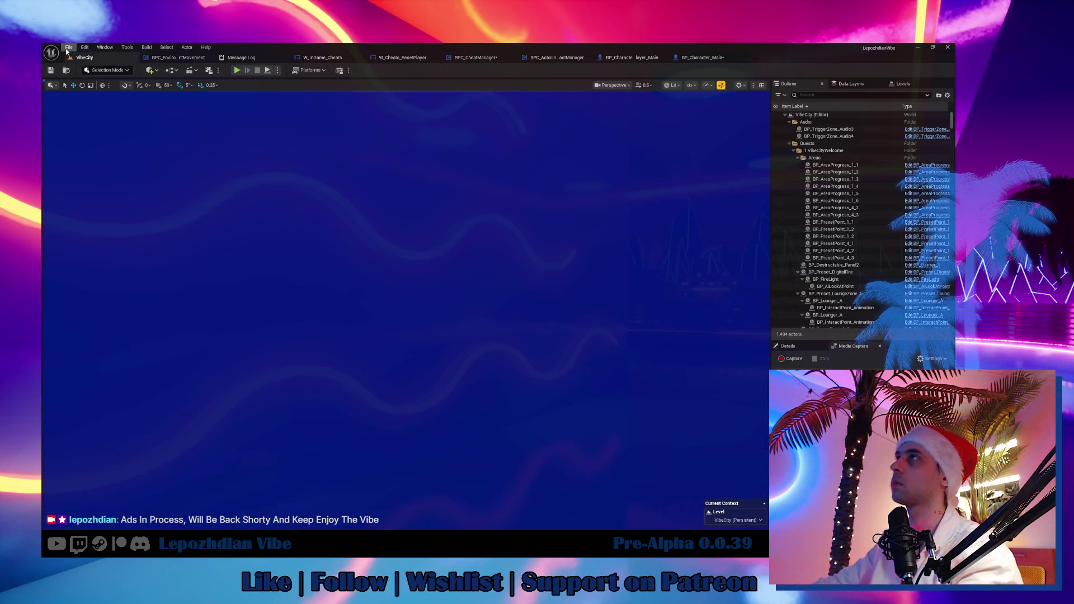
# Step: Save all assets and play-test the Cheat Codes > Reset Player cheat
pyautogui.click(69, 47)
pyautogui.click(112, 142)
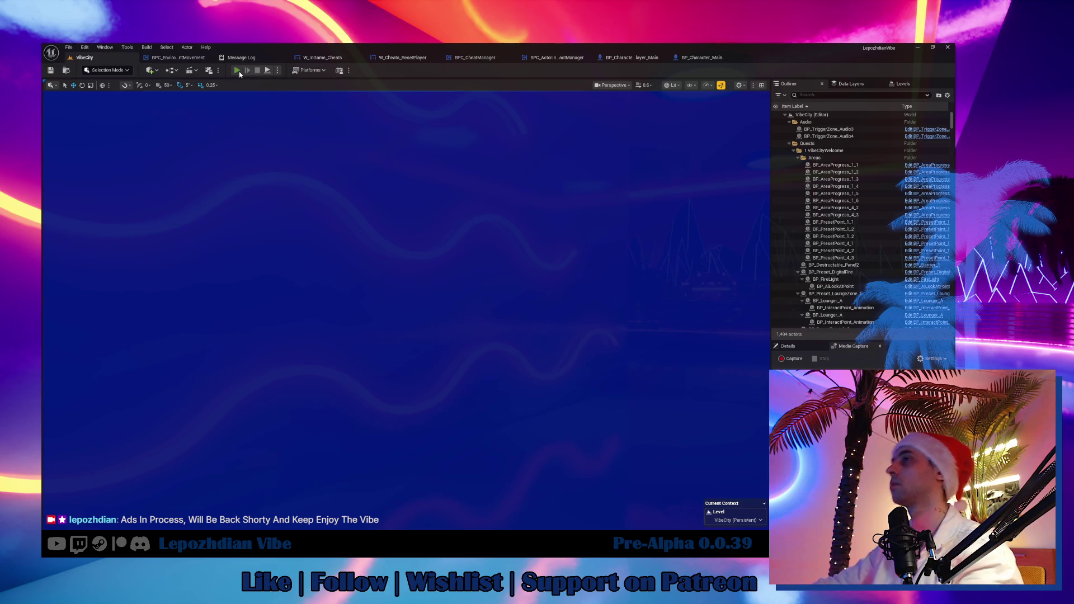
pyautogui.click(237, 70)
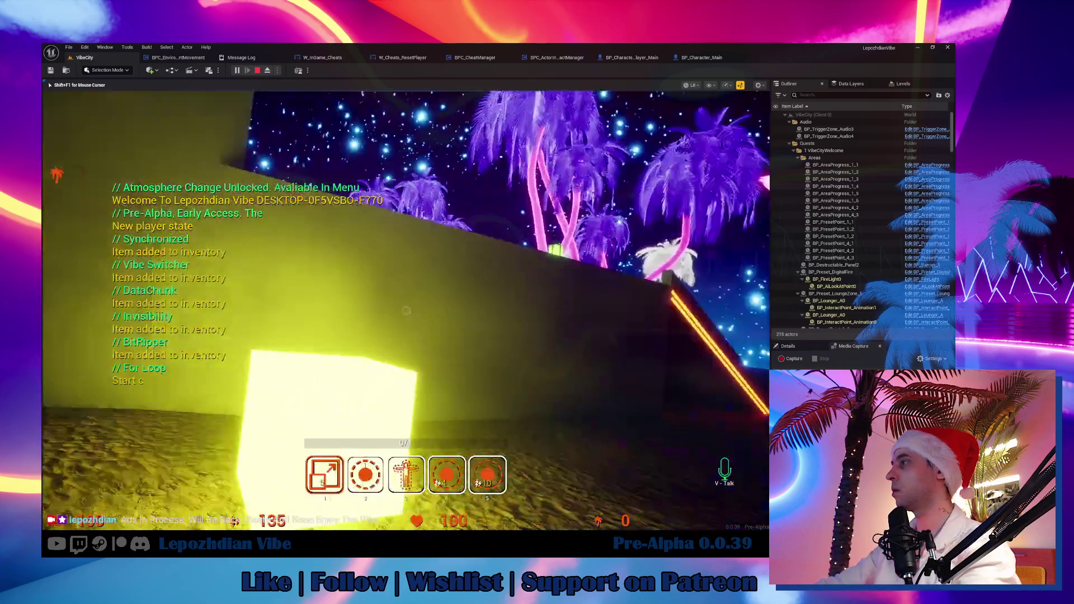
pyautogui.press('Tab')
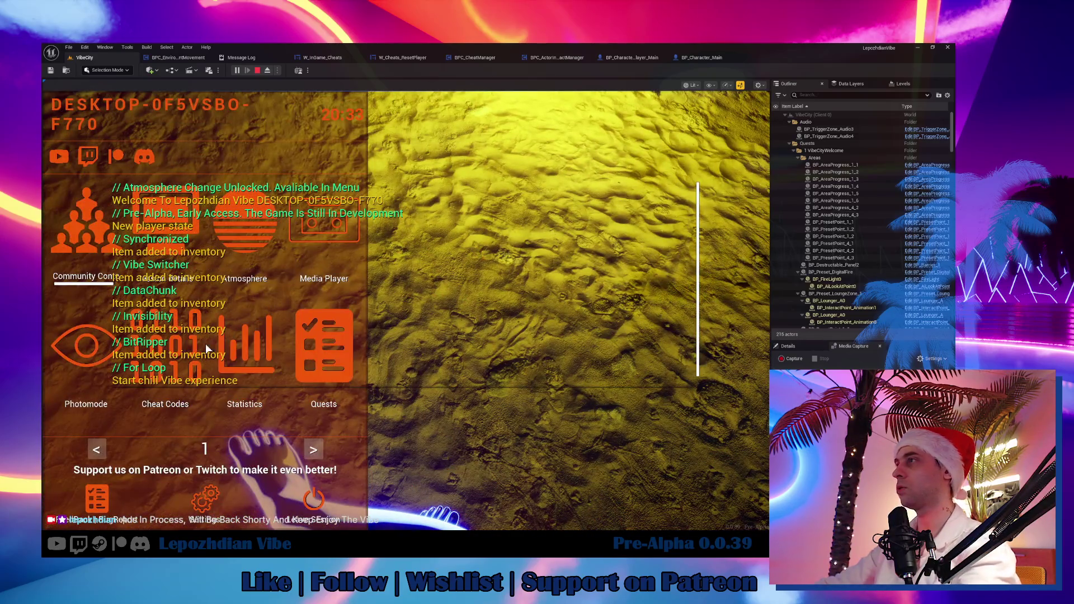
pyautogui.click(184, 352)
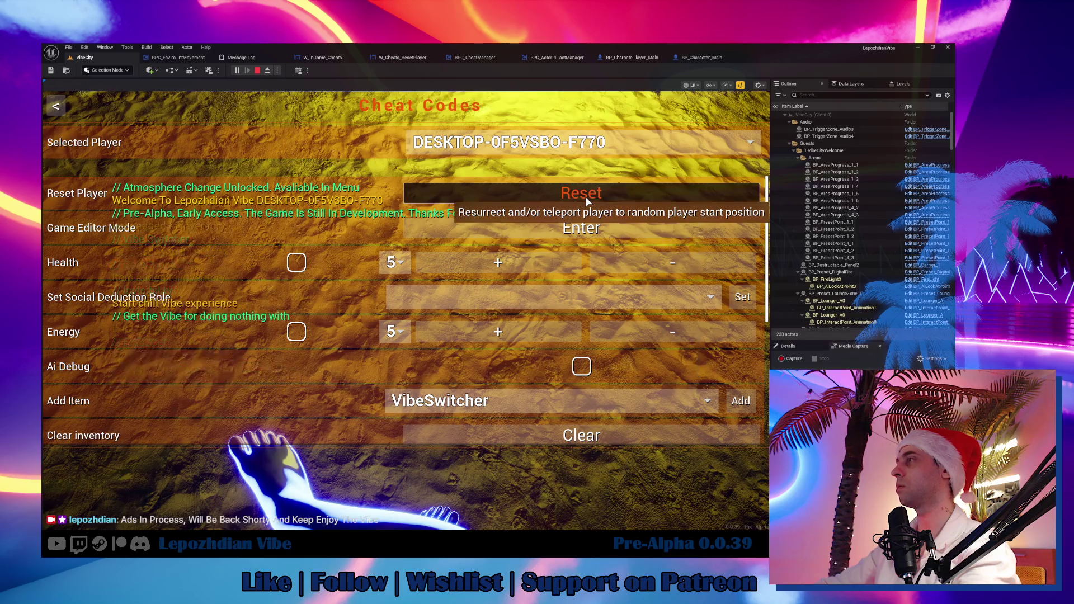
pyautogui.click(439, 200)
pyautogui.press('Tab')
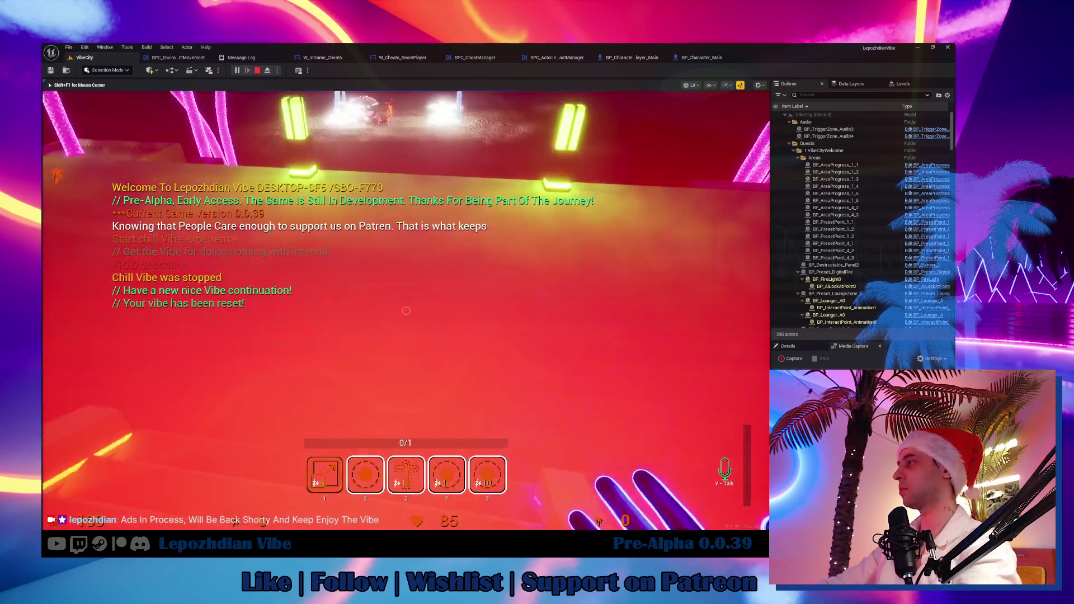
pyautogui.press('Escape')
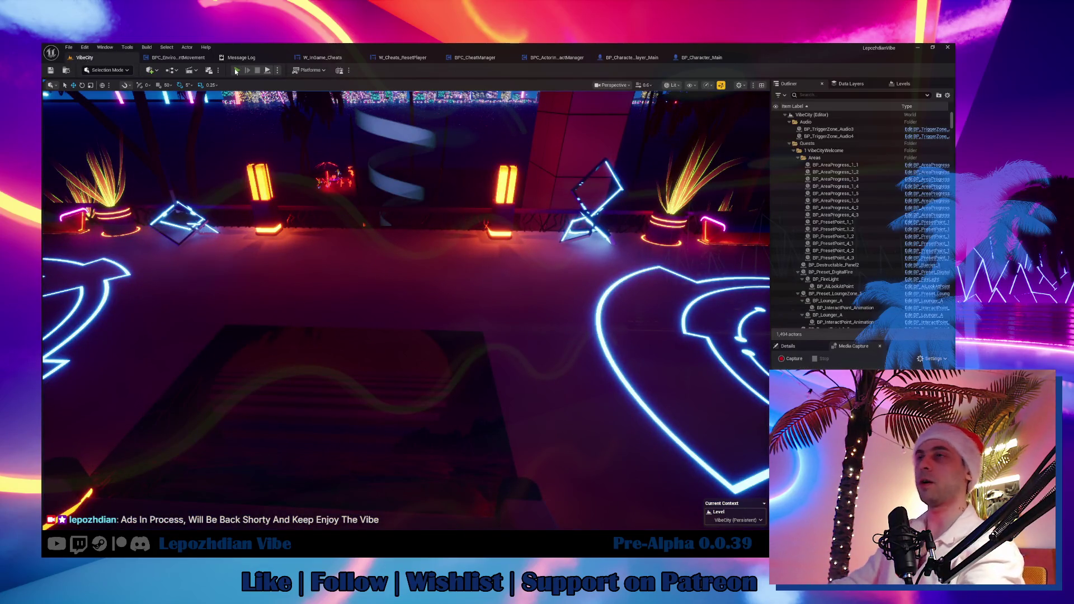
# Step: Run a second play session and reset the player again via Cheat Codes
pyautogui.click(236, 71)
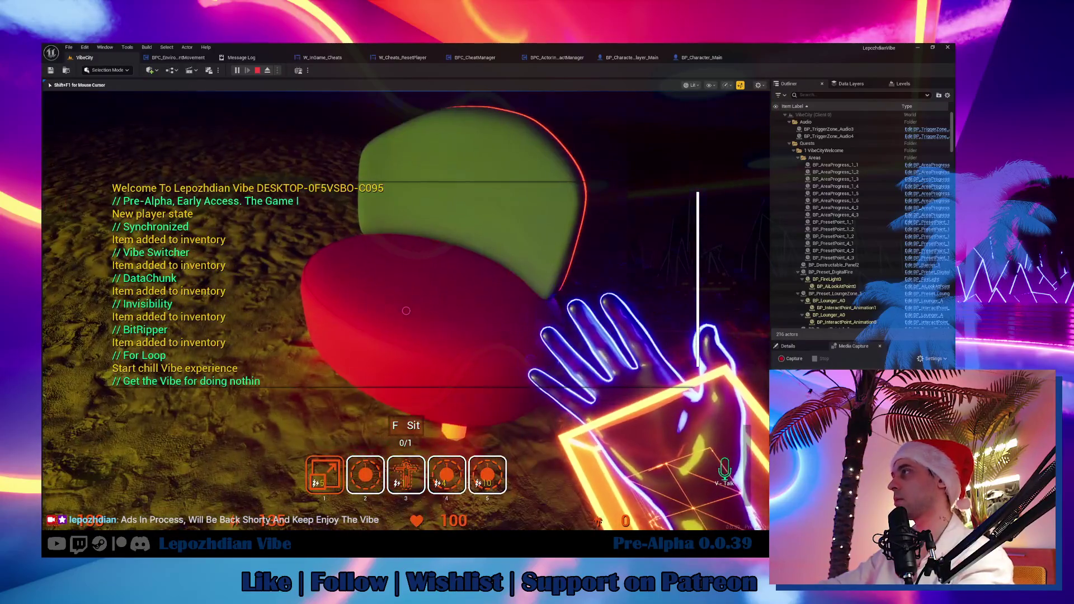
pyautogui.press('Escape')
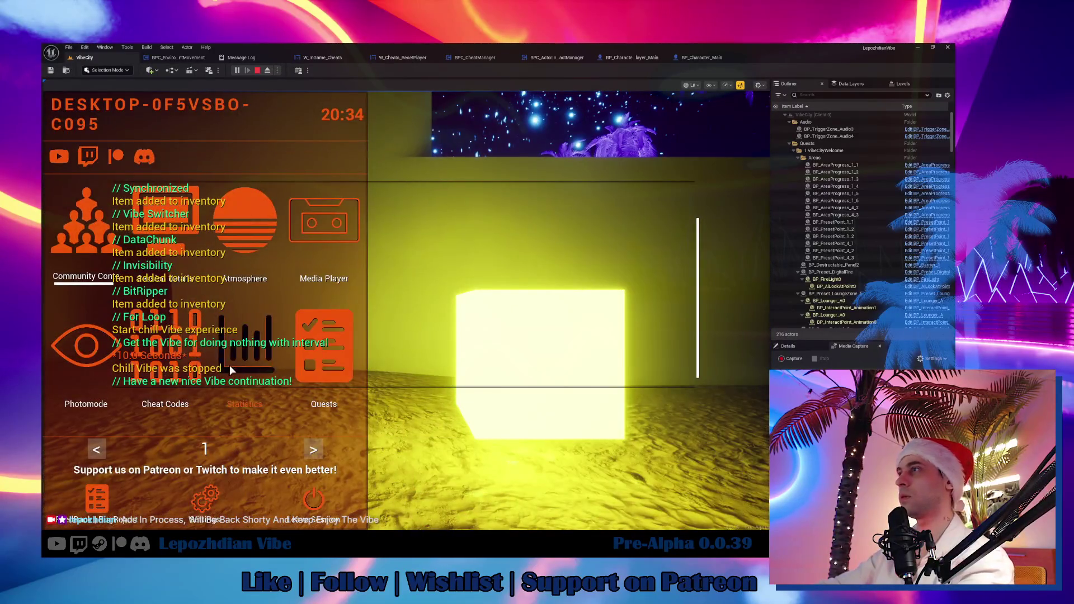
pyautogui.click(178, 355)
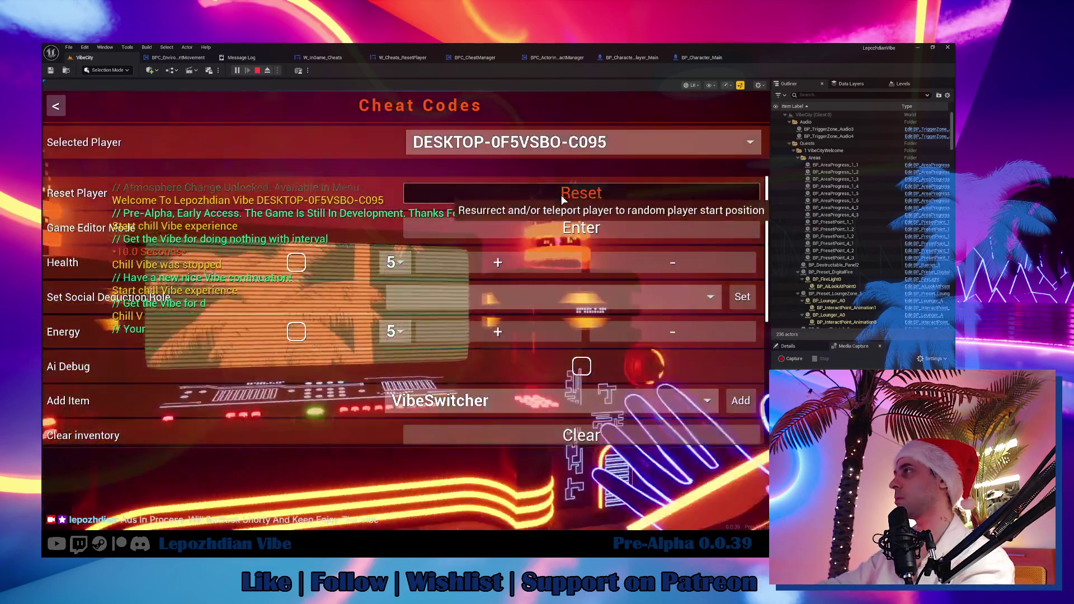
pyautogui.click(563, 196)
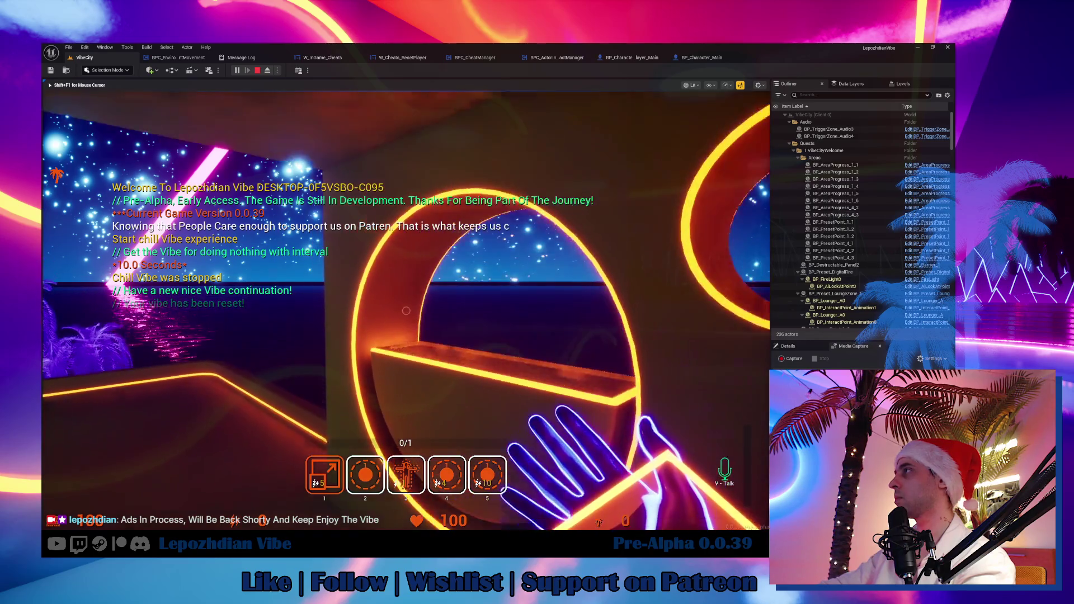
pyautogui.hotkey('alt', 'Tab')
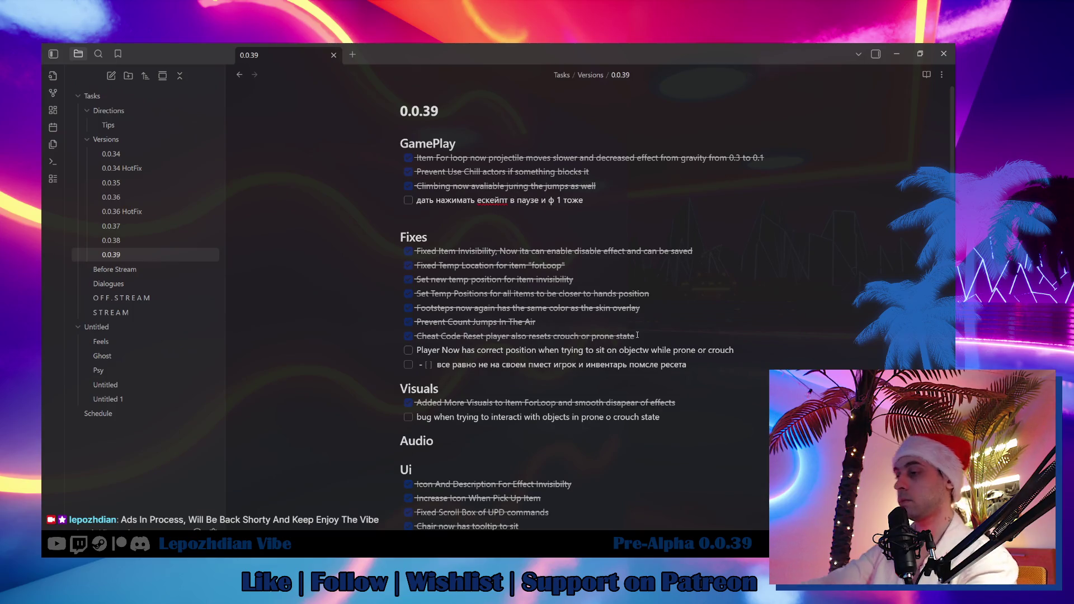
# Step: Add a checked-off fix: Cheat Code Reset Character no longer falls under ground when prone
pyautogui.press('Return')
pyautogui.write('Fixed Reset Character if')
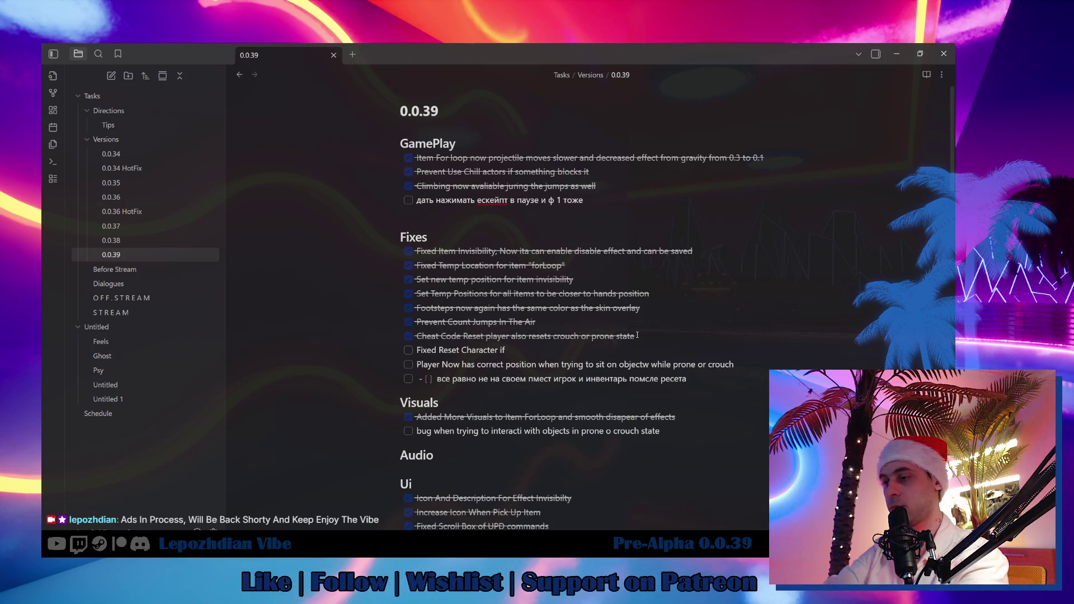
pyautogui.write('ay')
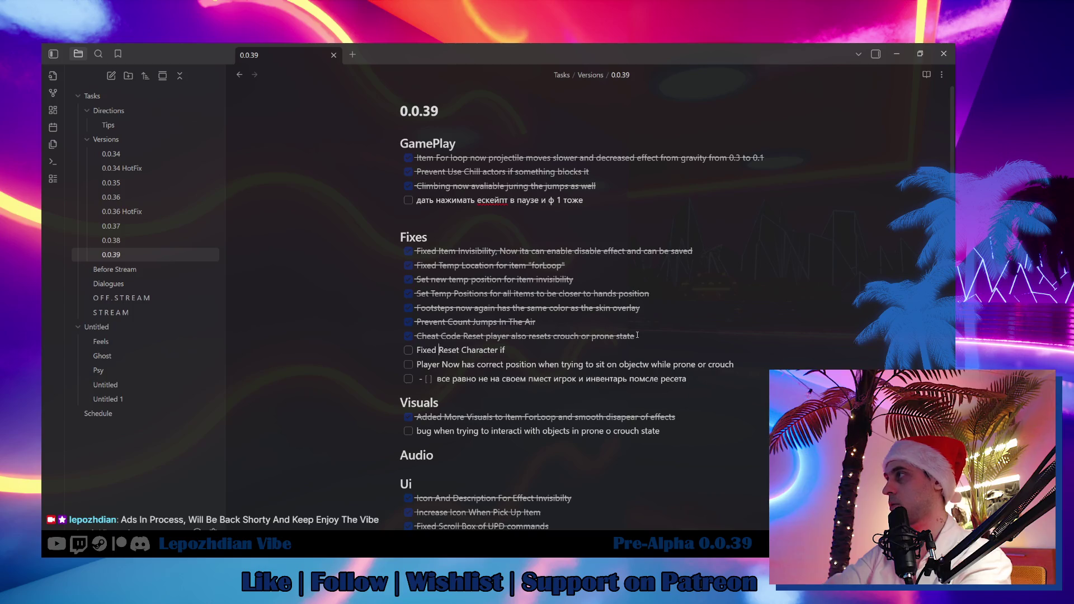
pyautogui.write('Cheat Code')
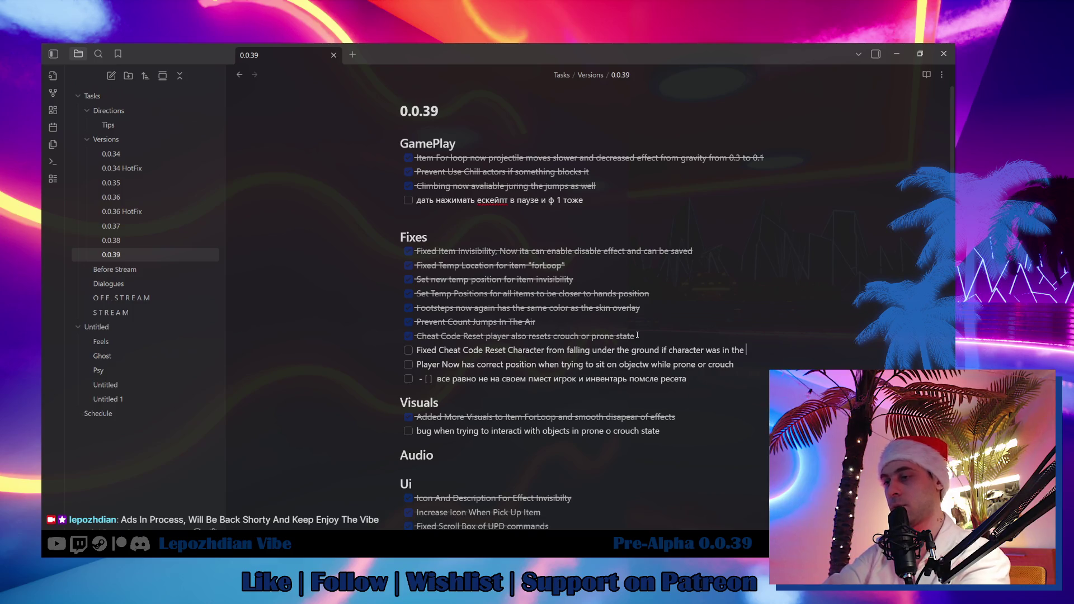
pyautogui.write('state')
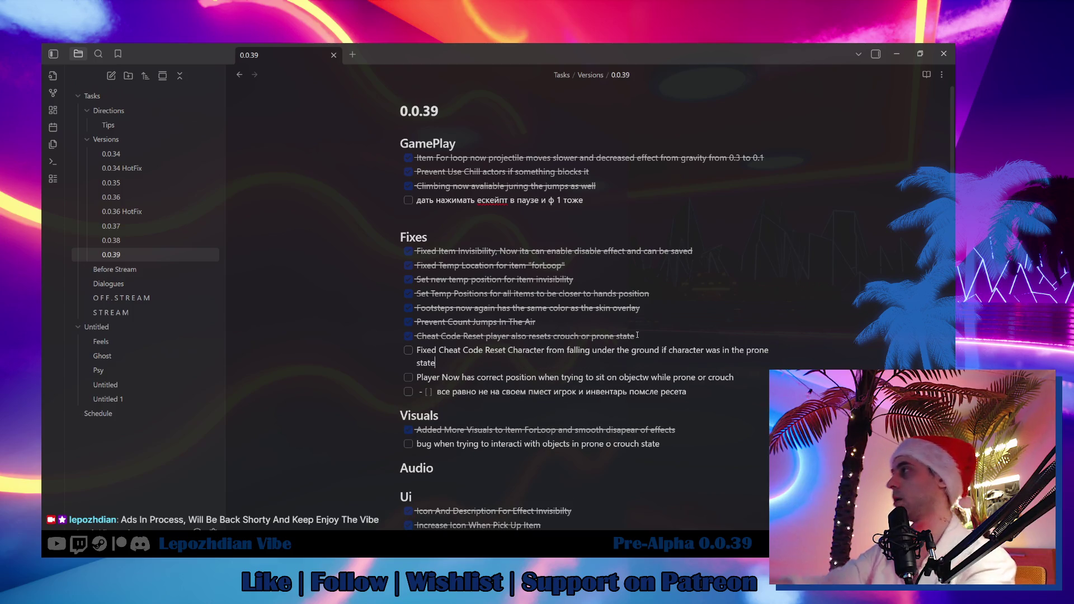
pyautogui.click(408, 350)
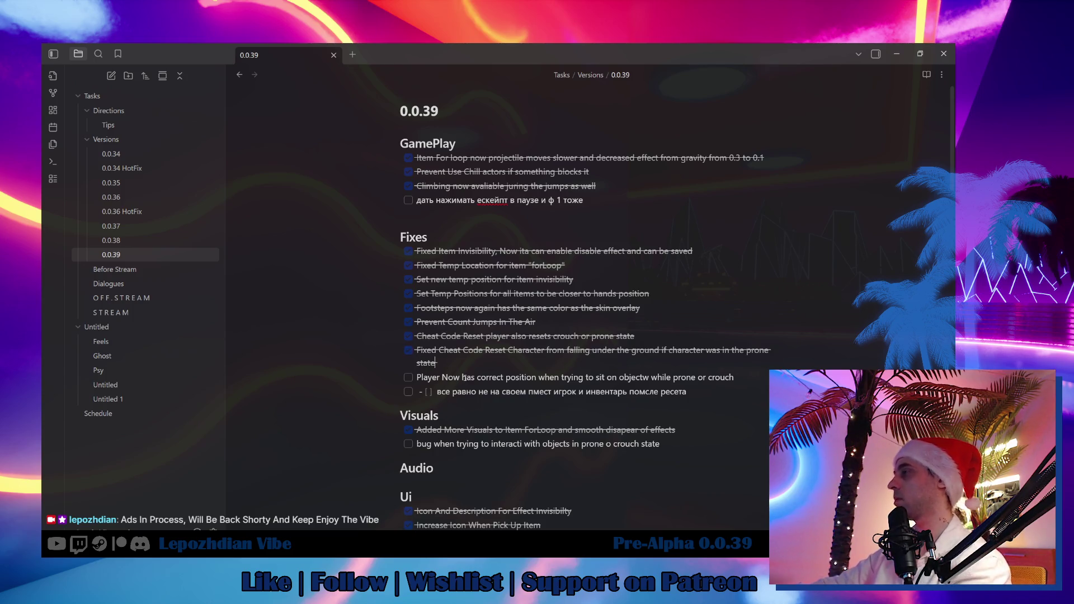
pyautogui.scroll(-4, 477, 380)
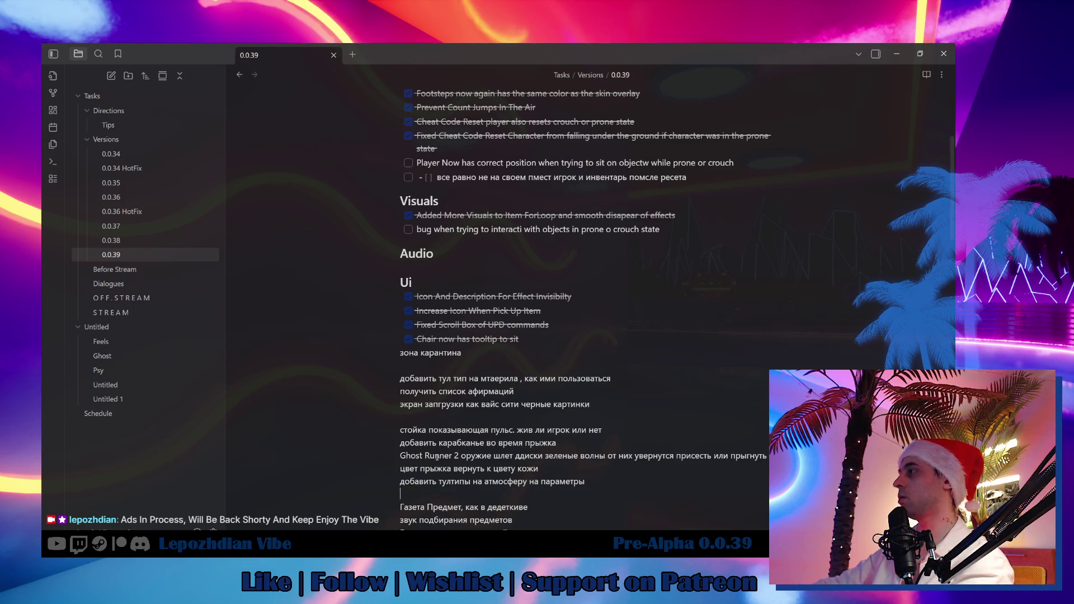
pyautogui.scroll(5, 501, 372)
# Step: Add the GamePlay task 'джамп пад чтобы отрабатывал выводил игрока из ползанья' below Climbing
pyautogui.click(613, 186)
pyautogui.press('Return')
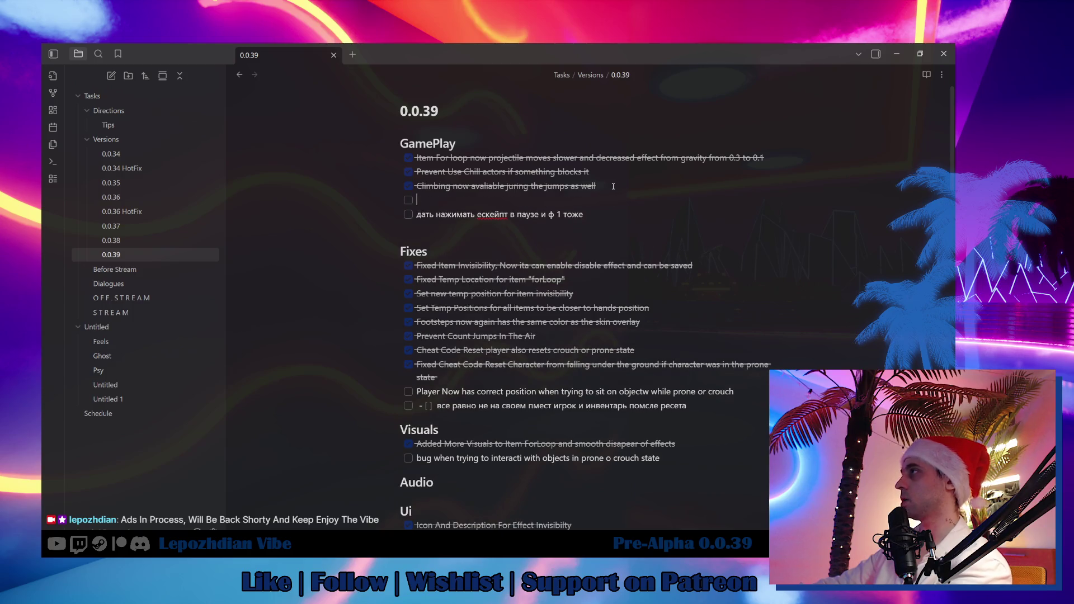
pyautogui.write('джамп пад чтобы отрабатывал выводил игрока из ползанья')
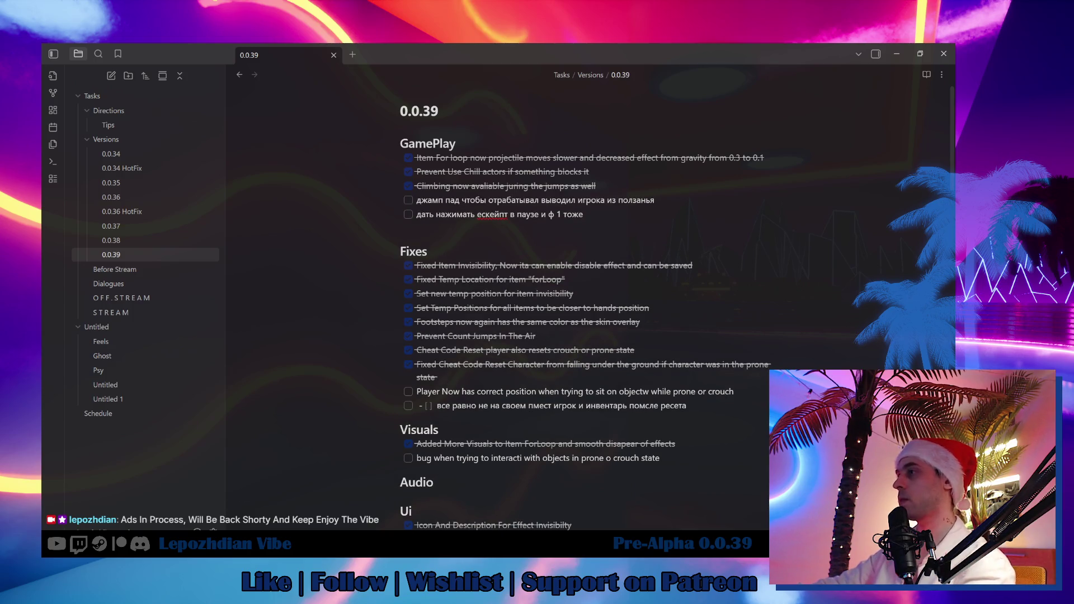
pyautogui.hotkey('alt', 'Tab')
pyautogui.hotkey('alt', 'Tab')
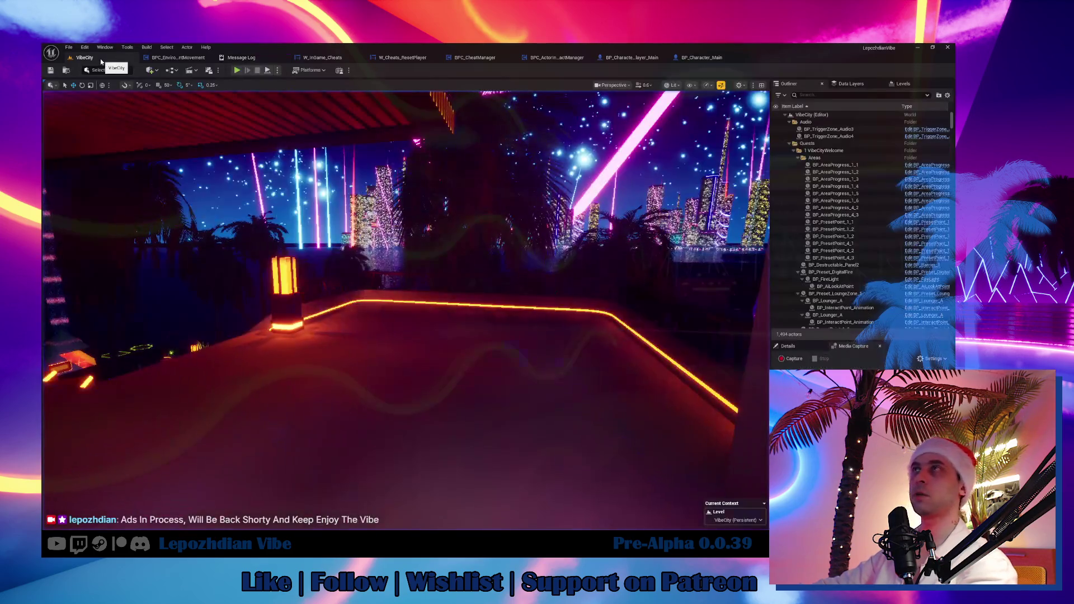
# Step: Clear the Content Browser search and open the TrainingGrounds map from Maps > SandBox
pyautogui.click(69, 47)
pyautogui.click(95, 156)
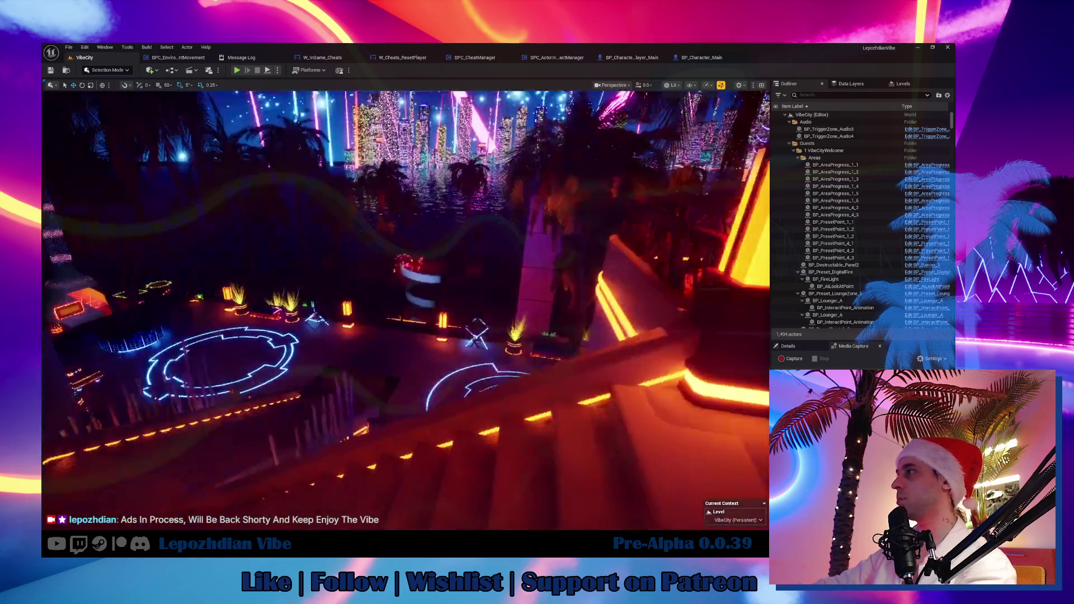
pyautogui.hotkey('ctrl', 'space')
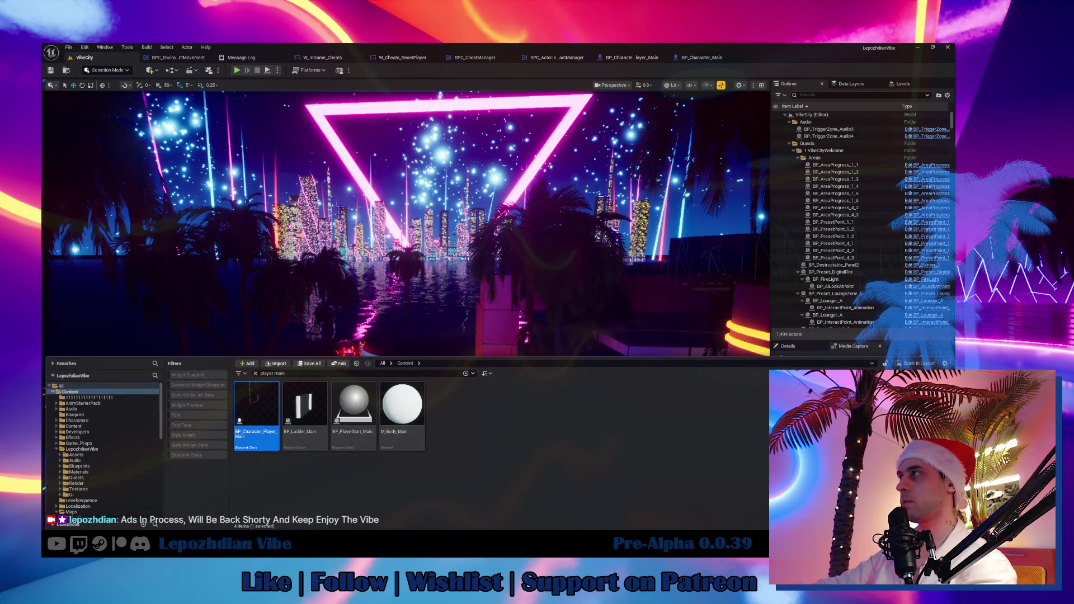
pyautogui.click(56, 450)
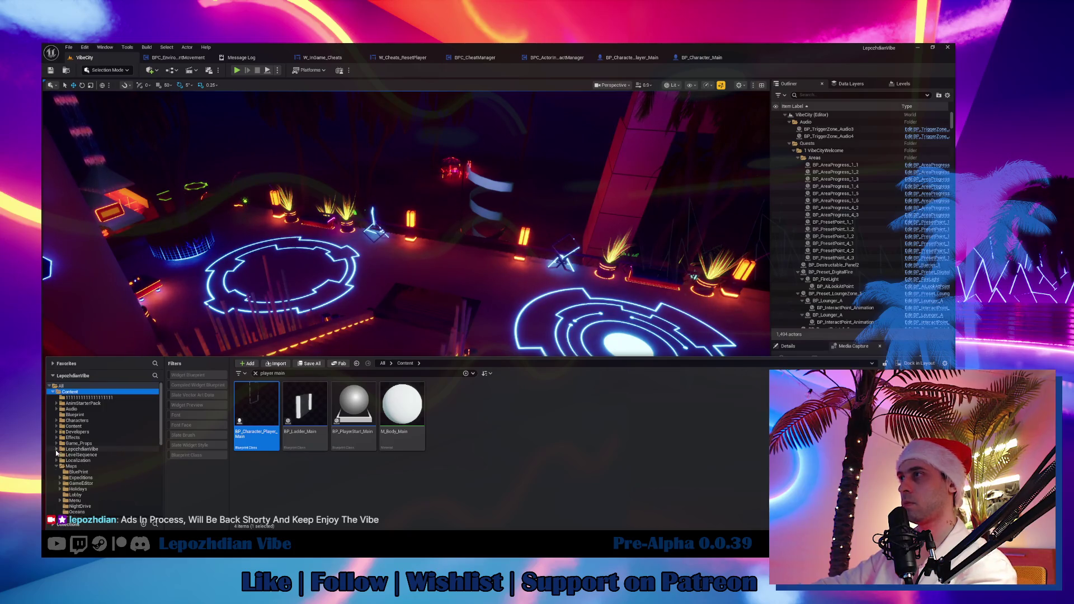
pyautogui.hotkey('ctrl', 'f')
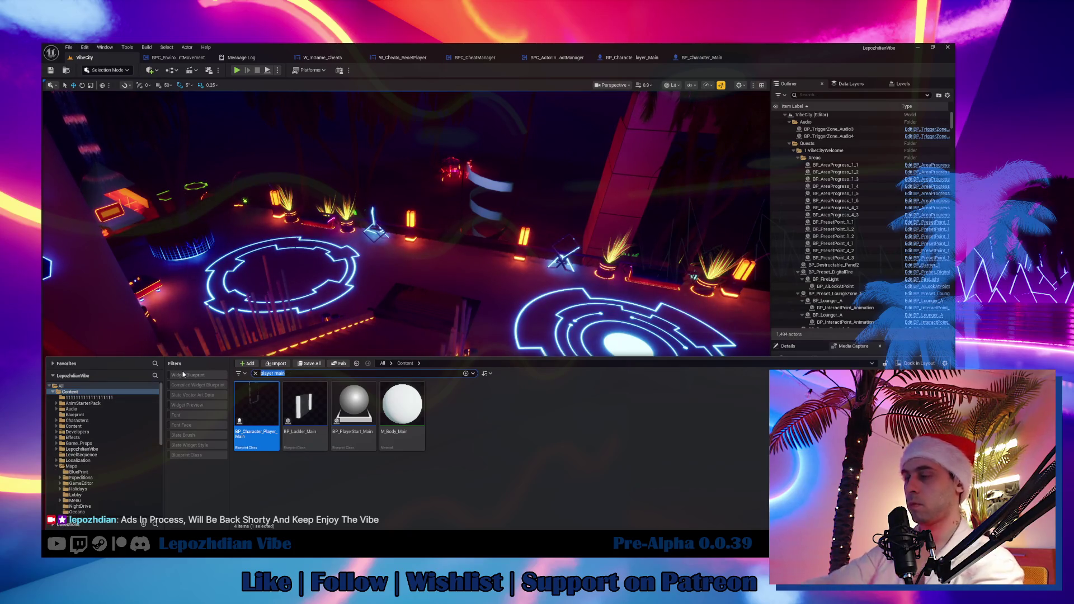
pyautogui.press('BackSpace')
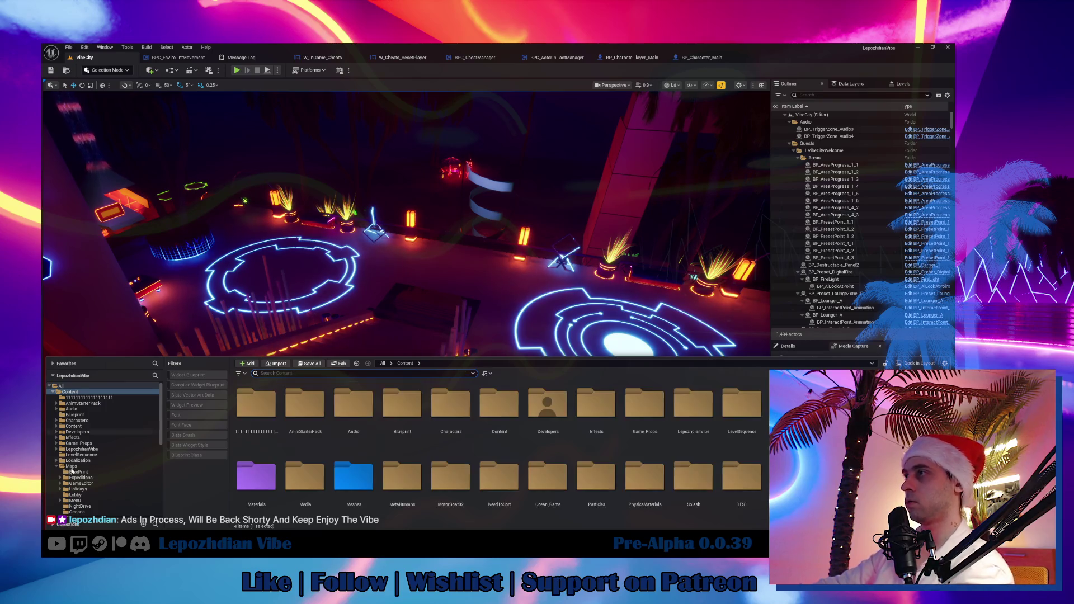
pyautogui.scroll(-5, 106, 481)
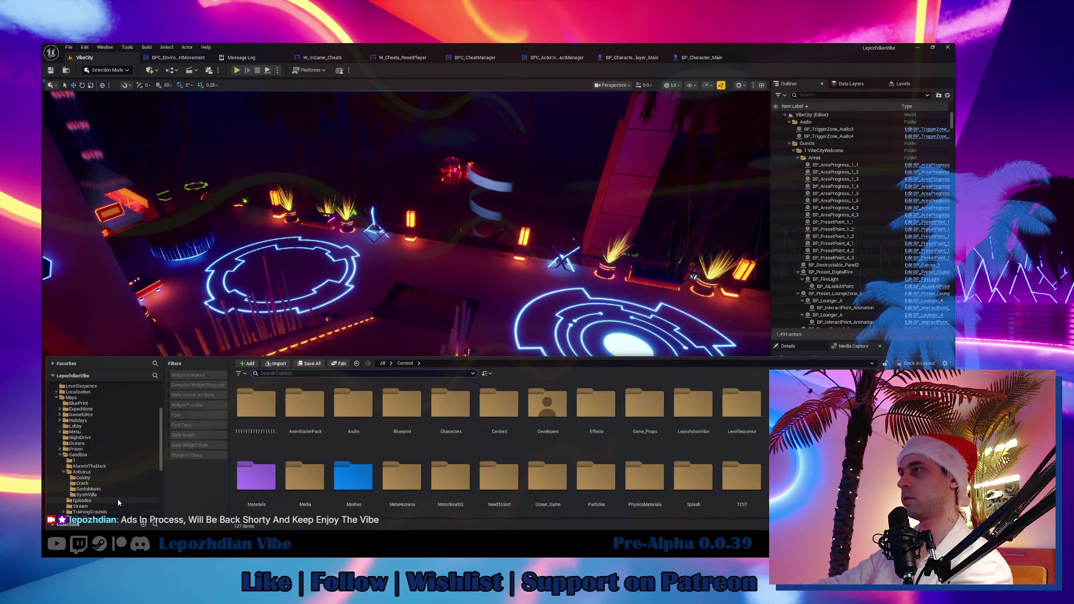
pyautogui.click(92, 478)
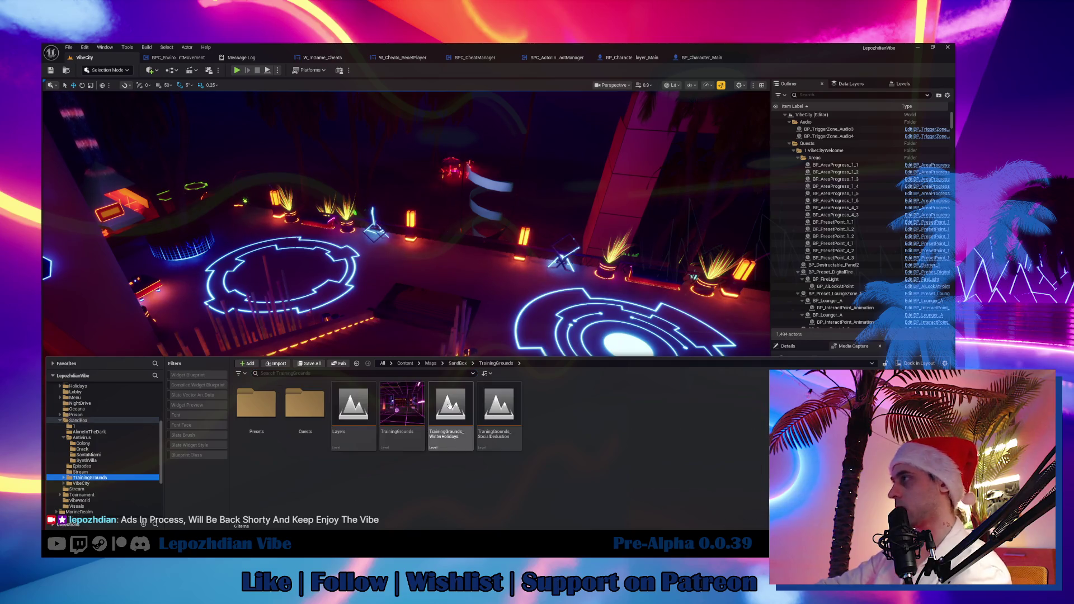
pyautogui.doubleClick(410, 399)
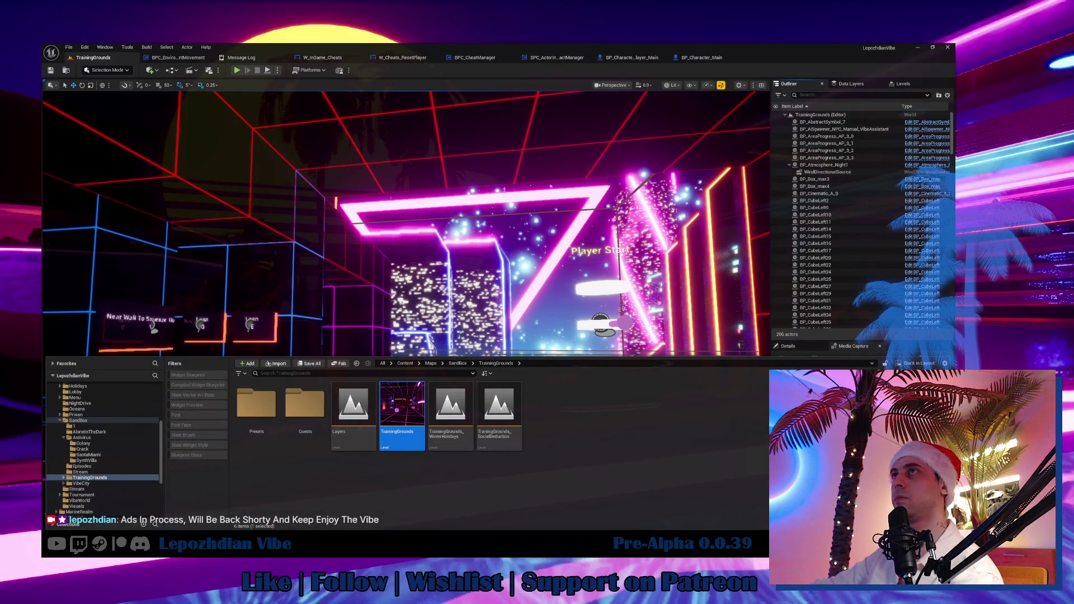
pyautogui.moveTo(482, 252); pyautogui.dragTo(304, 107)
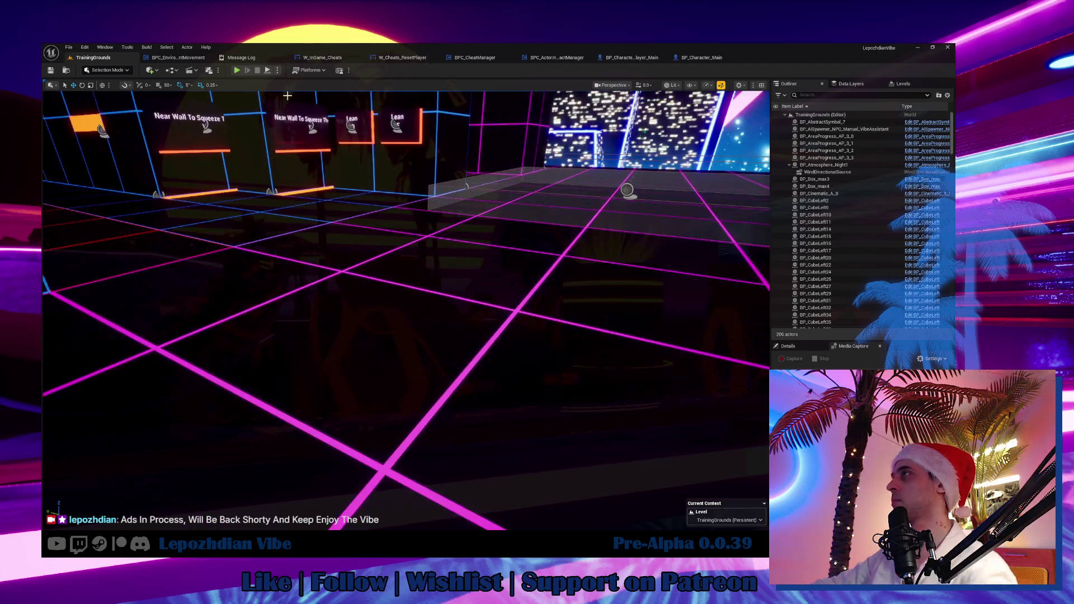
pyautogui.click(237, 70)
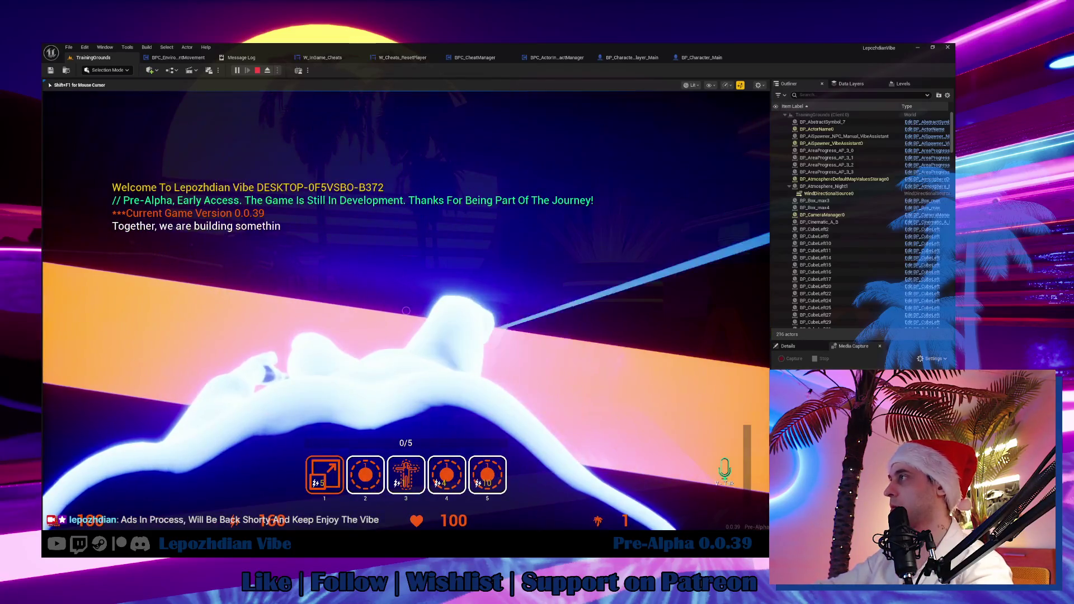
pyautogui.press('Tab')
pyautogui.click(190, 375)
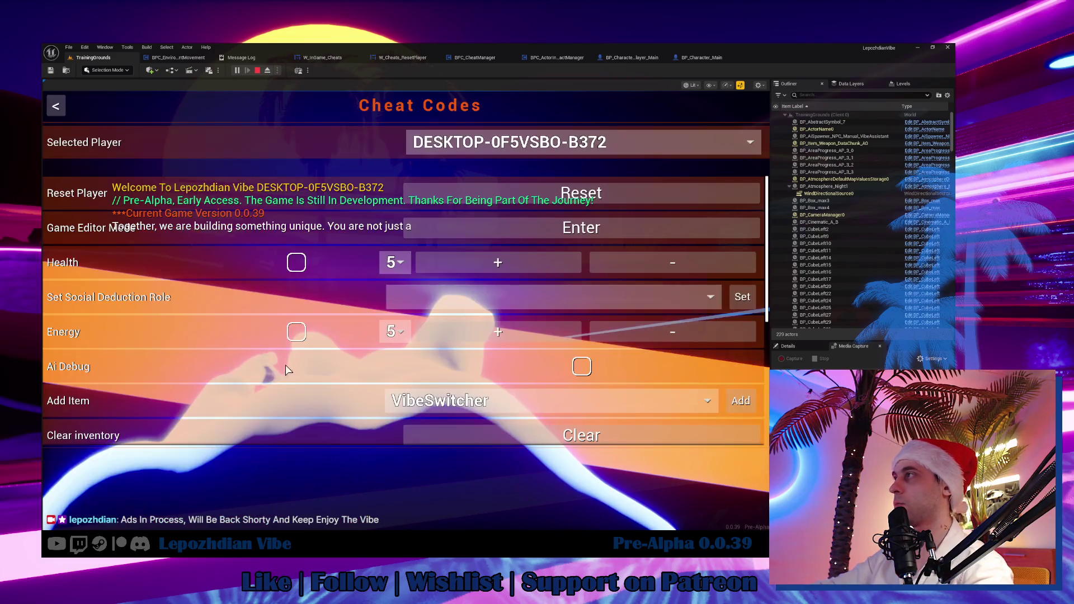
pyautogui.click(562, 193)
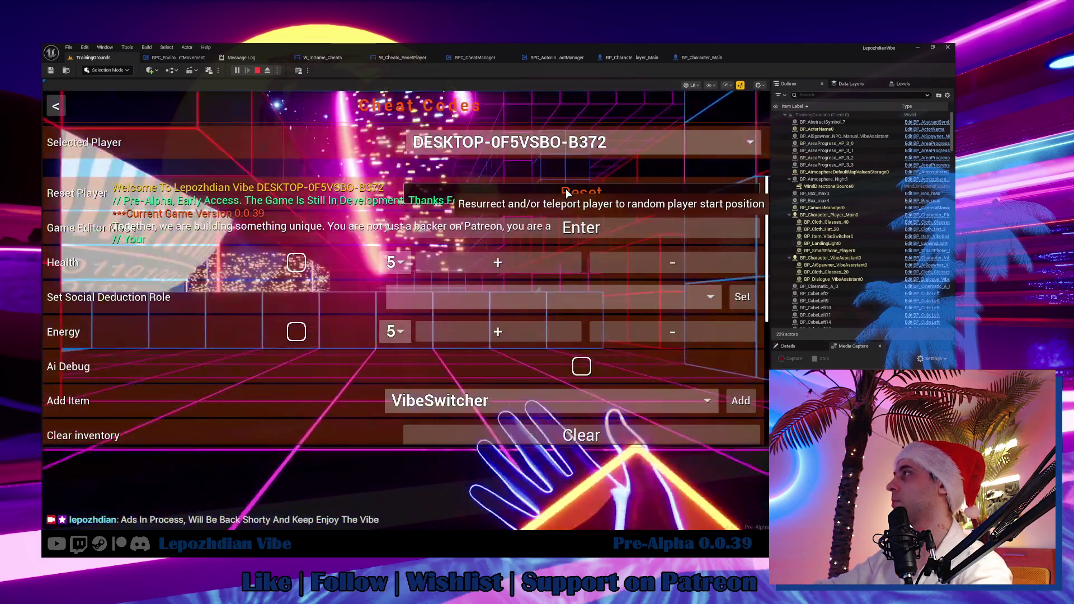
pyautogui.click(406, 312)
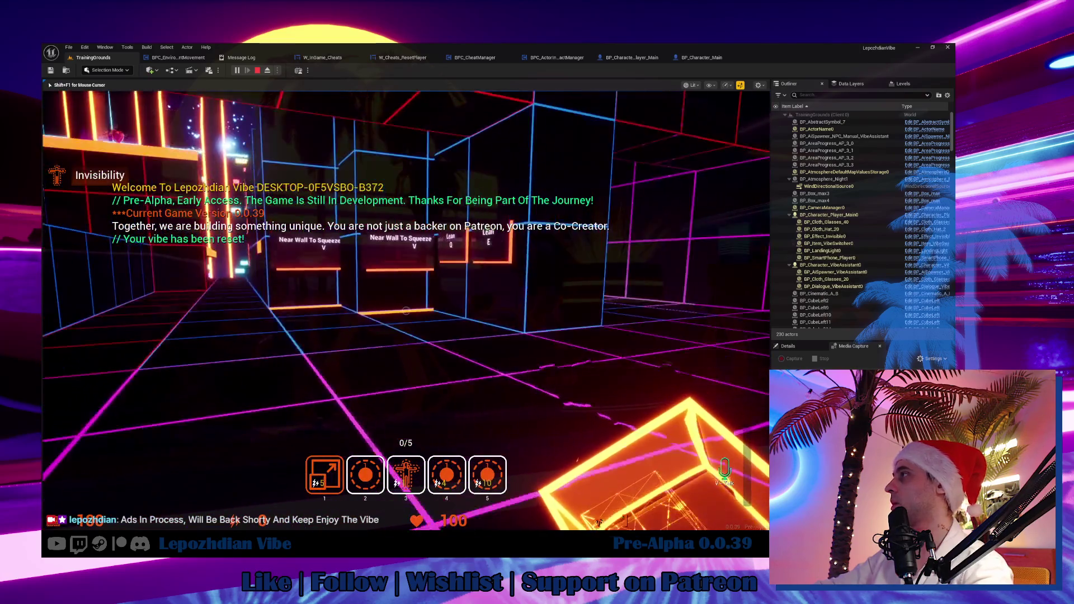
pyautogui.press('w')
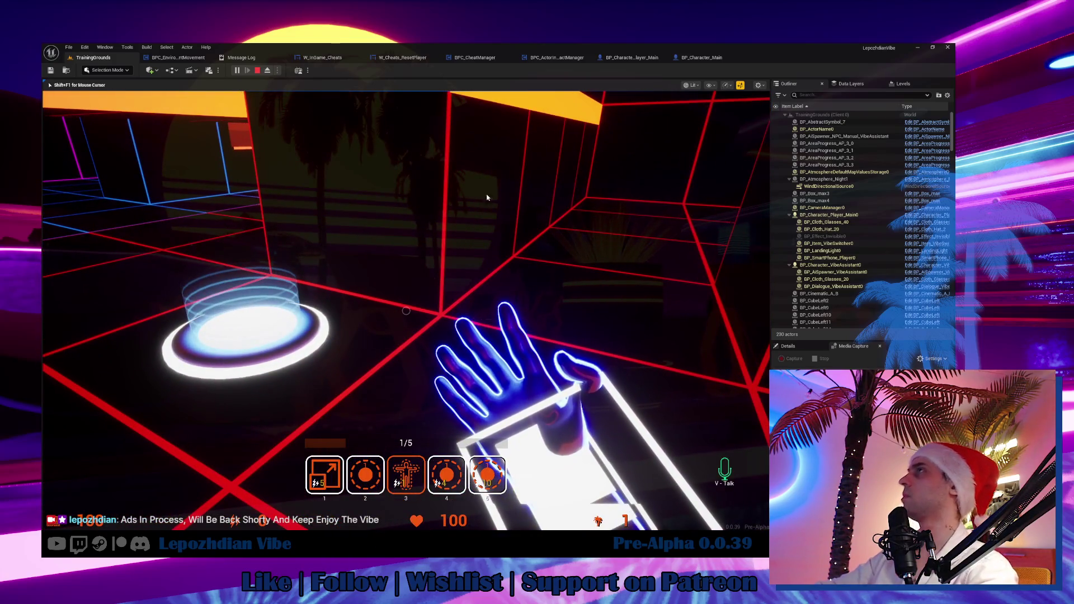
pyautogui.press('Escape')
pyautogui.click(90, 57)
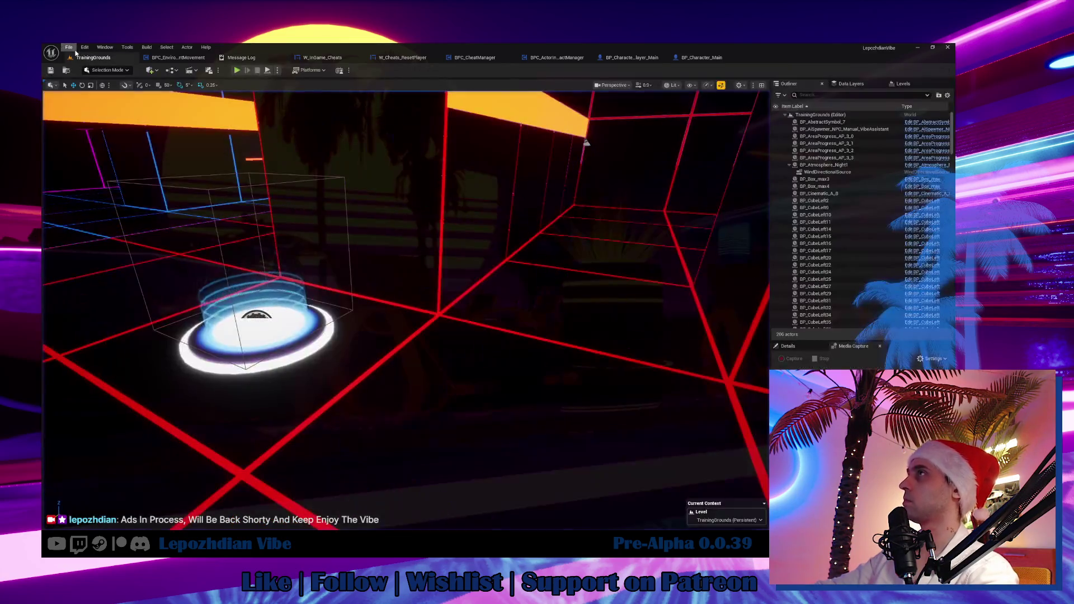
pyautogui.click(68, 47)
pyautogui.click(100, 150)
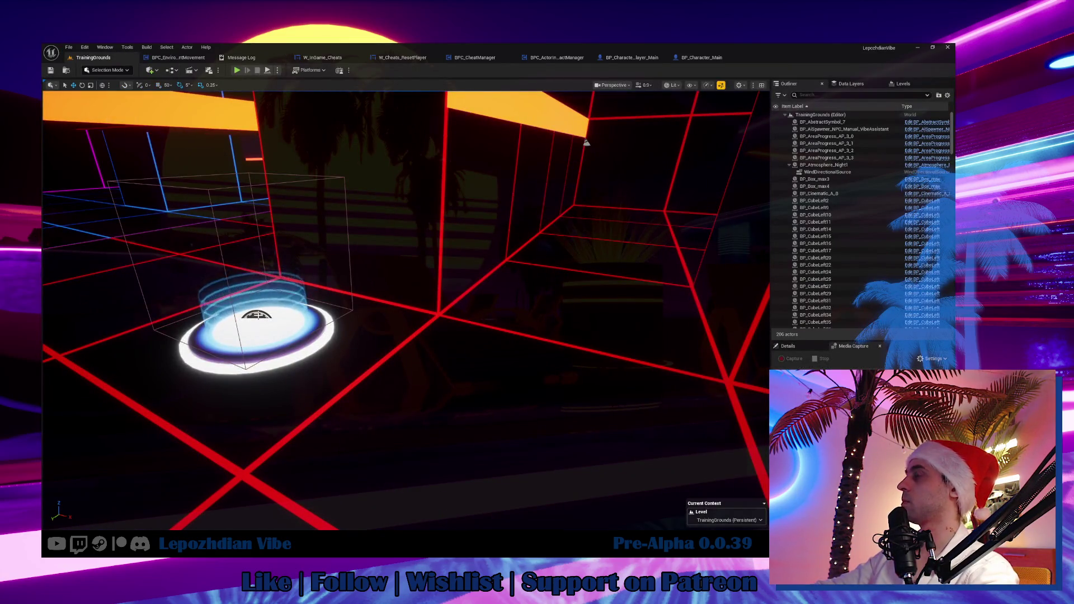
pyautogui.click(257, 336)
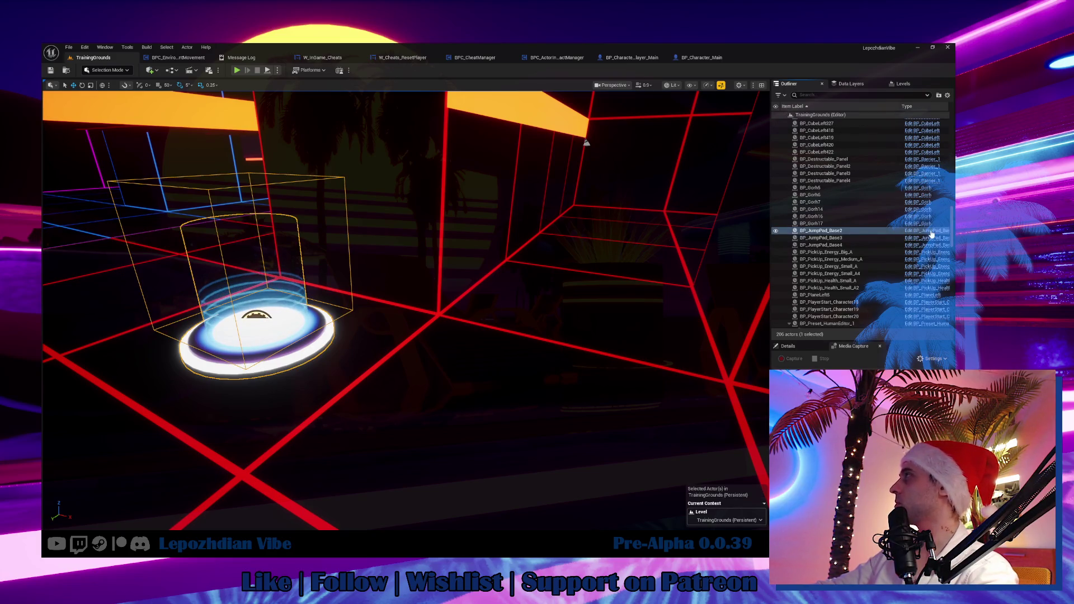
# Step: In BP_JumpPad_Main, add a Server Set Idle State node from Return Value
pyautogui.click(931, 233)
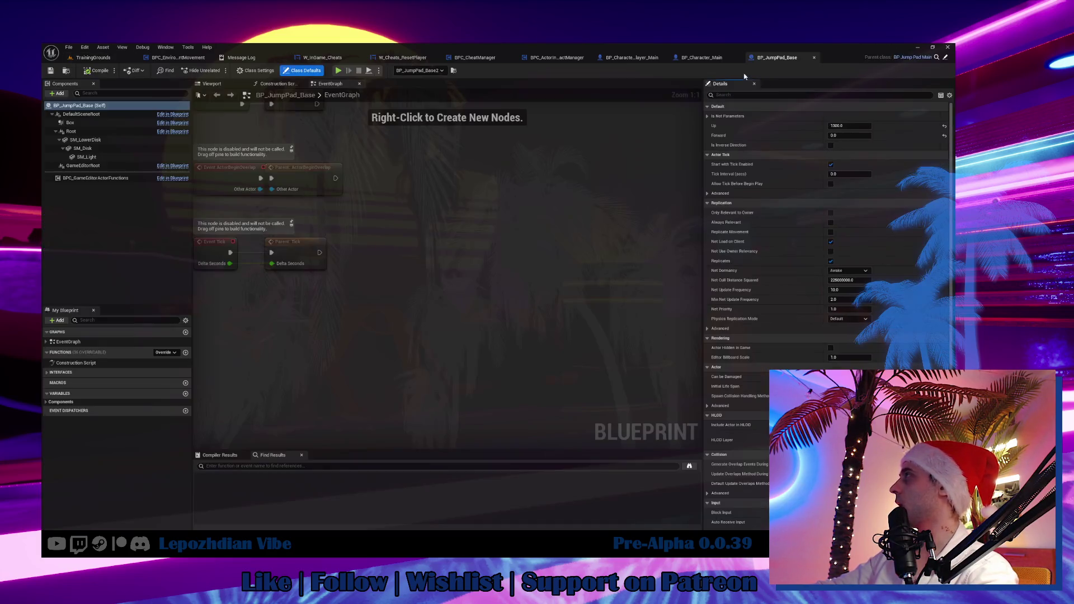
pyautogui.click(946, 58)
pyautogui.moveTo(446, 263)
pyautogui.mouseDown()
pyautogui.moveTo(499, 280)
pyautogui.moveTo(507, 356)
pyautogui.mouseUp()
pyautogui.moveTo(551, 316); pyautogui.dragTo(492, 319)
pyautogui.moveTo(341, 338); pyautogui.dragTo(421, 337)
pyautogui.write('server set id')
pyautogui.click(477, 379)
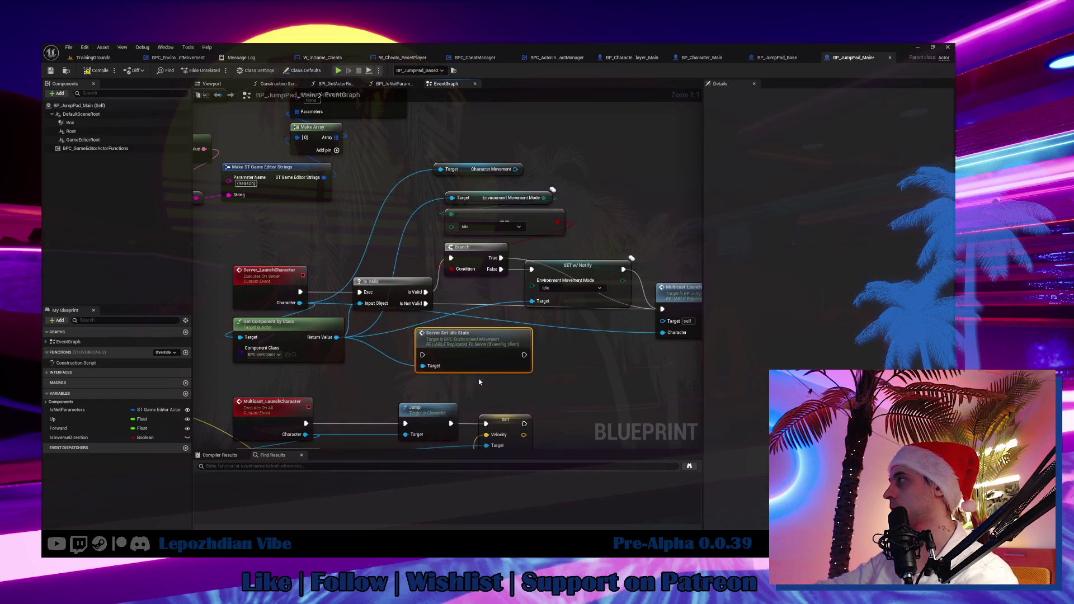
# Step: Wire Branch False through Server Set Idle State to Multicast Launch Character and delete SET w/ Notify
pyautogui.moveTo(404, 260); pyautogui.dragTo(325, 346)
pyautogui.moveTo(427, 345); pyautogui.dragTo(564, 299)
pyautogui.moveTo(469, 282)
pyautogui.mouseDown()
pyautogui.moveTo(504, 356)
pyautogui.moveTo(534, 226)
pyautogui.moveTo(525, 225)
pyautogui.mouseUp()
pyautogui.press('Delete')
pyautogui.moveTo(393, 332)
pyautogui.mouseDown()
pyautogui.moveTo(490, 300)
pyautogui.moveTo(501, 285)
pyautogui.mouseUp()
pyautogui.moveTo(607, 293); pyautogui.dragTo(610, 238)
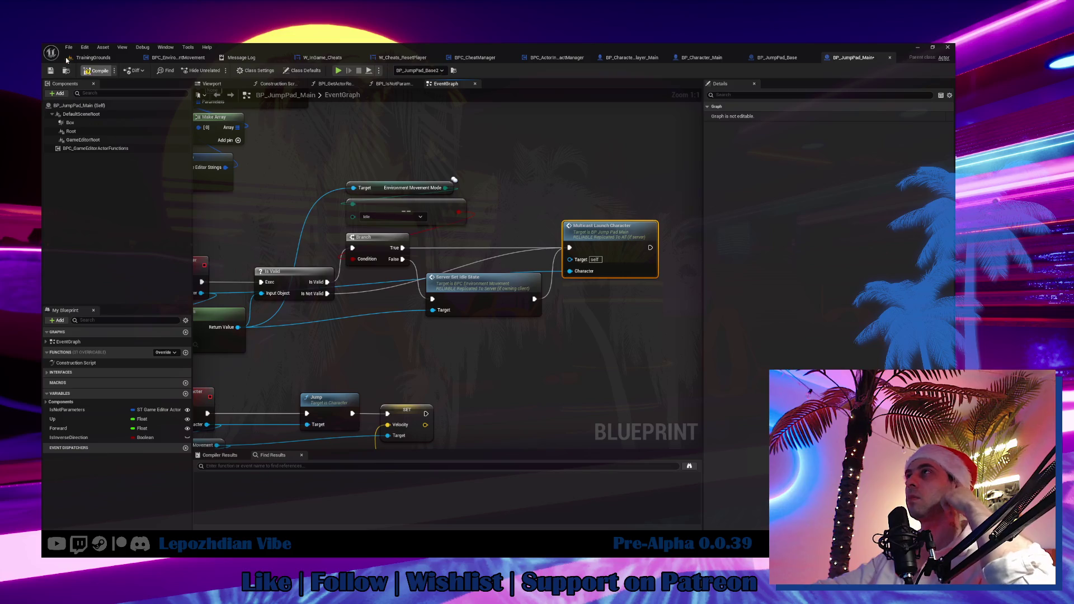
pyautogui.click(94, 58)
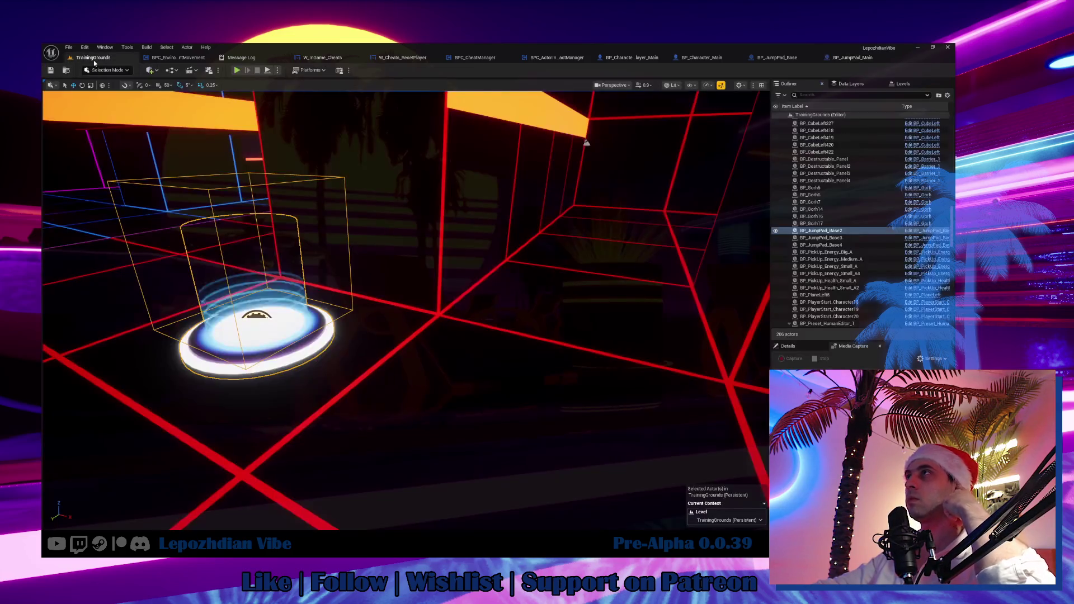
# Step: Save the TrainingGrounds level and play-test the jump pad by walking and jumping through the course
pyautogui.click(69, 47)
pyautogui.click(98, 135)
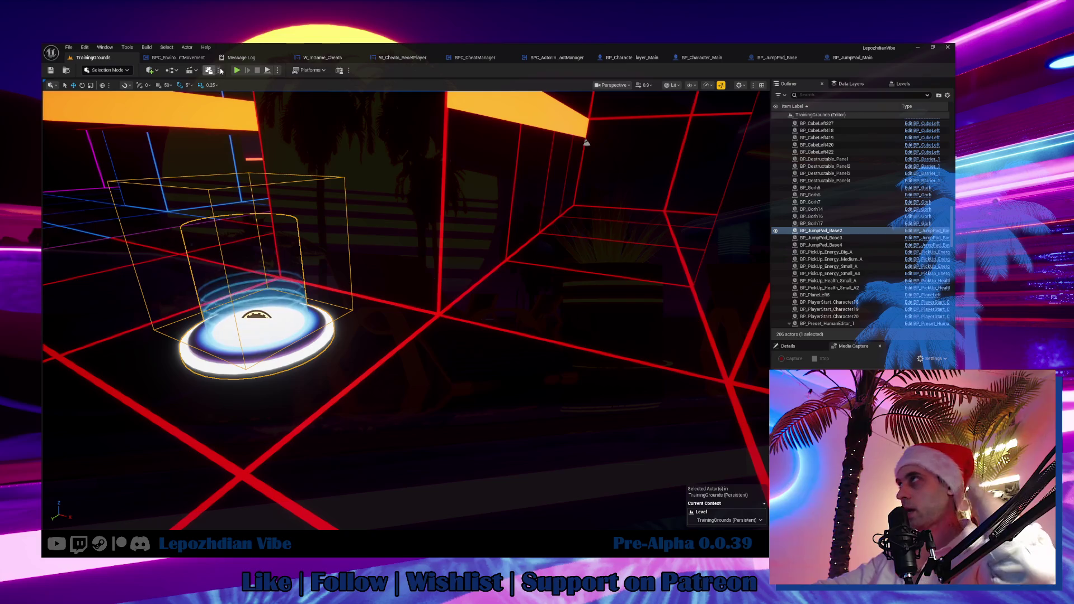
pyautogui.click(238, 71)
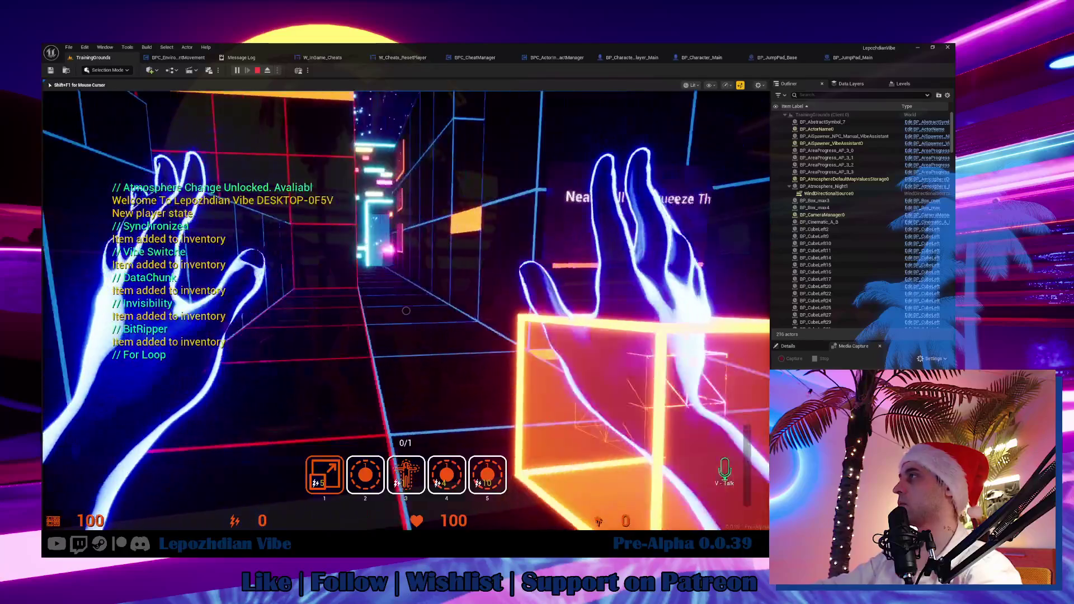
pyautogui.press('w')
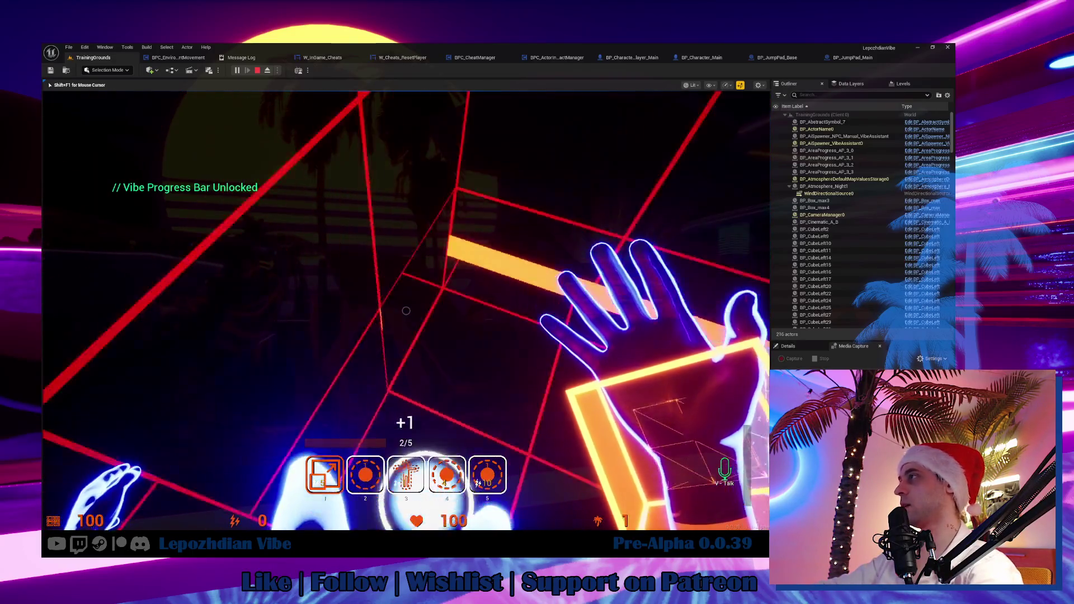
pyautogui.press('space')
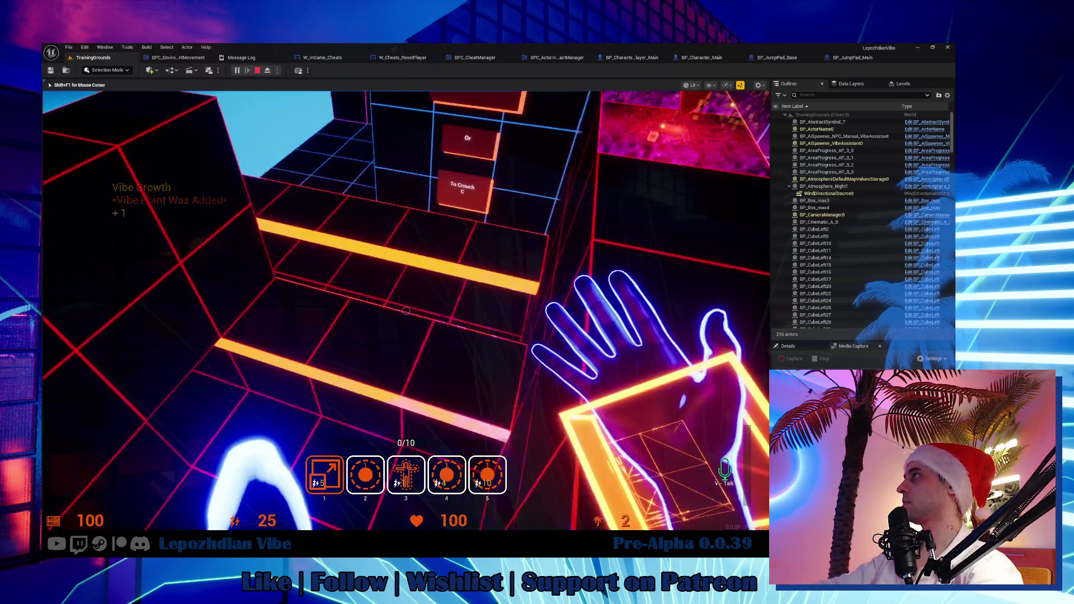
pyautogui.click(855, 59)
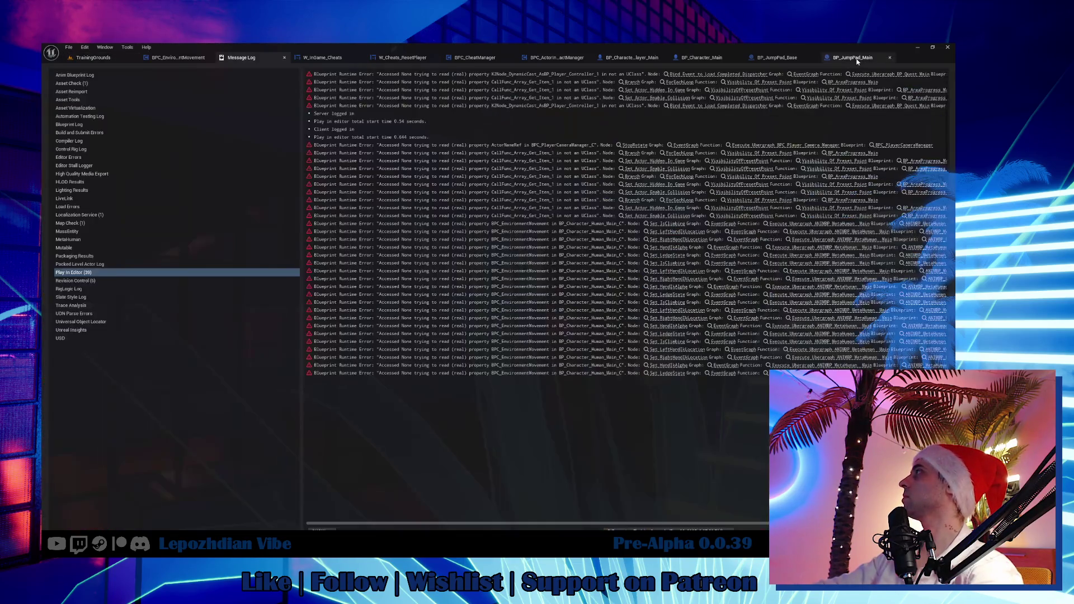
# Step: Insert a Delay node between Server Set Idle State and Multicast Launch Character
pyautogui.moveTo(503, 354)
pyautogui.mouseDown()
pyautogui.moveTo(571, 304)
pyautogui.moveTo(580, 220)
pyautogui.moveTo(743, 247)
pyautogui.moveTo(919, 70)
pyautogui.mouseUp()
pyautogui.moveTo(560, 280)
pyautogui.mouseDown()
pyautogui.moveTo(479, 211)
pyautogui.moveTo(551, 230)
pyautogui.moveTo(537, 326)
pyautogui.moveTo(519, 364)
pyautogui.mouseUp()
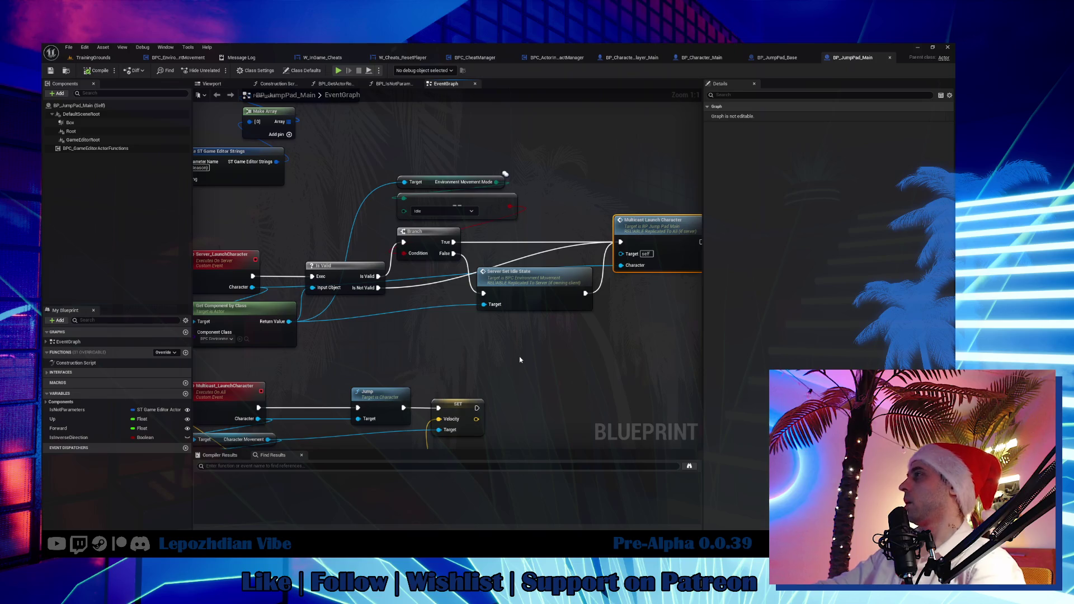
pyautogui.moveTo(584, 293); pyautogui.dragTo(604, 306)
pyautogui.write('delay')
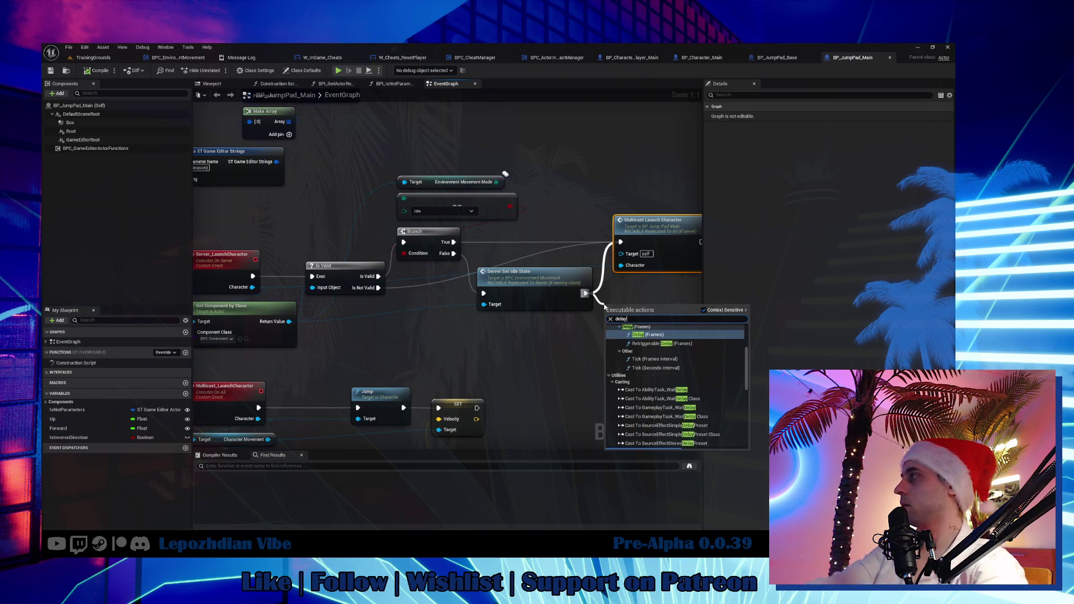
pyautogui.scroll(-5, 654, 370)
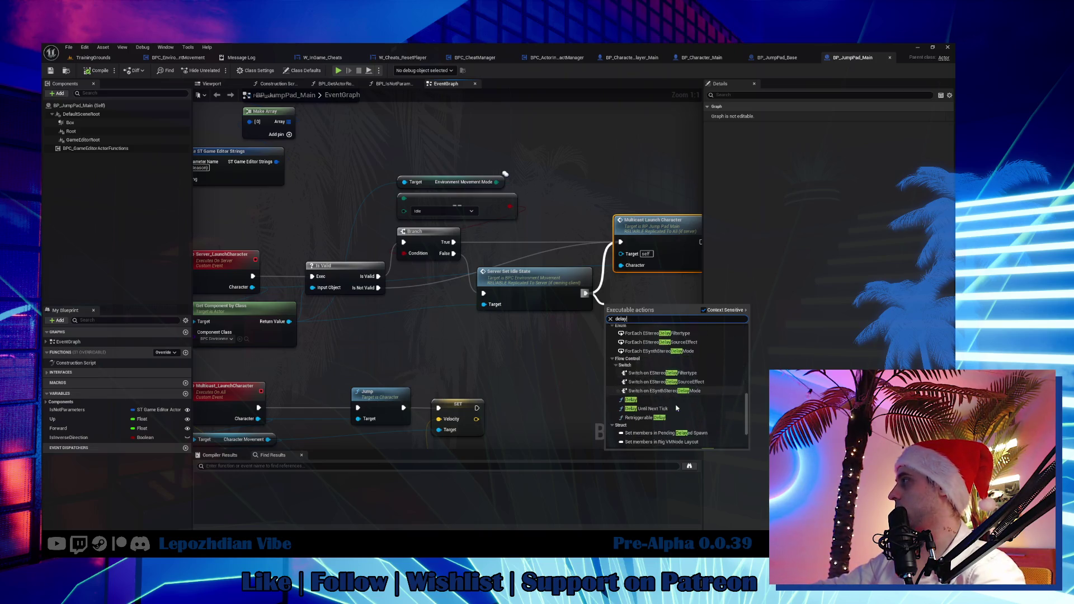
pyautogui.click(663, 401)
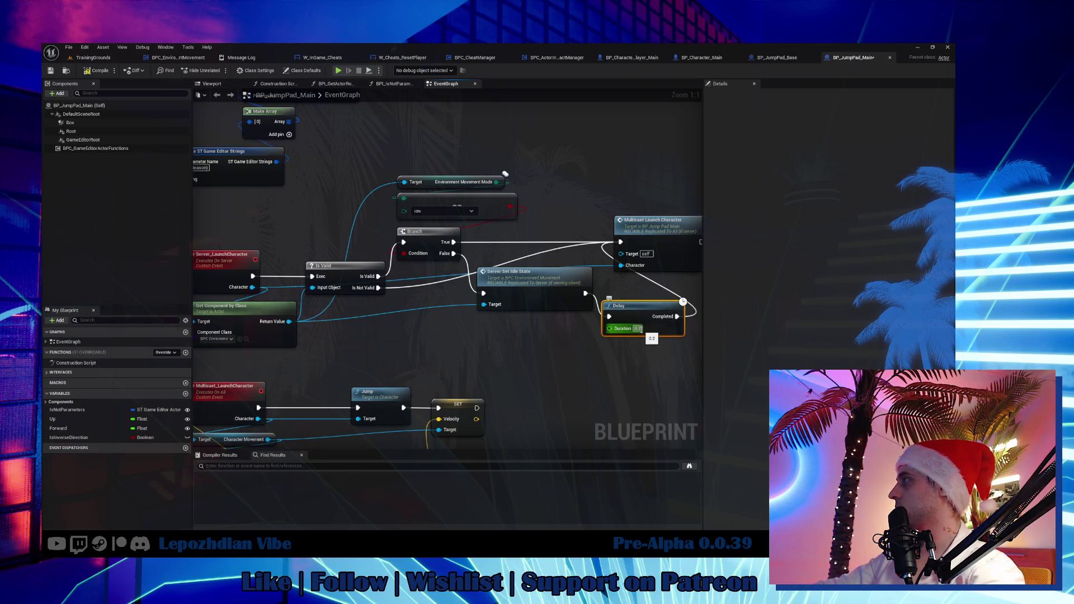
pyautogui.moveTo(639, 330)
pyautogui.mouseDown()
pyautogui.moveTo(538, 364)
pyautogui.moveTo(526, 361)
pyautogui.moveTo(528, 339)
pyautogui.mouseUp()
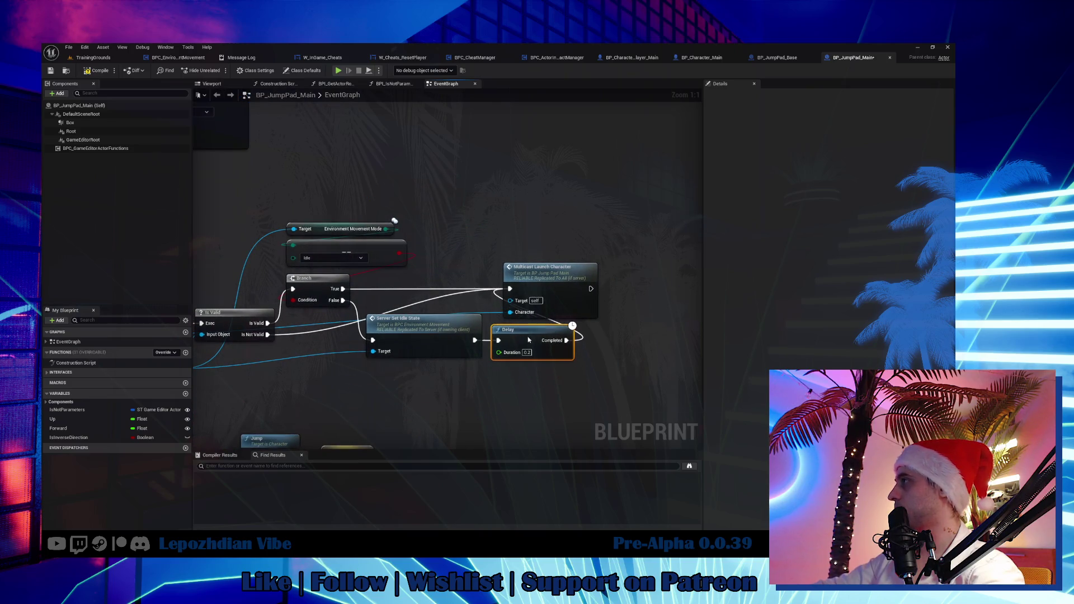
pyautogui.moveTo(550, 285); pyautogui.dragTo(624, 286)
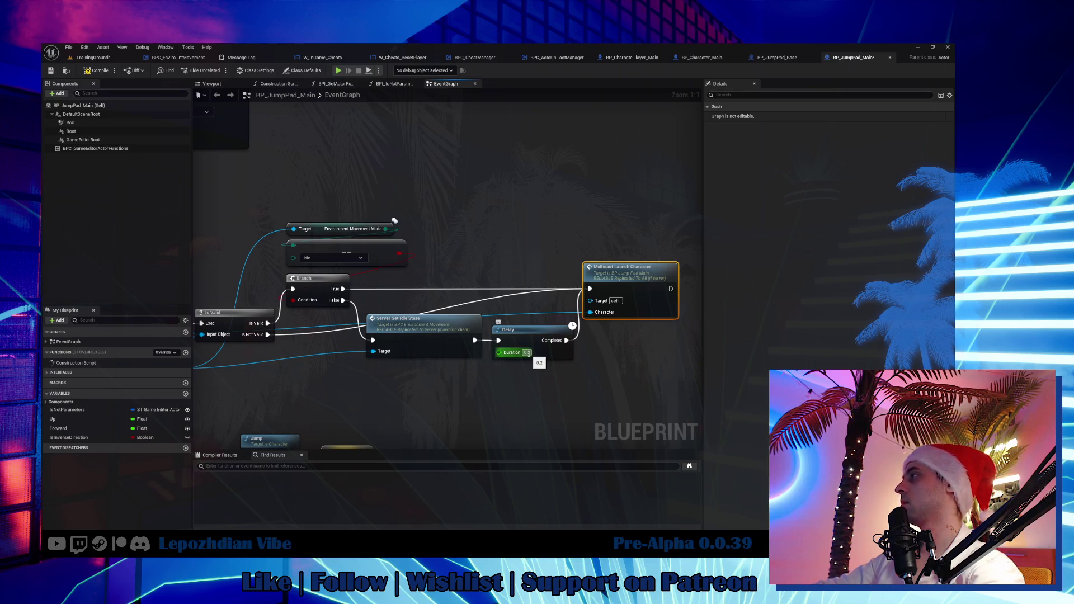
# Step: Set the Delay duration to 1.0 and return to the TrainingGrounds level
pyautogui.click(526, 353)
pyautogui.moveTo(542, 387); pyautogui.dragTo(512, 384)
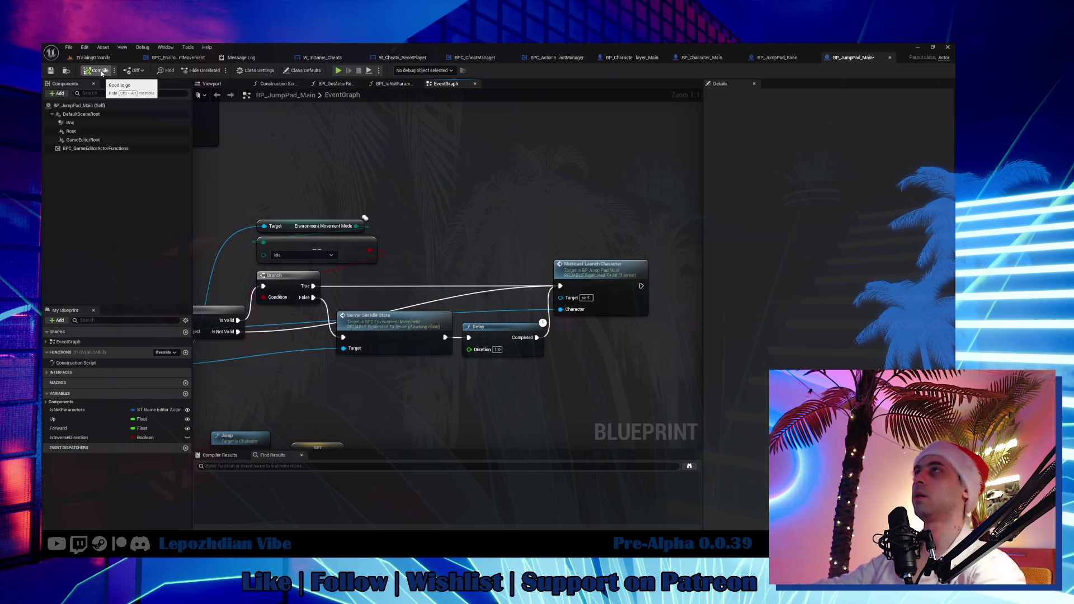
pyautogui.click(90, 58)
pyautogui.click(68, 48)
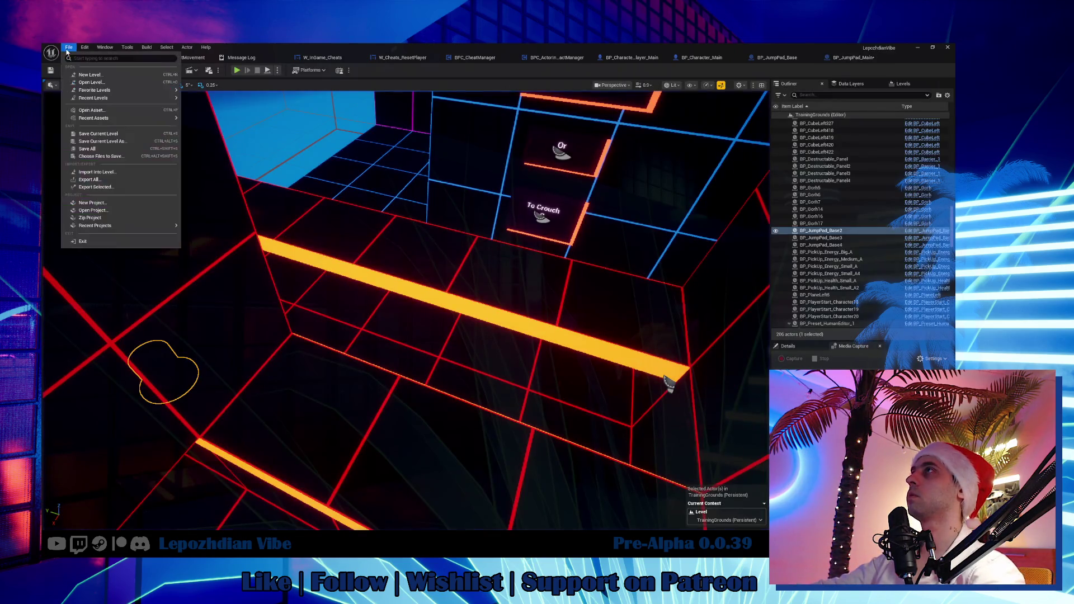
# Step: Save all assets, playtest the jump pad in TrainingGrounds, then stop and view BPC_EnvironmentMovement
pyautogui.click(103, 150)
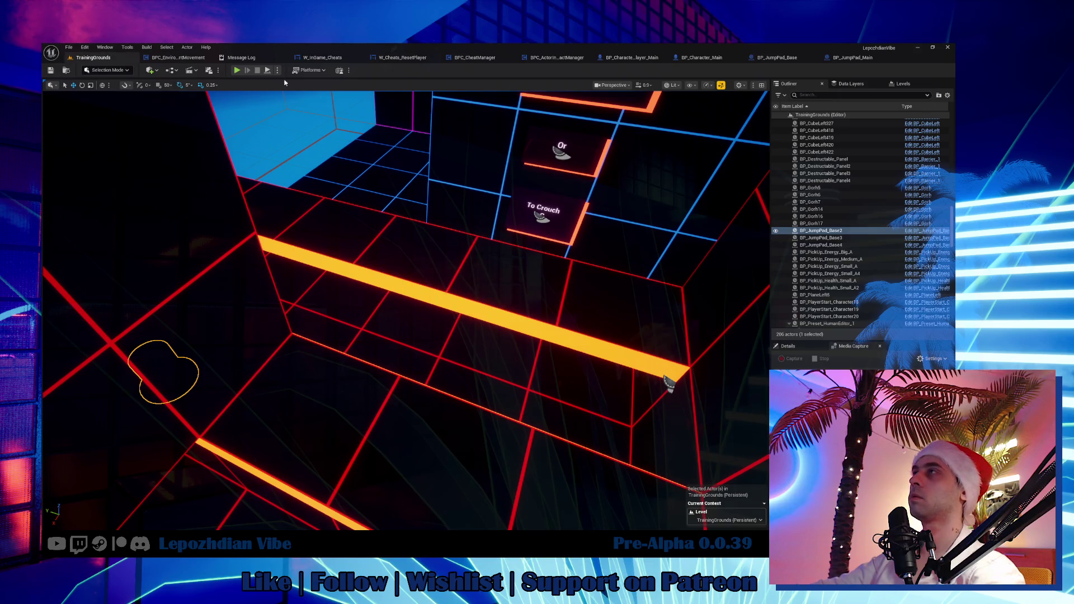
pyautogui.hotkey('alt', 'p')
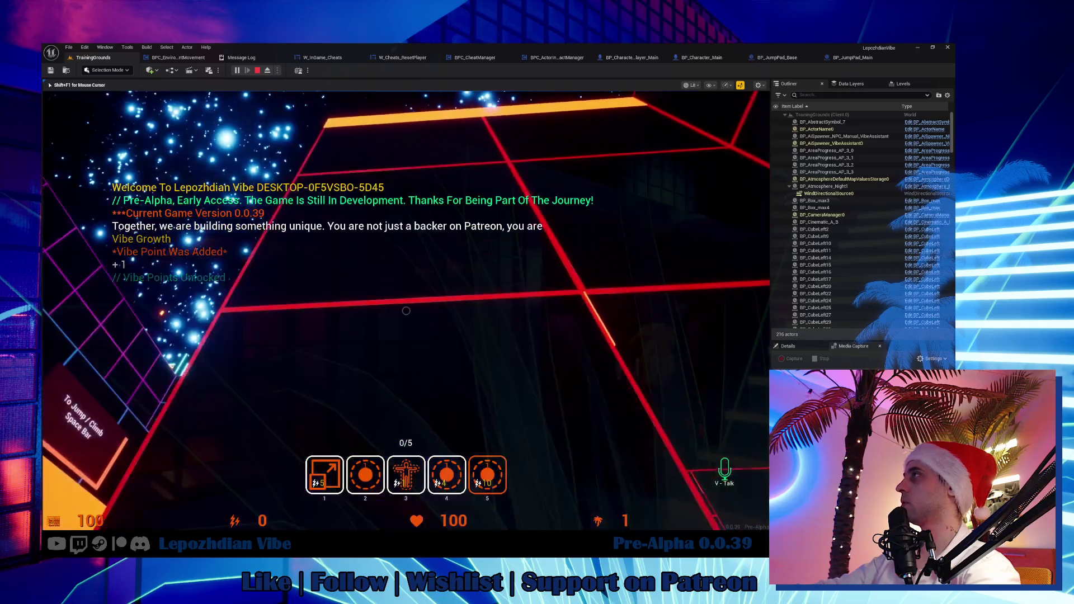
pyautogui.click(406, 310)
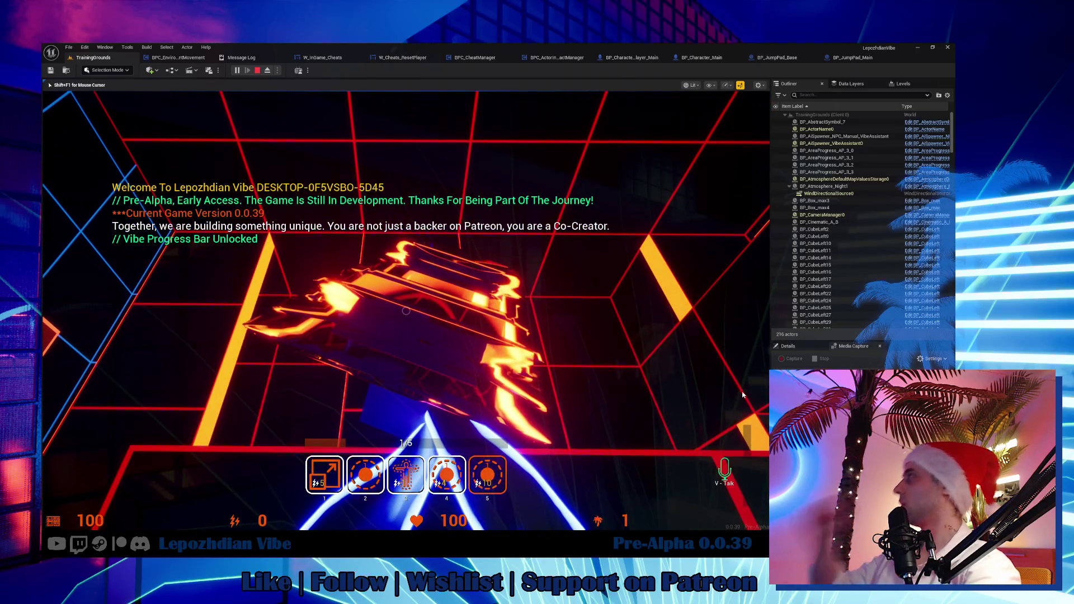
pyautogui.press('Escape')
pyautogui.click(172, 59)
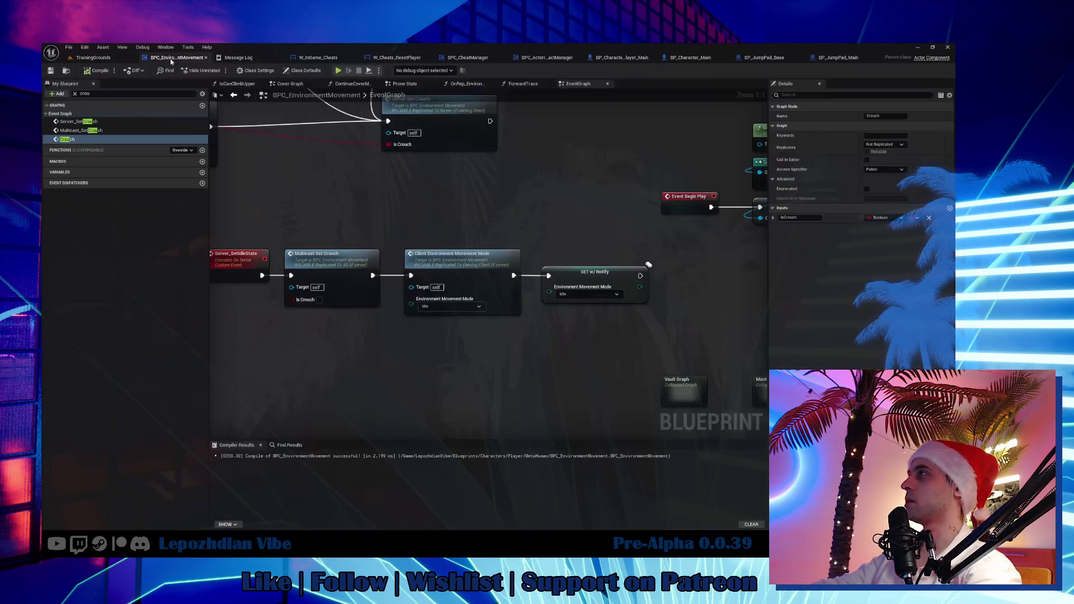
# Step: Change the BP_JumpPad_Main Delay duration to 0.2
pyautogui.click(843, 59)
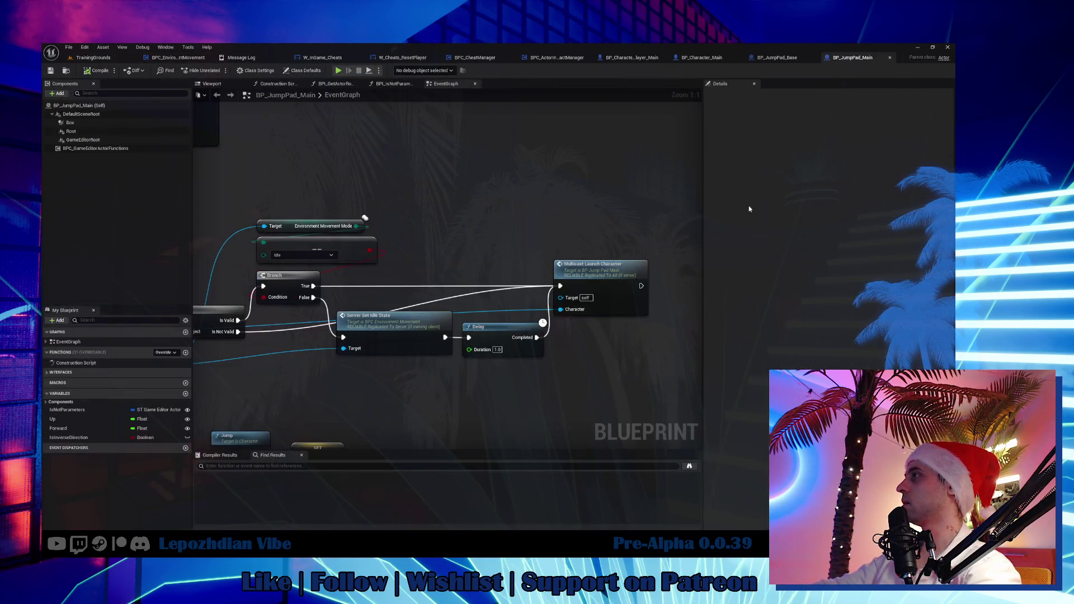
pyautogui.write('0.2')
pyautogui.press('Return')
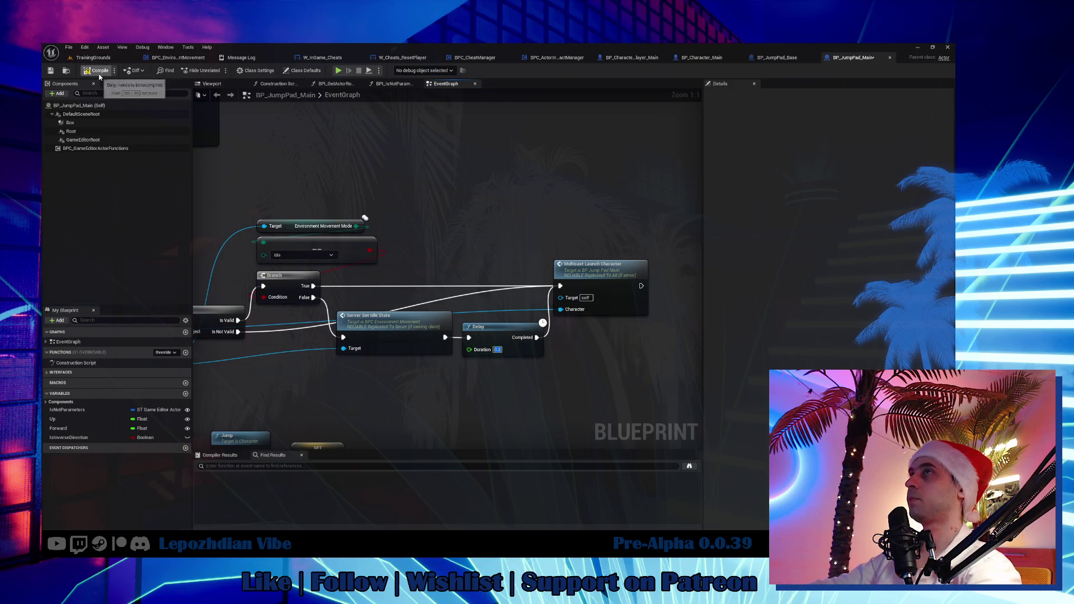
# Step: Retest the jump pad in a play session, then save all assets
pyautogui.click(93, 57)
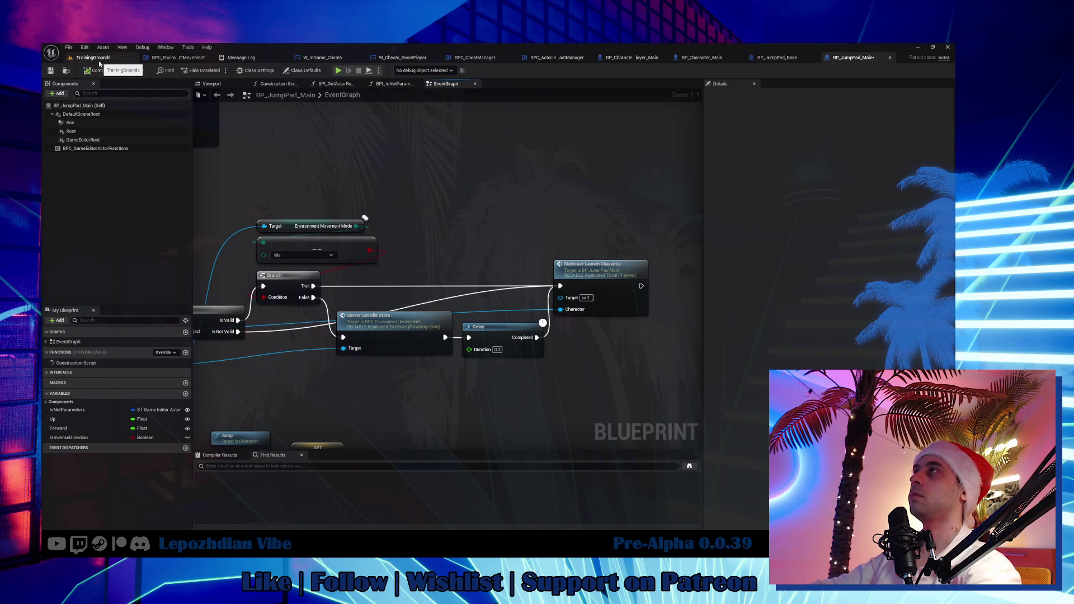
pyautogui.click(238, 71)
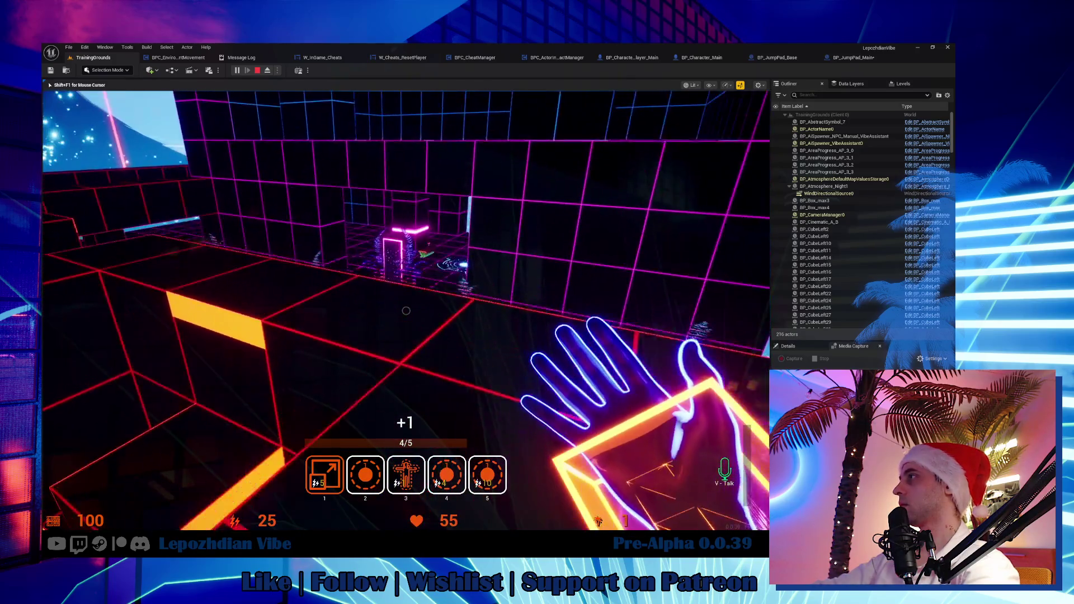
pyautogui.press('Escape')
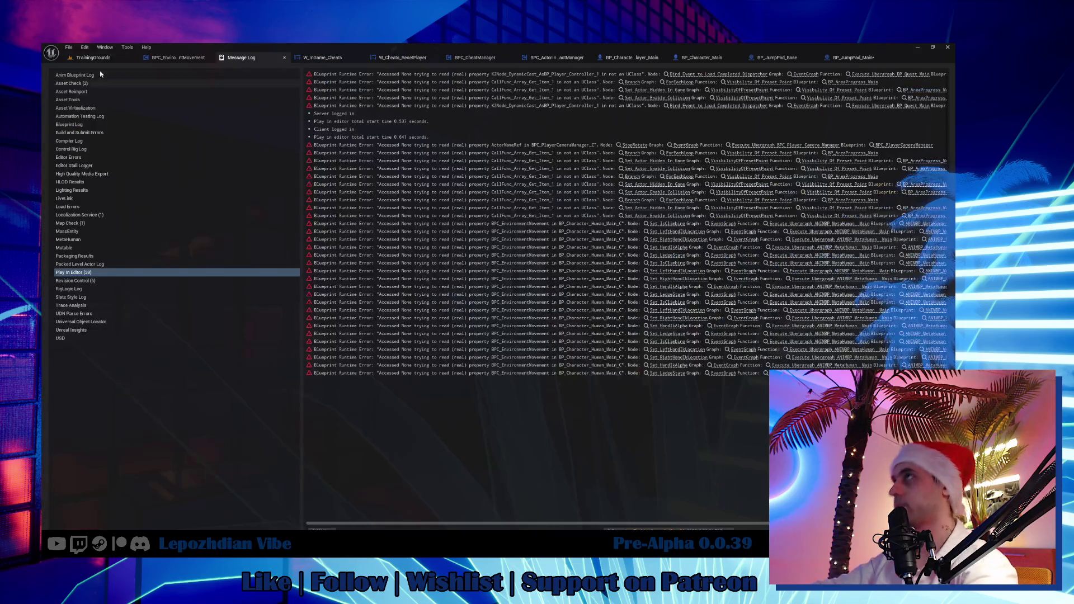
pyautogui.click(69, 47)
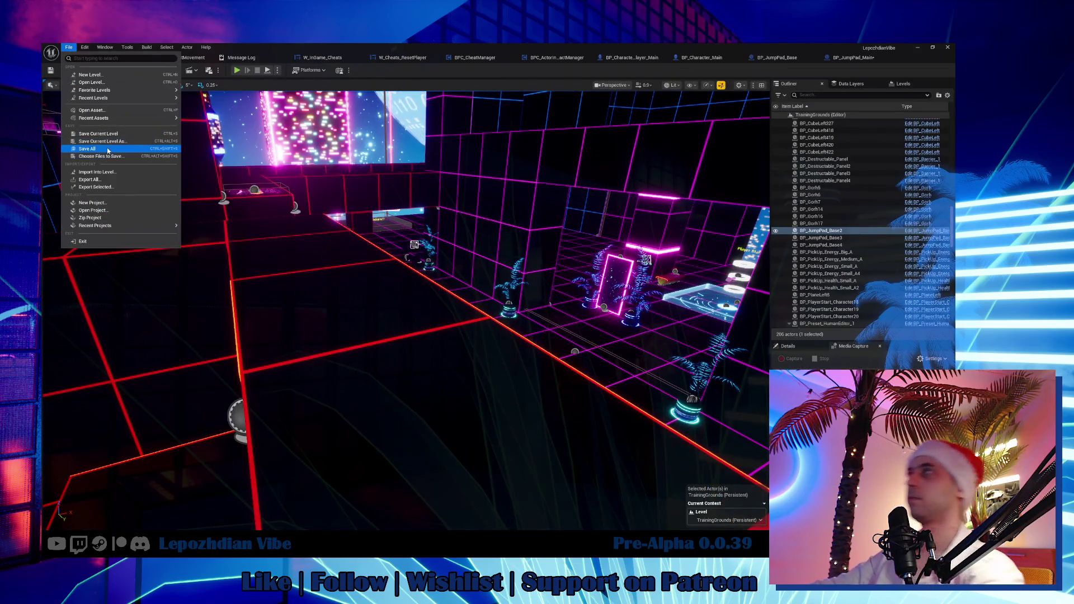
pyautogui.click(89, 148)
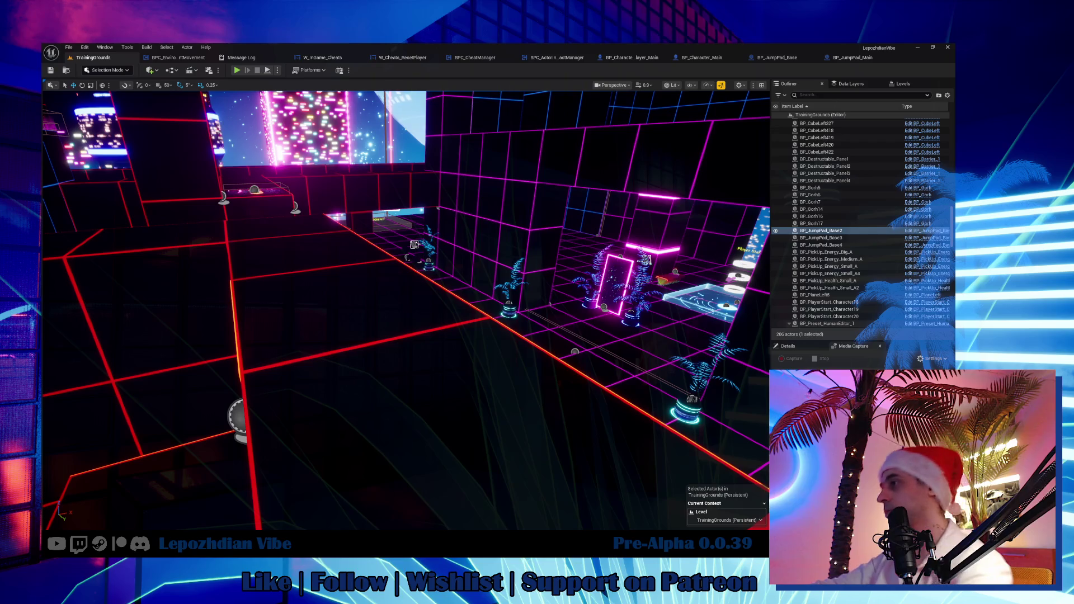
pyautogui.hotkey('alt', 'Tab')
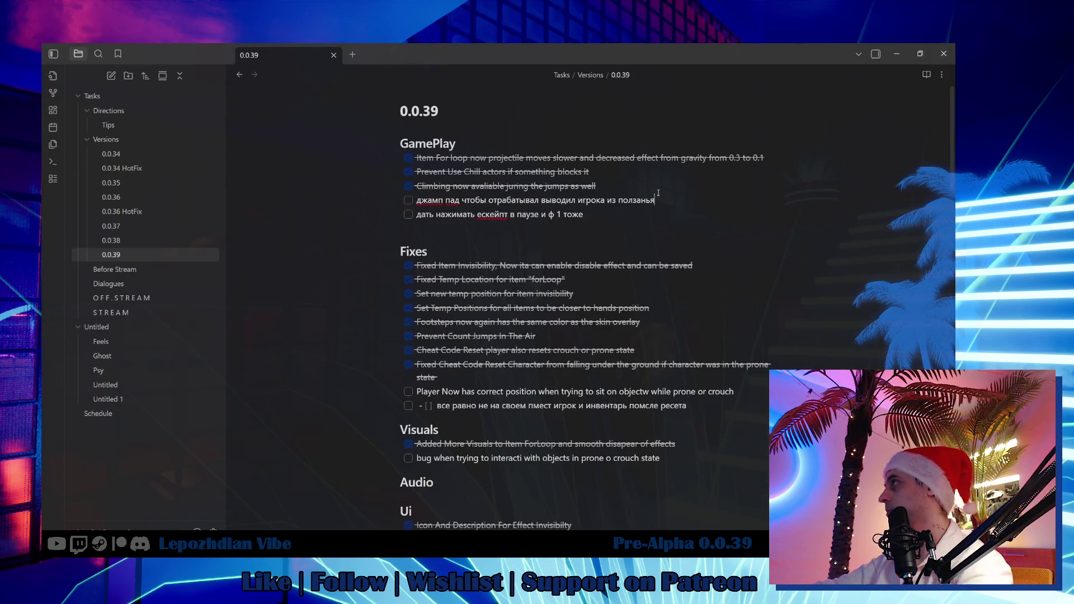
# Step: Add a checked-off GamePlay task 'Jumppad now set character to idle before the jump'
pyautogui.click(607, 187)
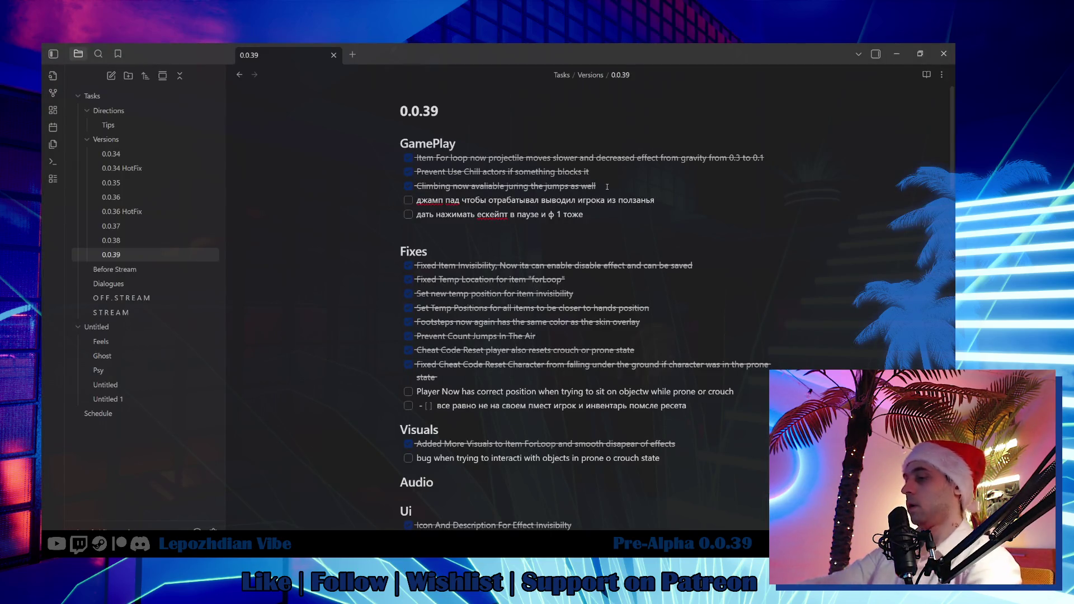
pyautogui.press('Return')
pyautogui.write('jump')
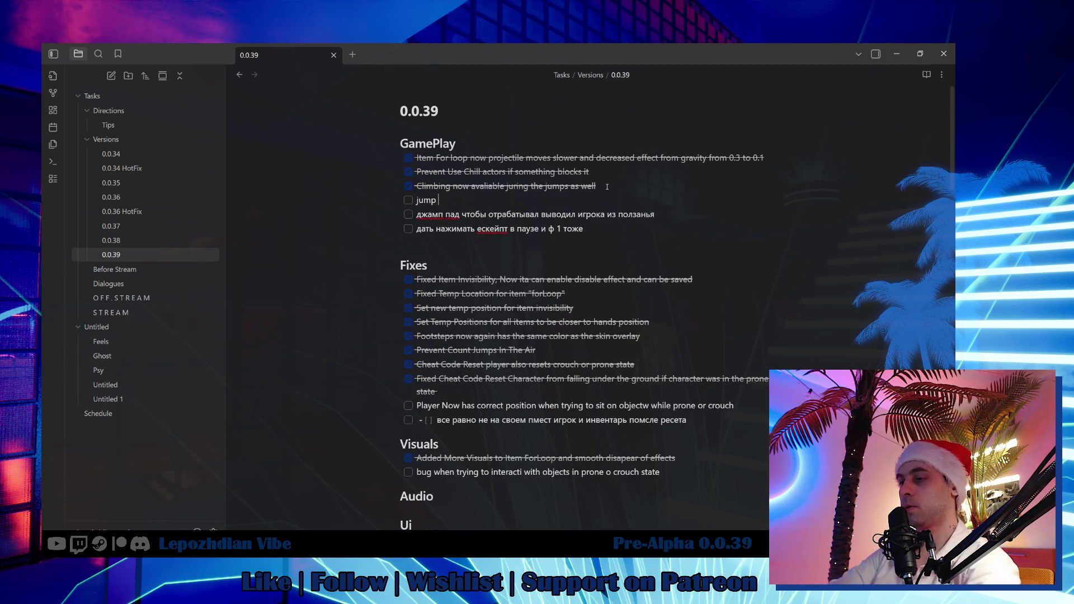
pyautogui.press('BackSpace')
pyautogui.press('BackSpace')
pyautogui.press('BackSpace')
pyautogui.write('Jumppad now ')
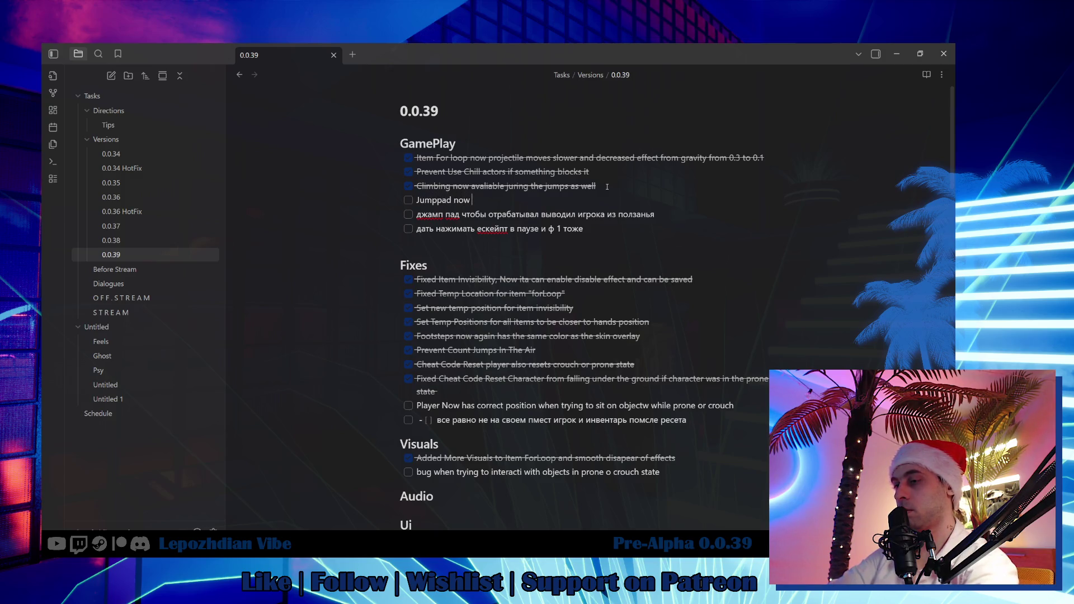
pyautogui.write('set ')
pyautogui.write('character ')
pyautogui.write('to idle')
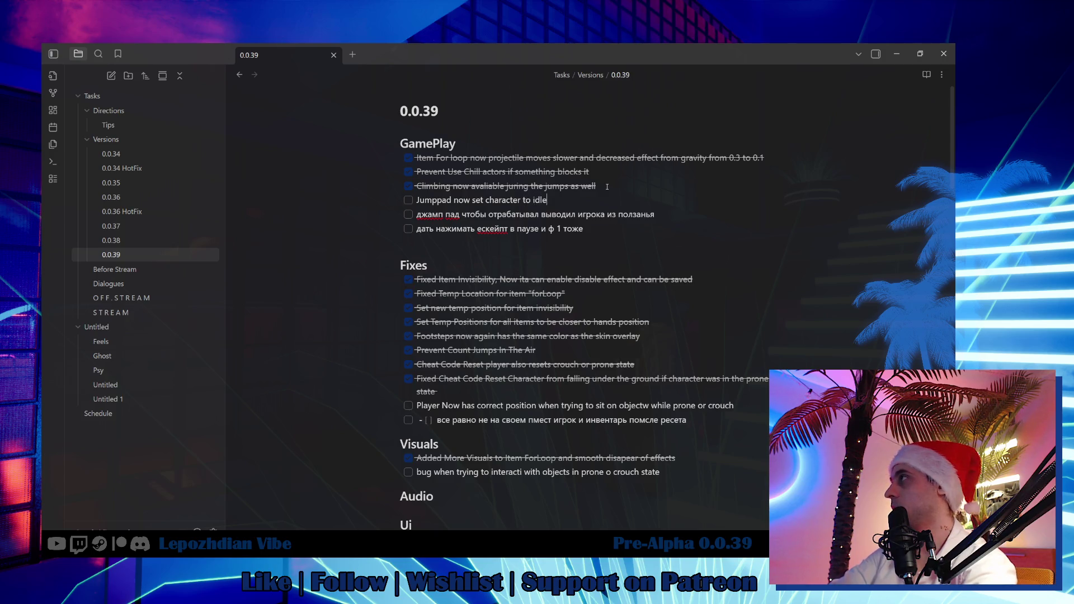
pyautogui.write(' before the')
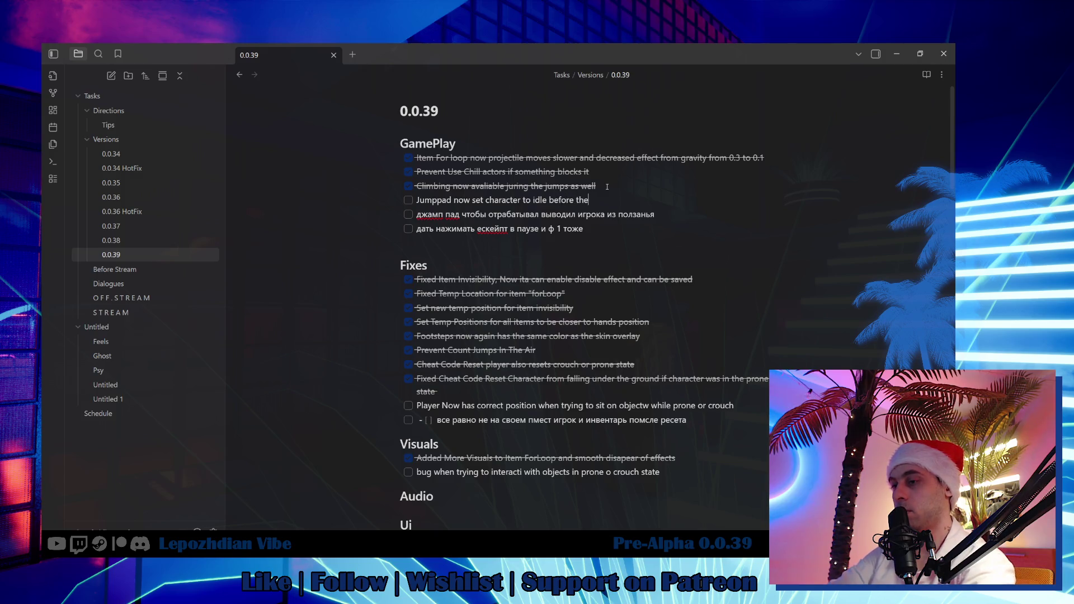
pyautogui.write(' jump')
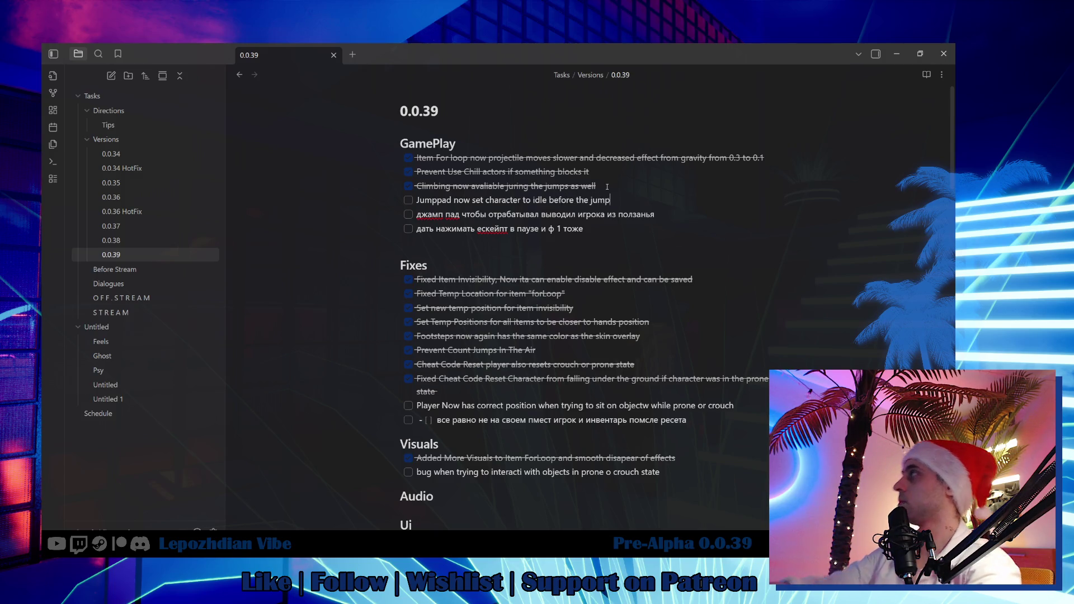
pyautogui.click(409, 201)
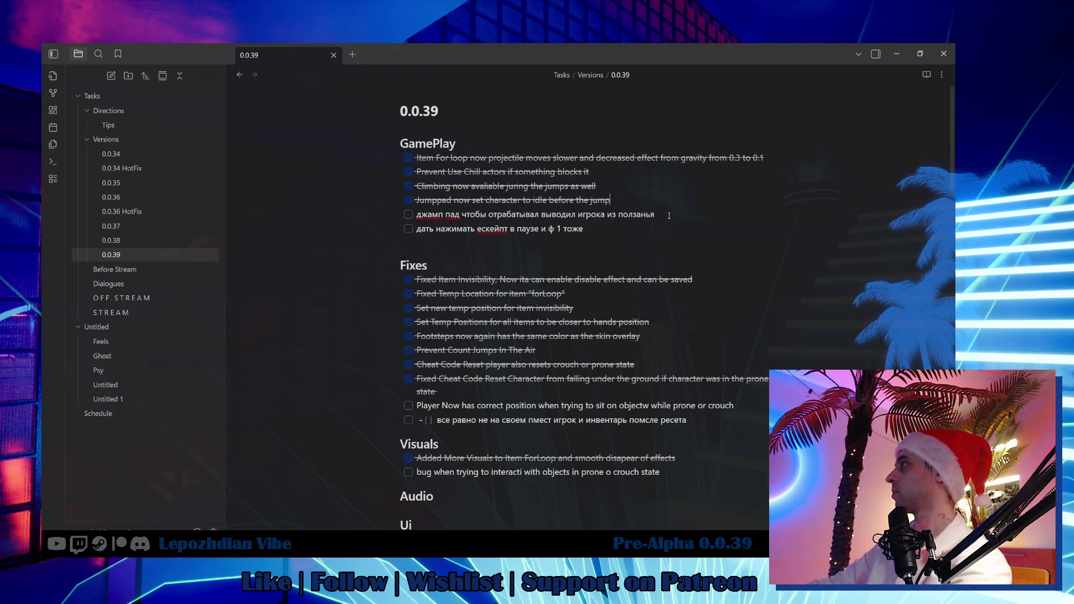
# Step: Delete the Russian jump pad draft task line
pyautogui.tripleClick(428, 218)
pyautogui.press('BackSpace')
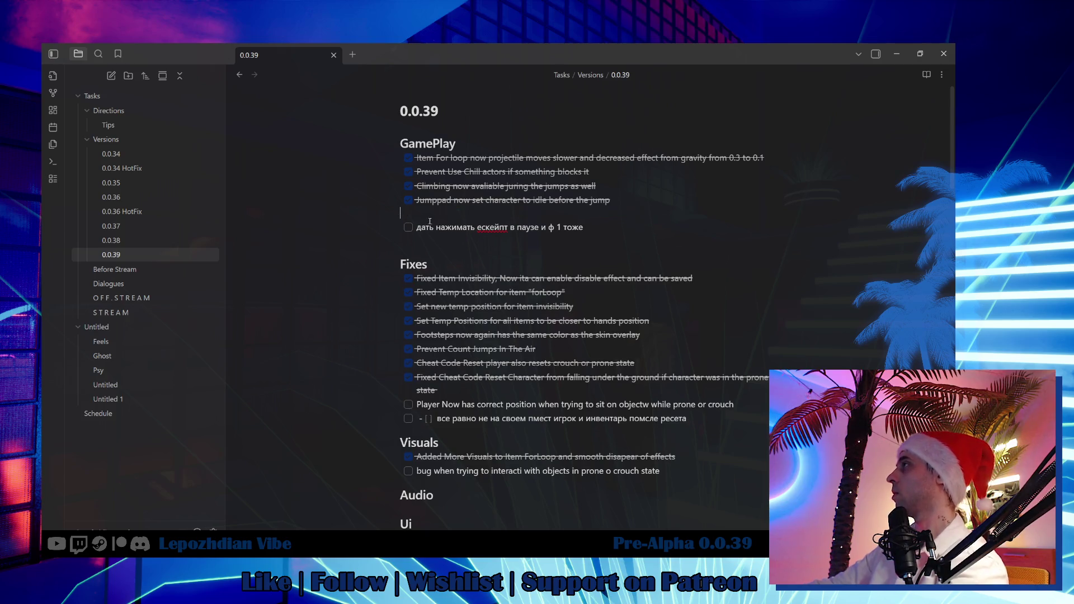
pyautogui.press('BackSpace')
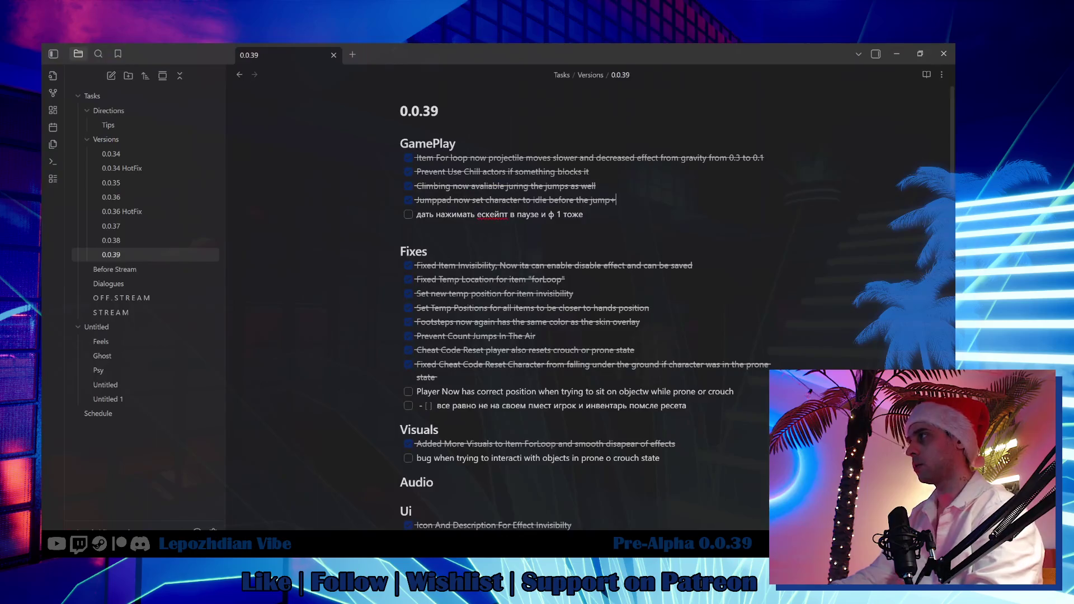
# Step: Scroll down through the Obsidian 0.0.39 task note, then return to the Unreal editor
pyautogui.scroll(-3, 554, 277)
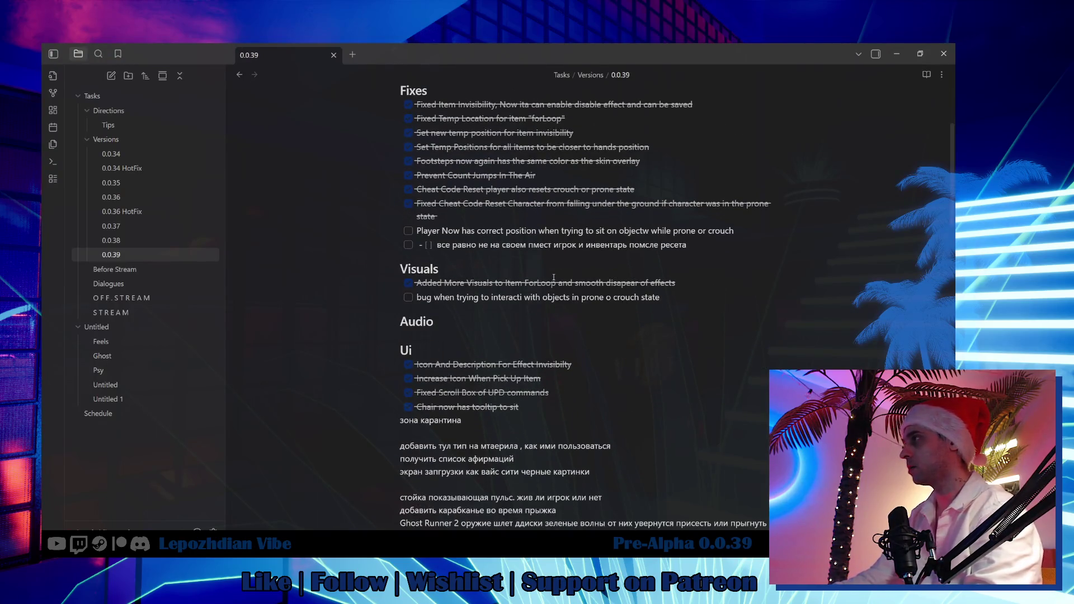
pyautogui.scroll(-3, 553, 278)
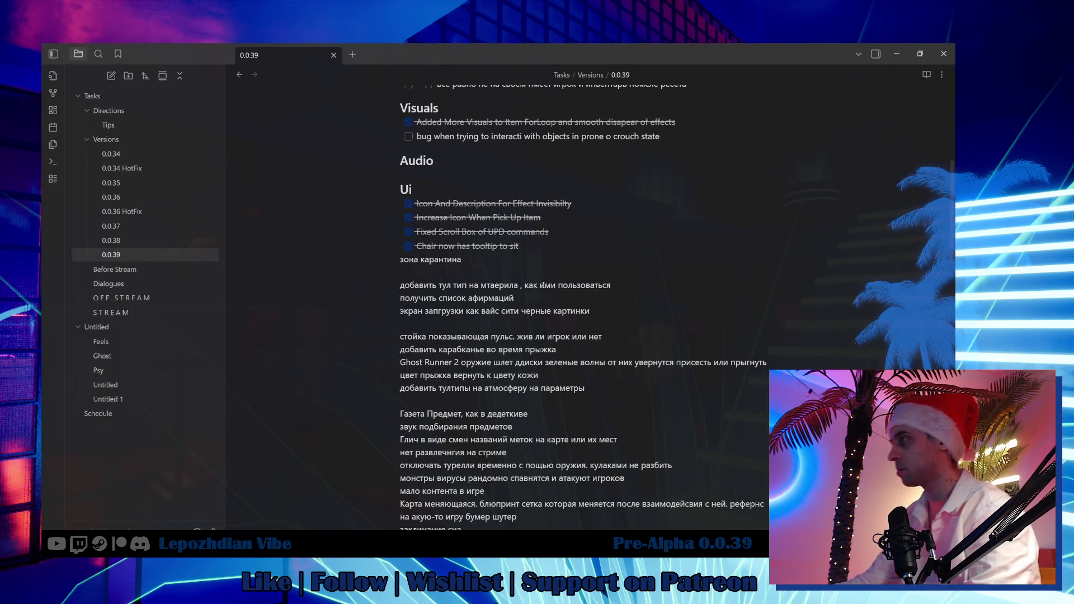
pyautogui.scroll(-4, 542, 286)
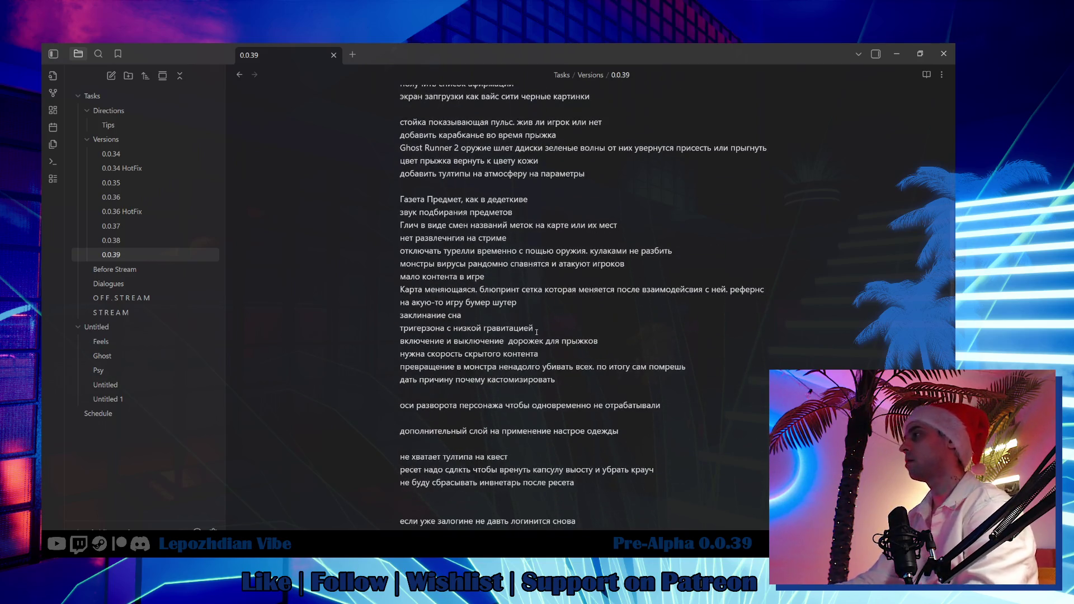
pyautogui.scroll(-1, 536, 332)
pyautogui.scroll(-2, 539, 327)
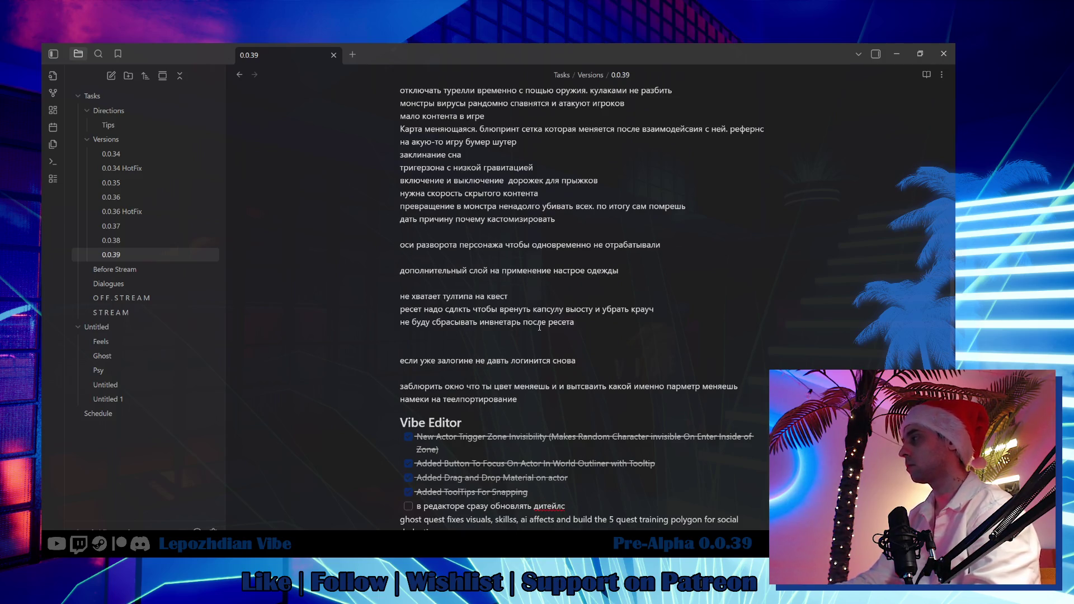
pyautogui.scroll(-4, 539, 327)
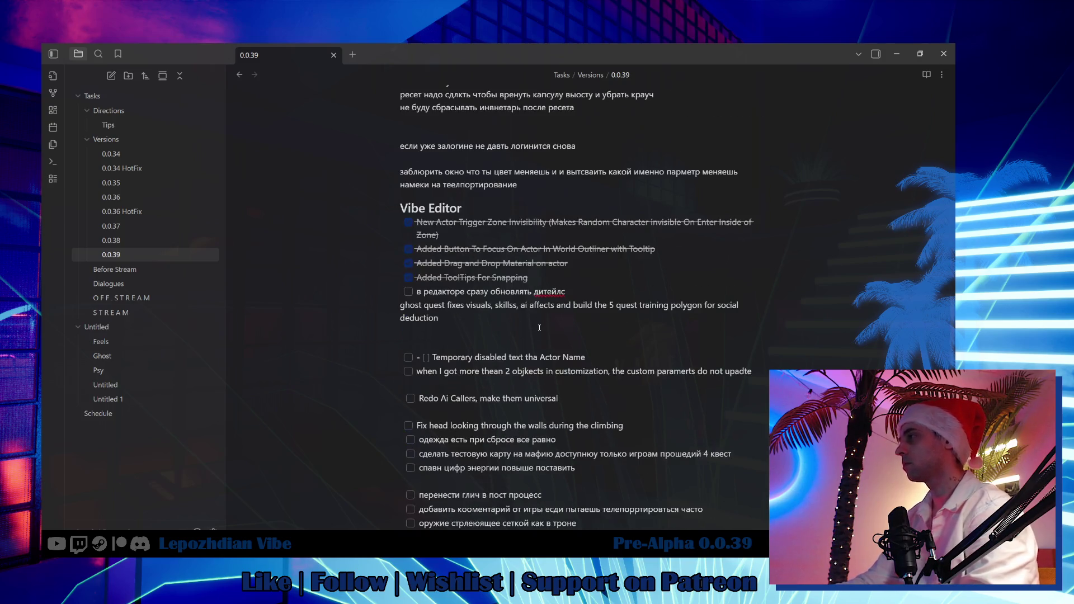
pyautogui.scroll(-3, 539, 327)
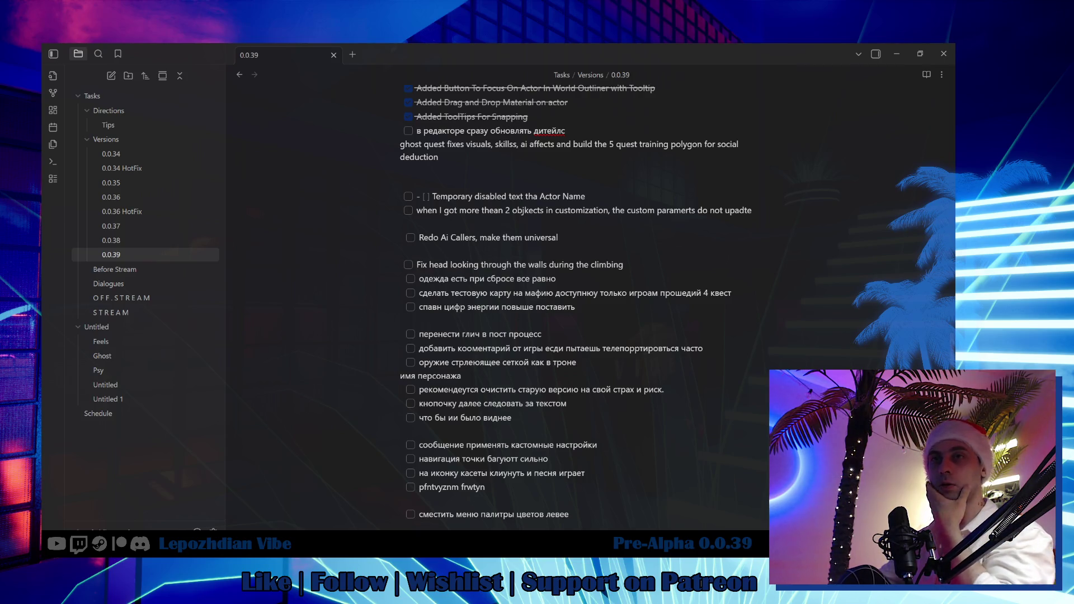
pyautogui.hotkey('alt', 'Tab')
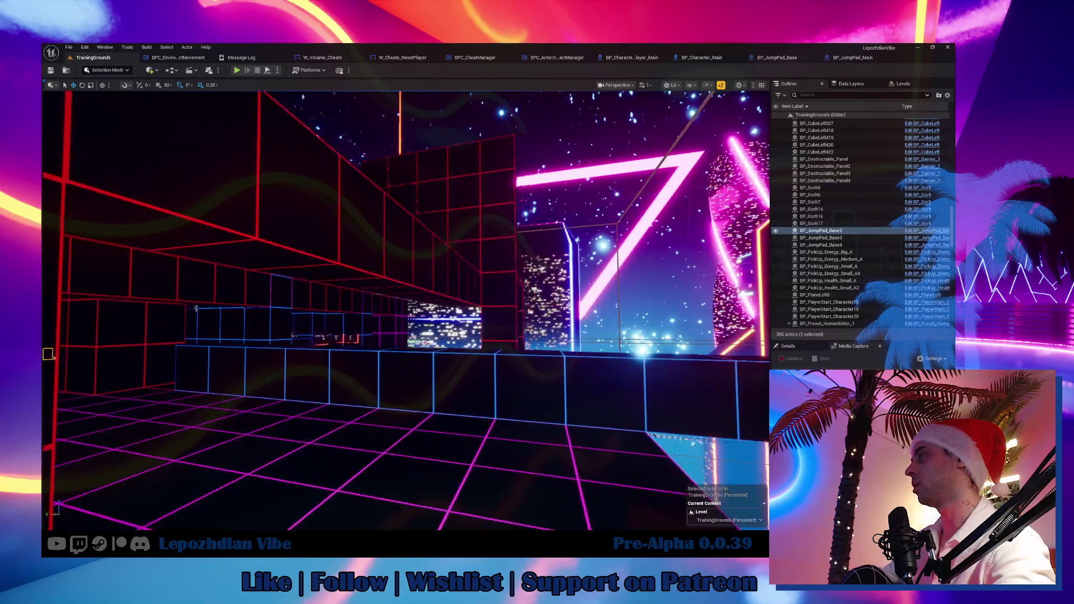
# Step: Toggle visibility of the Layers and TrainingGrounds_WinterHolidays sublevels in the Levels list
pyautogui.scroll(2, 449, 350)
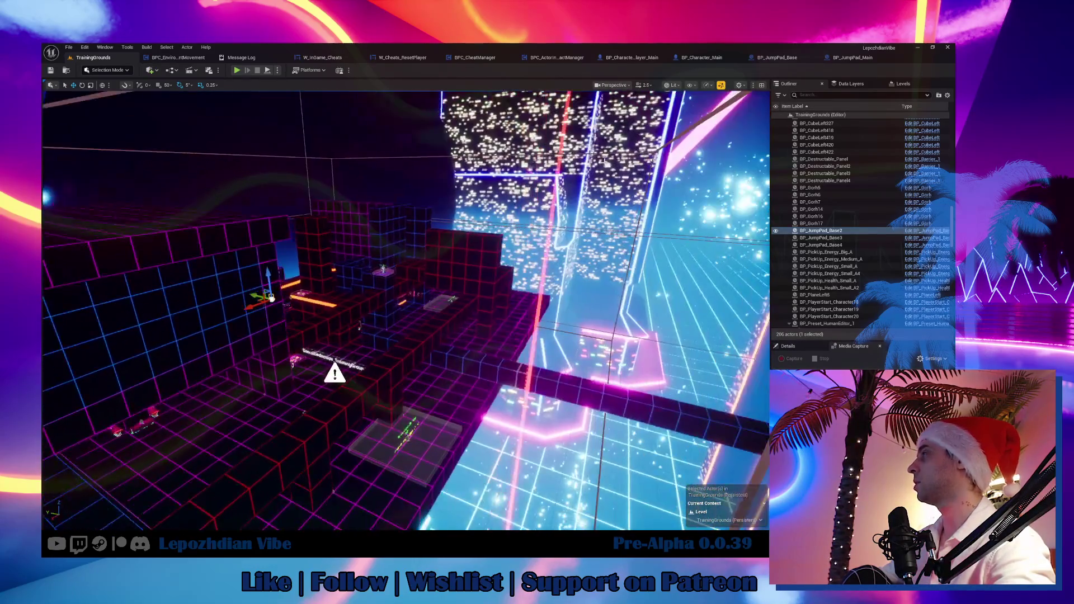
pyautogui.click(909, 85)
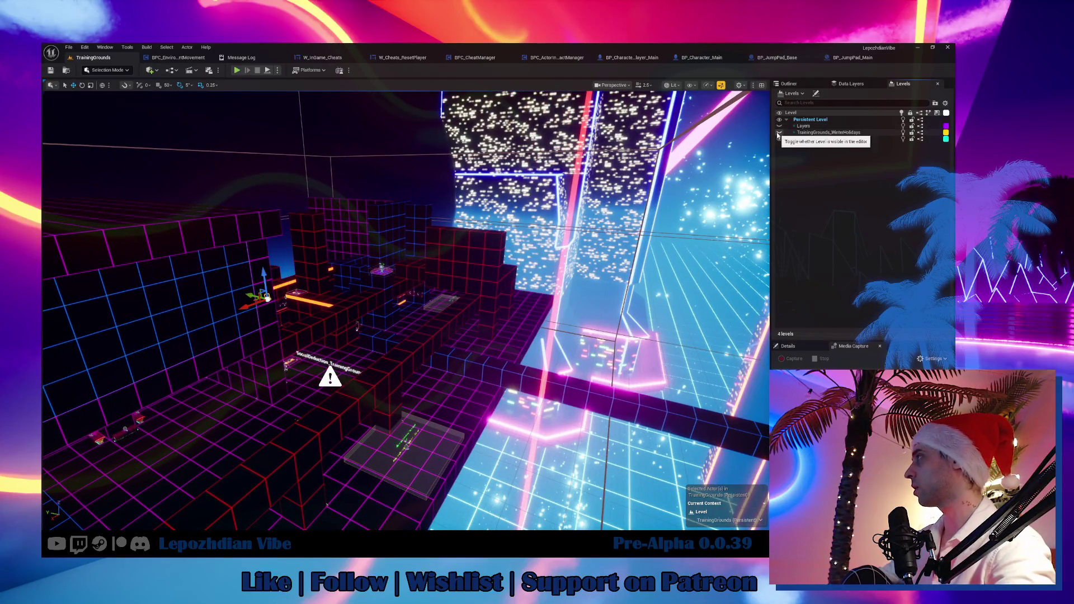
pyautogui.click(780, 129)
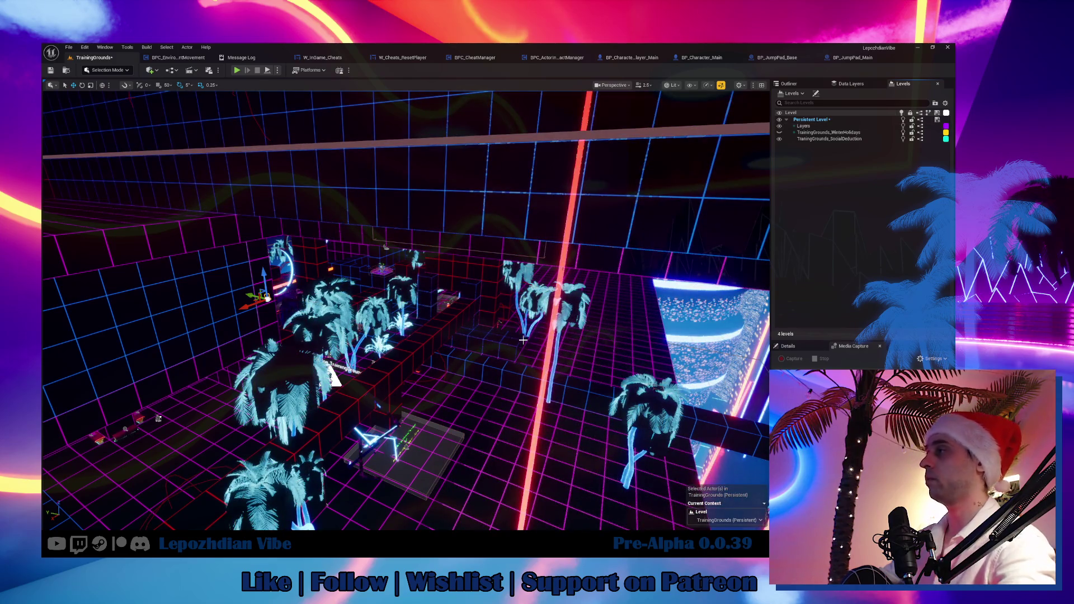
# Step: Fly through the level into the red-grid room, look up at the ceiling, then return to Obsidian
pyautogui.moveTo(507, 351); pyautogui.dragTo(509, 386)
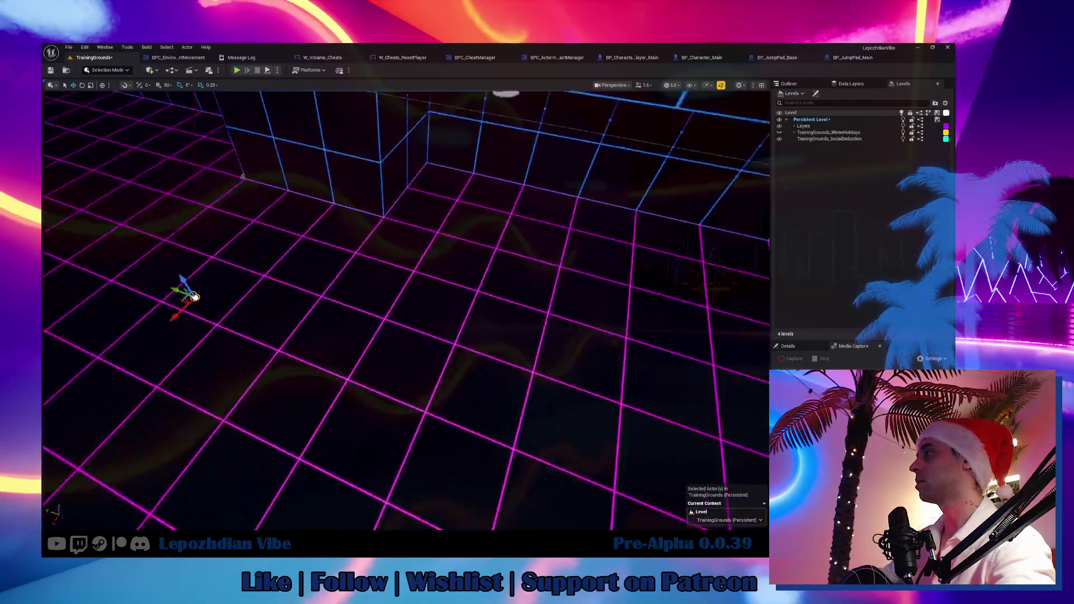
pyautogui.moveTo(502, 357)
pyautogui.mouseDown()
pyautogui.moveTo(502, 341)
pyautogui.moveTo(514, 358)
pyautogui.moveTo(475, 347)
pyautogui.mouseUp()
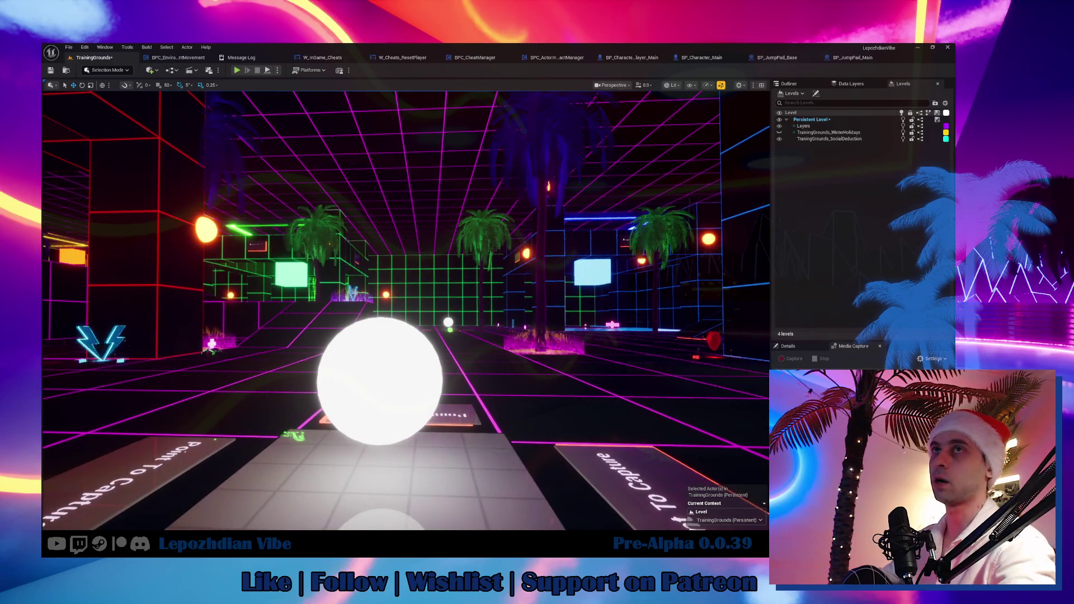
pyautogui.moveTo(406, 310); pyautogui.dragTo(392, 307)
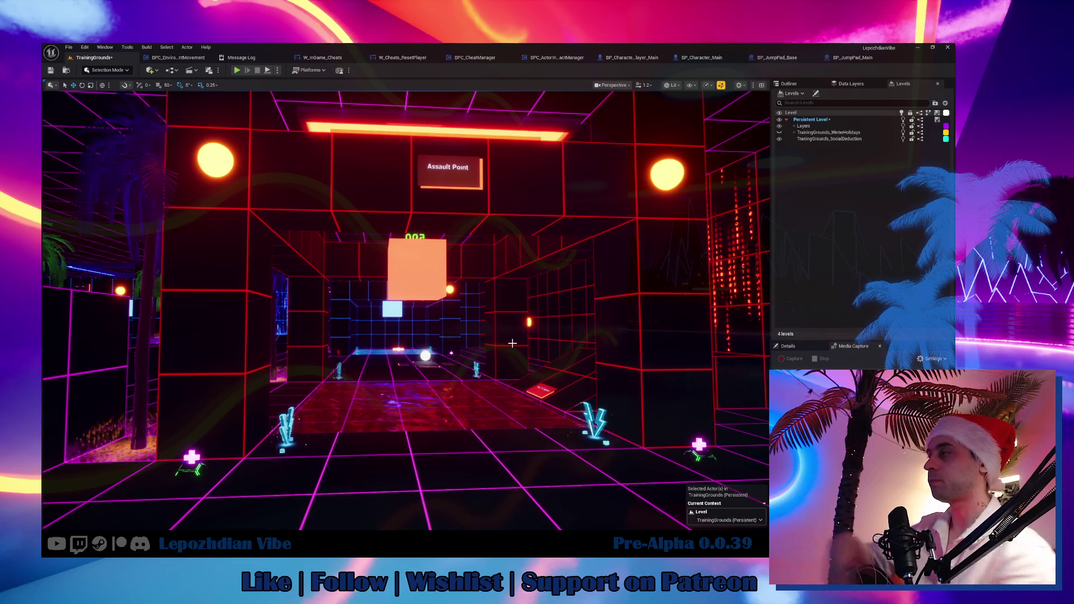
pyautogui.moveTo(512, 343)
pyautogui.mouseDown()
pyautogui.moveTo(512, 235)
pyautogui.moveTo(481, 246)
pyautogui.moveTo(487, 263)
pyautogui.moveTo(509, 254)
pyautogui.moveTo(492, 263)
pyautogui.moveTo(498, 229)
pyautogui.moveTo(489, 249)
pyautogui.mouseUp()
pyautogui.hotkey('alt', 'Tab')
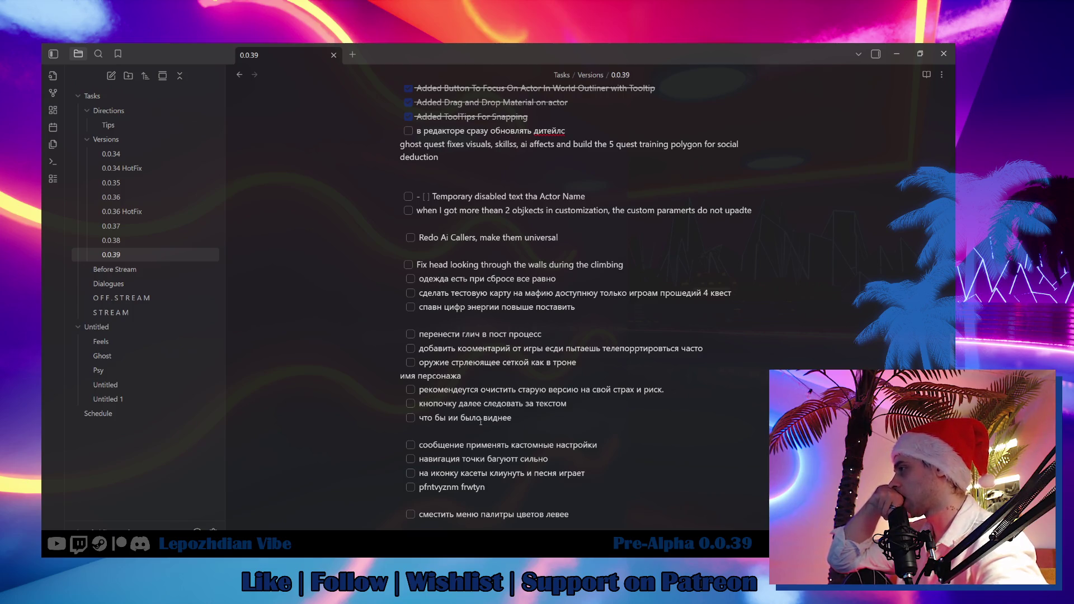
pyautogui.scroll(-3, 564, 430)
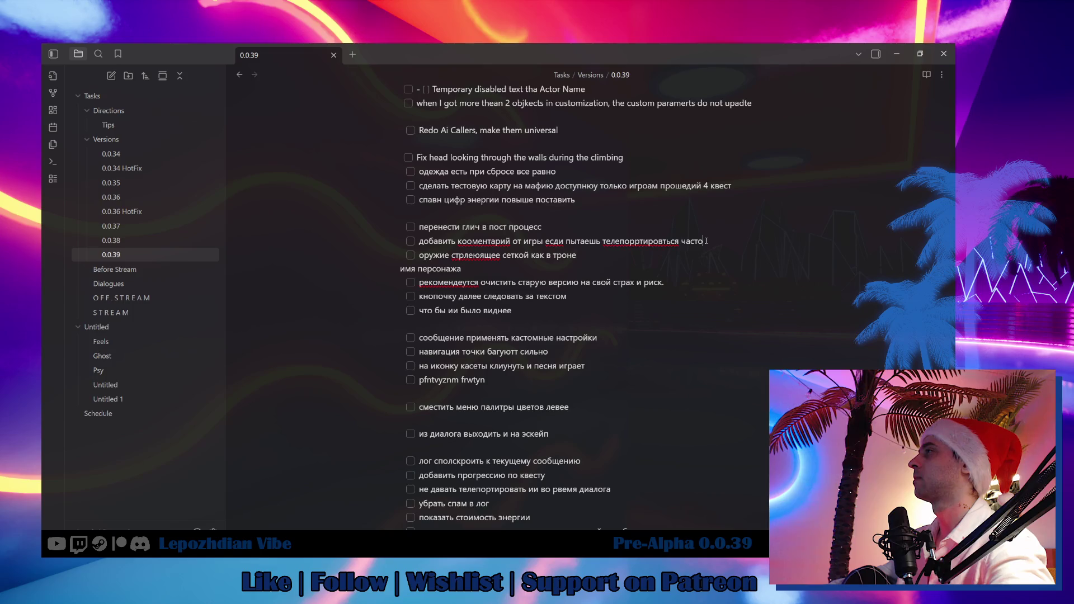
pyautogui.click(393, 244)
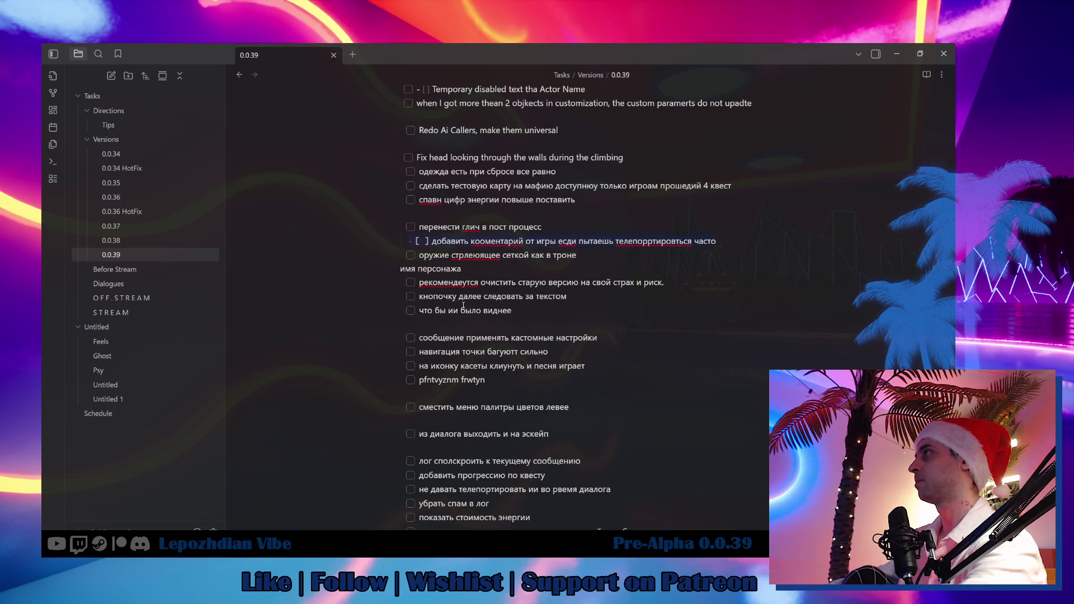
pyautogui.click(497, 212)
pyautogui.scroll(1, 497, 205)
pyautogui.scroll(1, 497, 205)
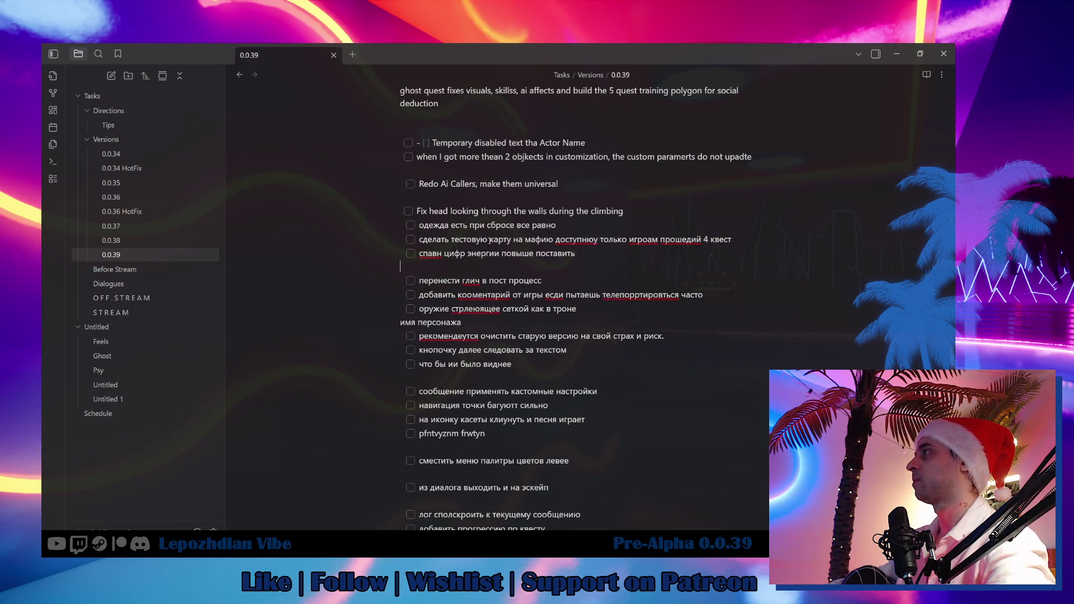
pyautogui.scroll(2, 498, 255)
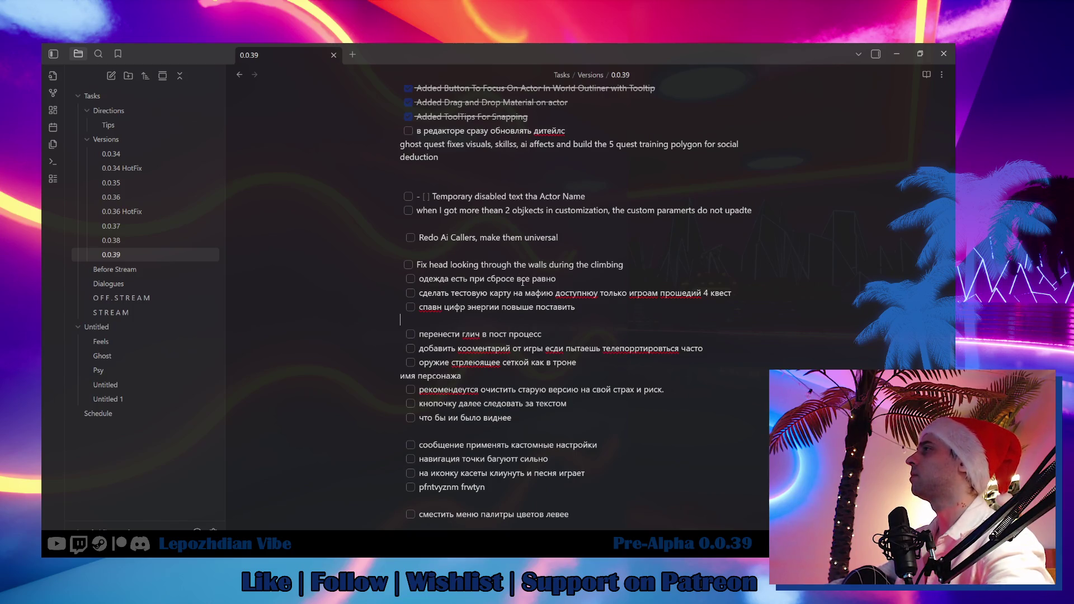
pyautogui.scroll(4, 523, 283)
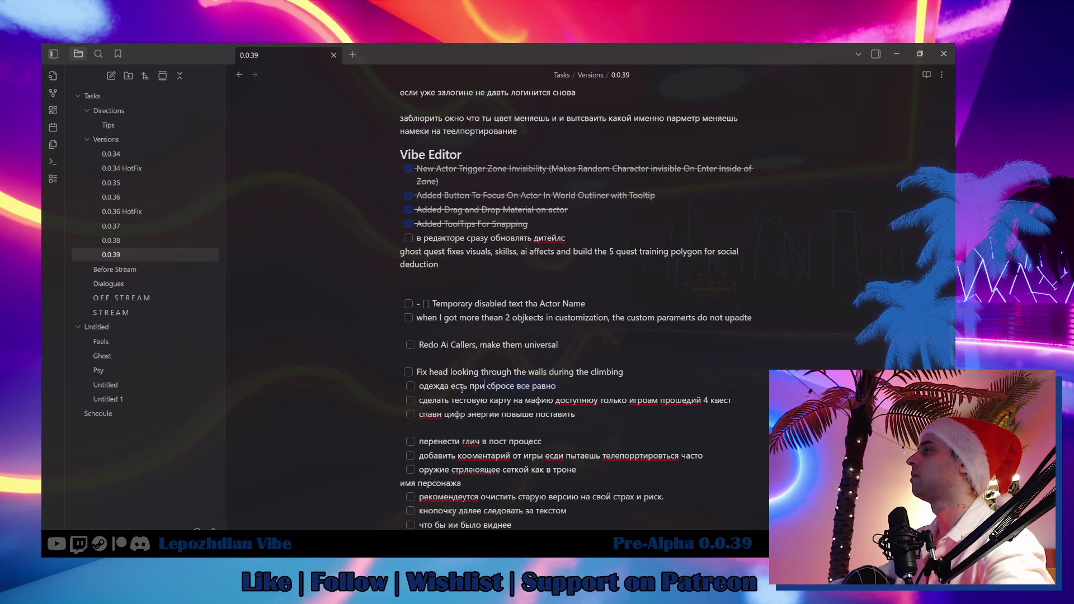
pyautogui.click(404, 389)
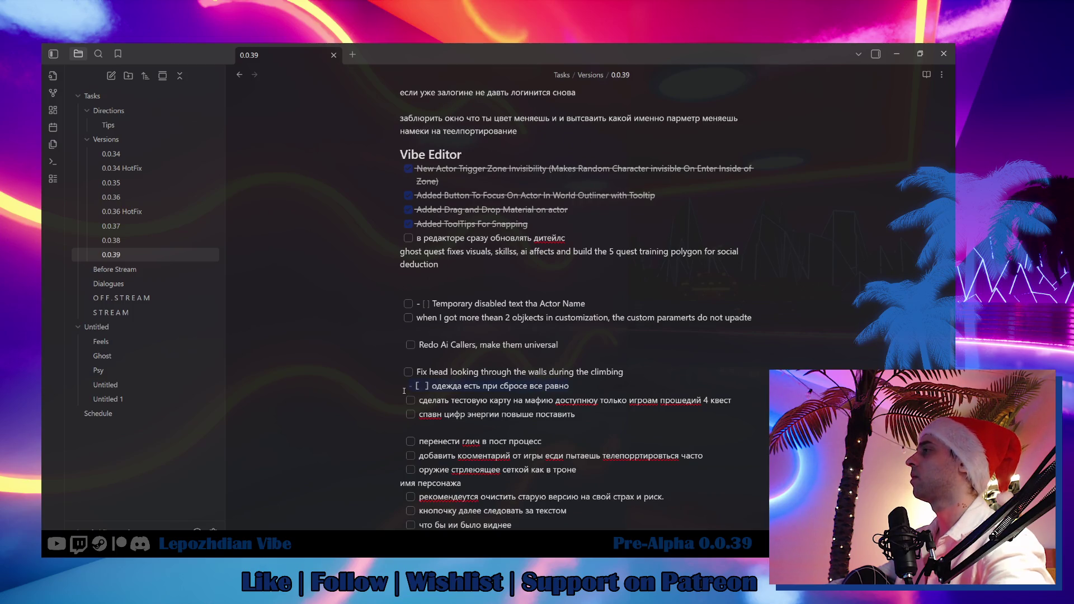
pyautogui.scroll(15, 404, 390)
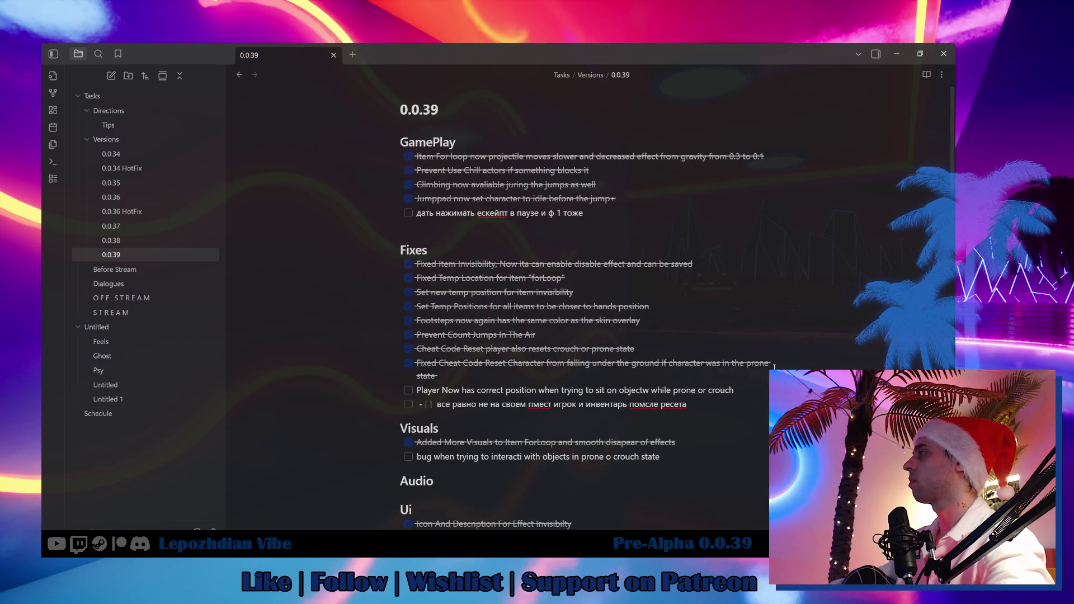
# Step: Add an unchecked Fixes task saying player data reset now restores location, inventory and clothing
pyautogui.press('Return')
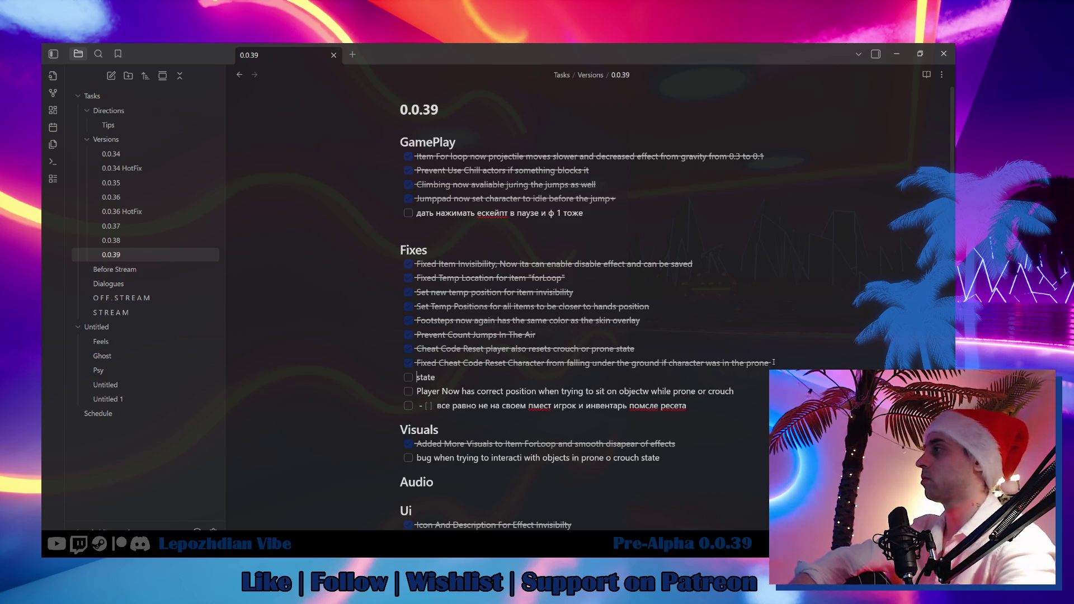
pyautogui.hotkey('ctrl', 'z')
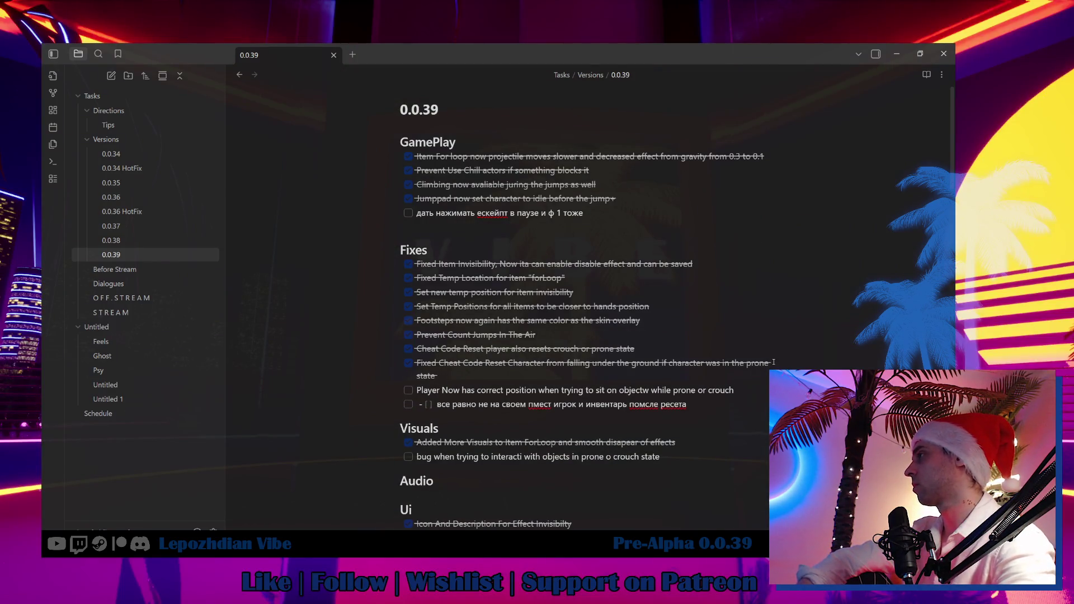
pyautogui.press('Return')
pyautogui.write('Rse')
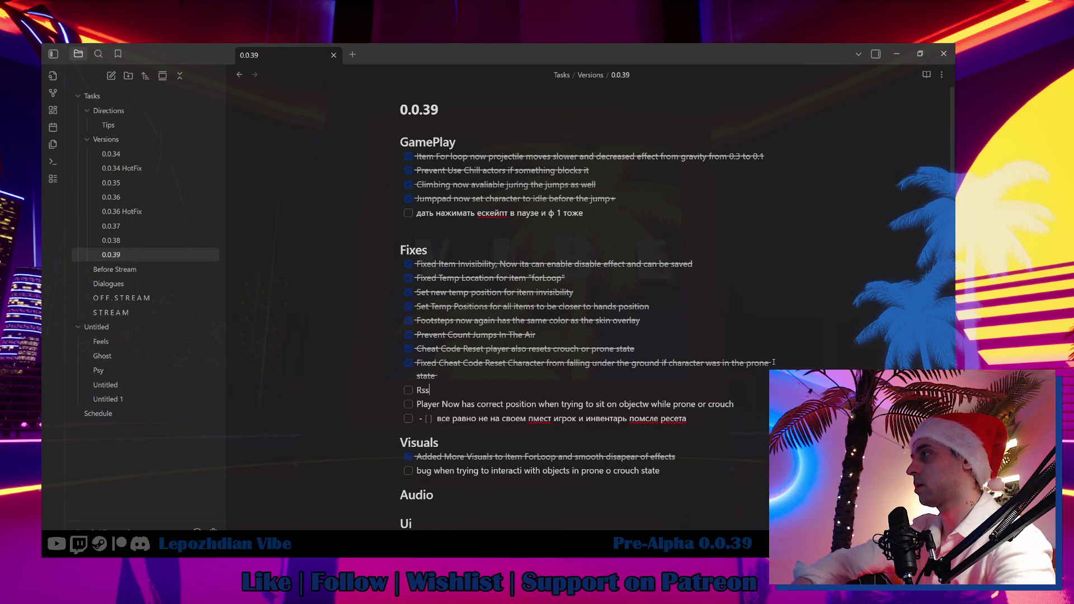
pyautogui.write('t pla')
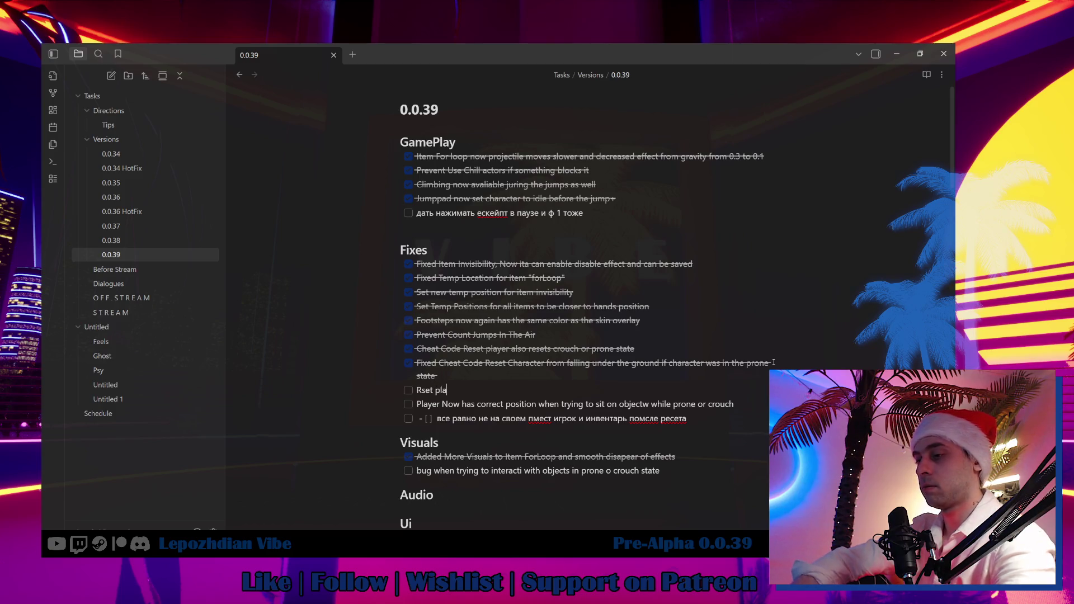
pyautogui.write('yer now')
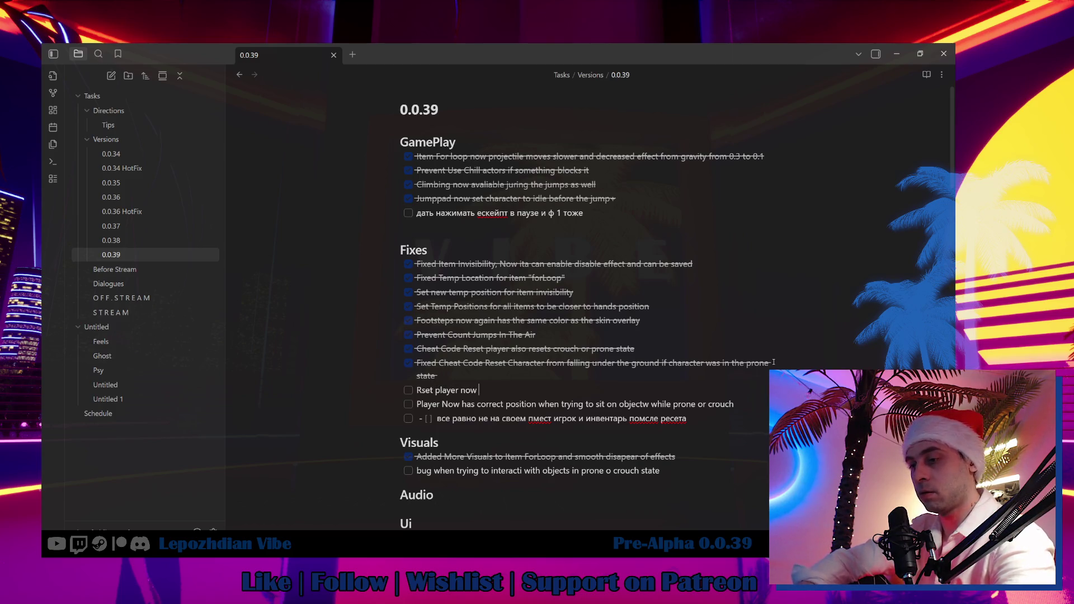
pyautogui.write(' resets')
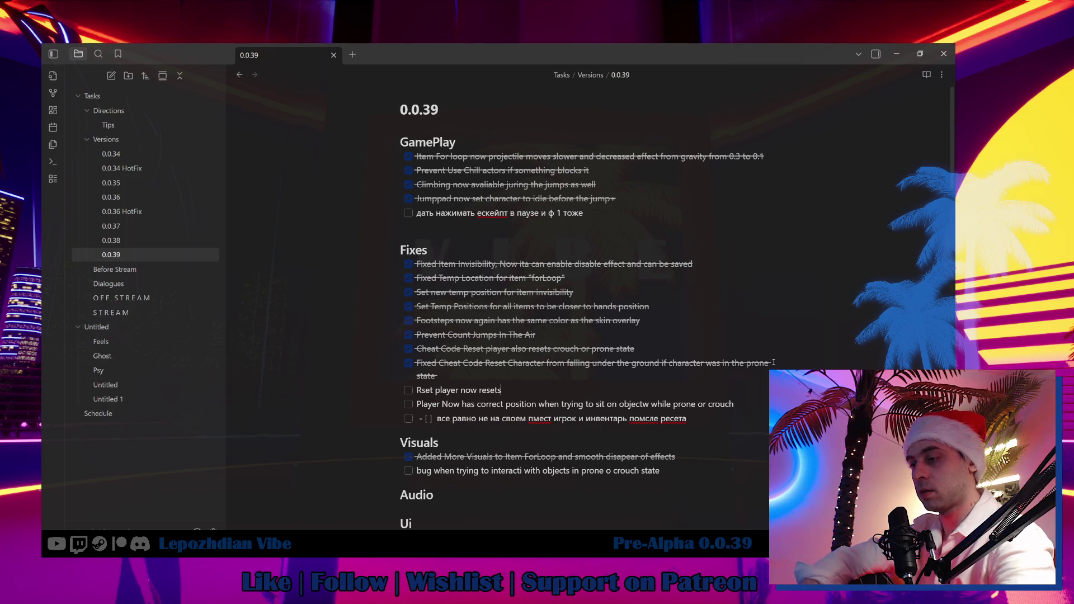
pyautogui.press('BackSpace')
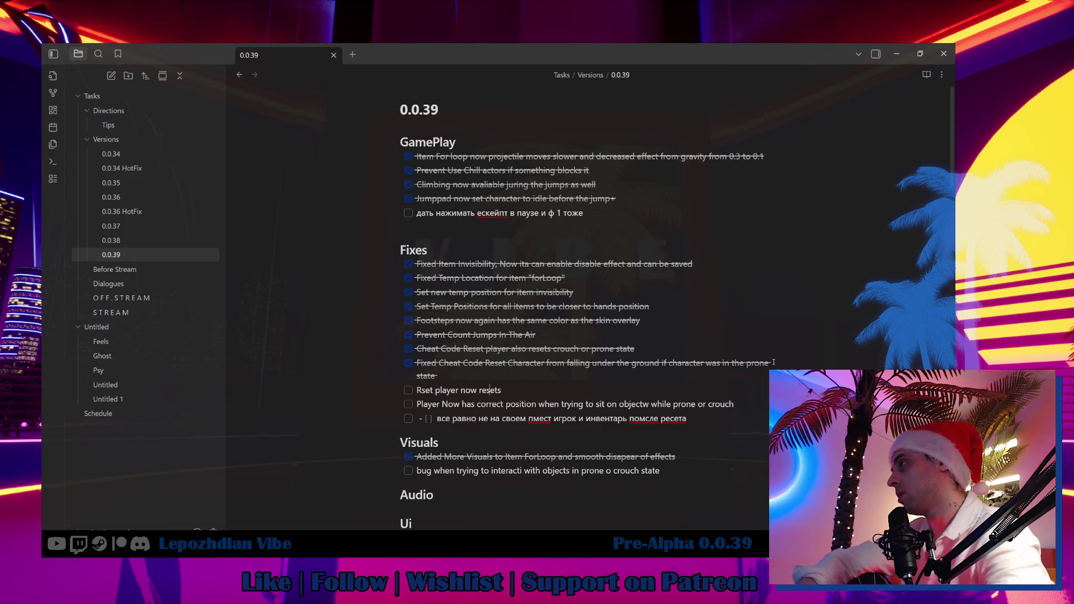
pyautogui.press('Right')
pyautogui.press('Right')
pyautogui.write('data')
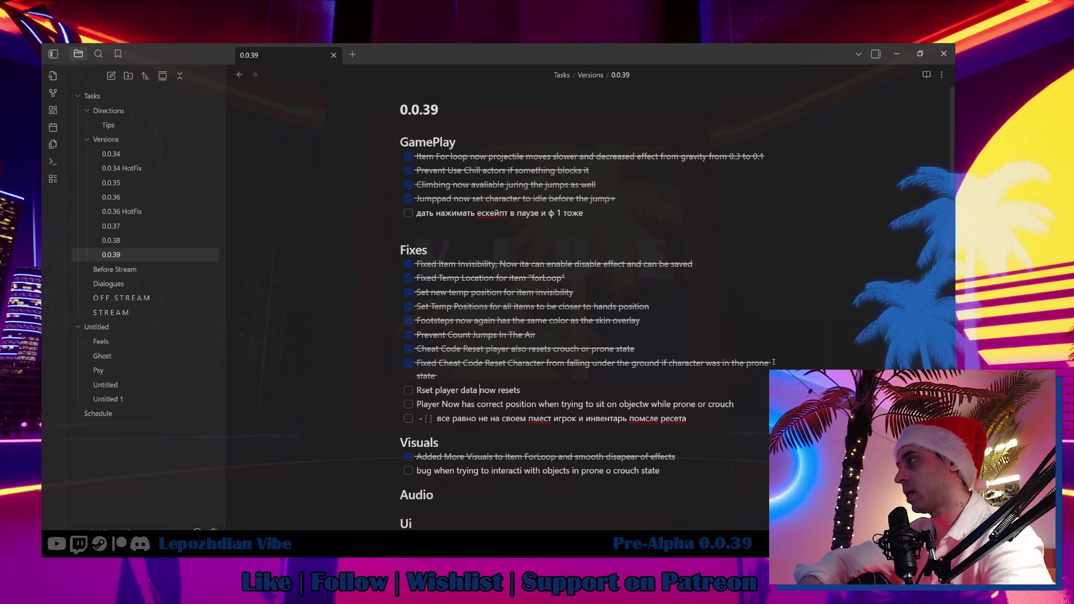
pyautogui.press('End')
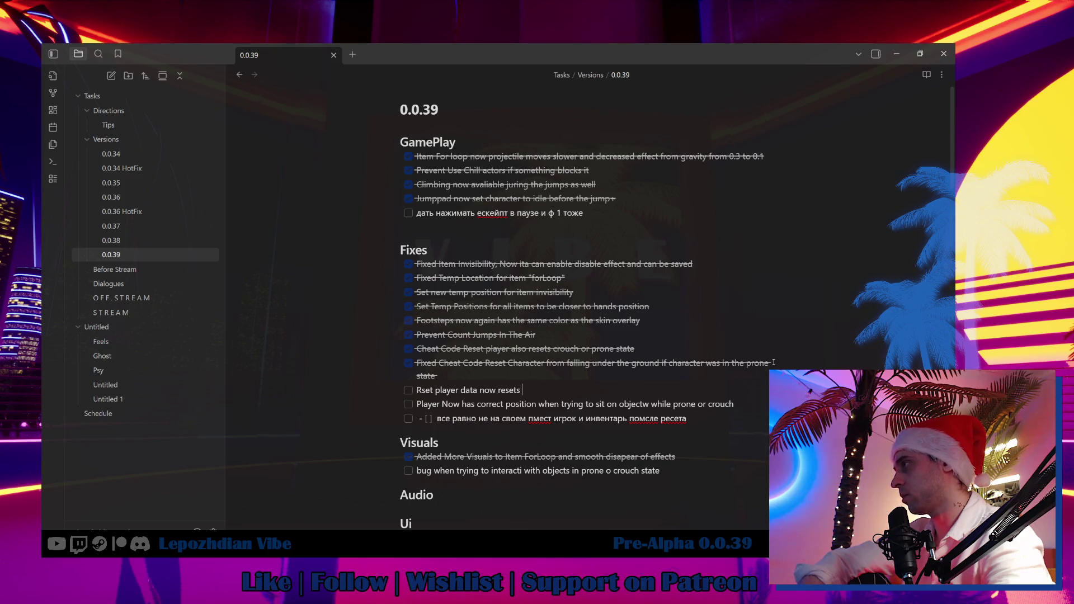
pyautogui.write('player locatioin and inventory and cloth correclty')
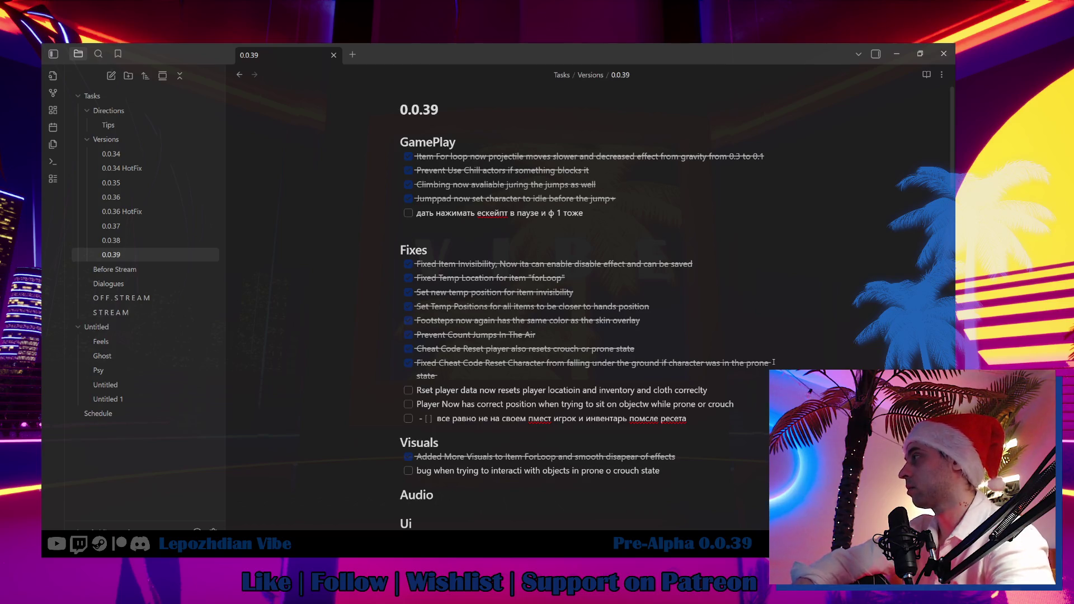
pyautogui.hotkey('alt', 'Tab')
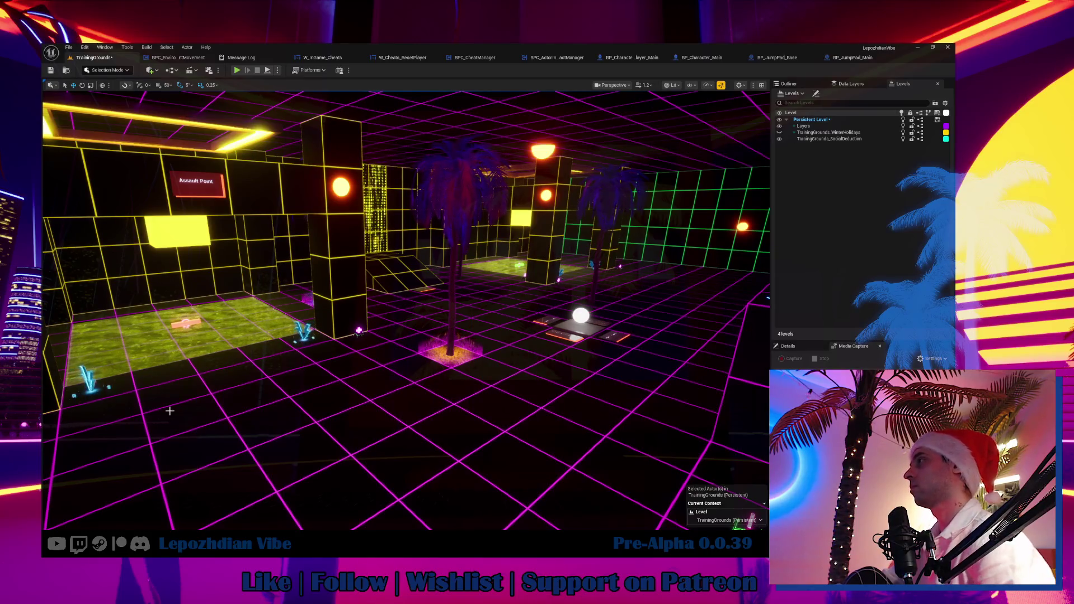
# Step: Save all, then load the VibeCity level from the SandBox maps folder
pyautogui.click(68, 47)
pyautogui.click(84, 152)
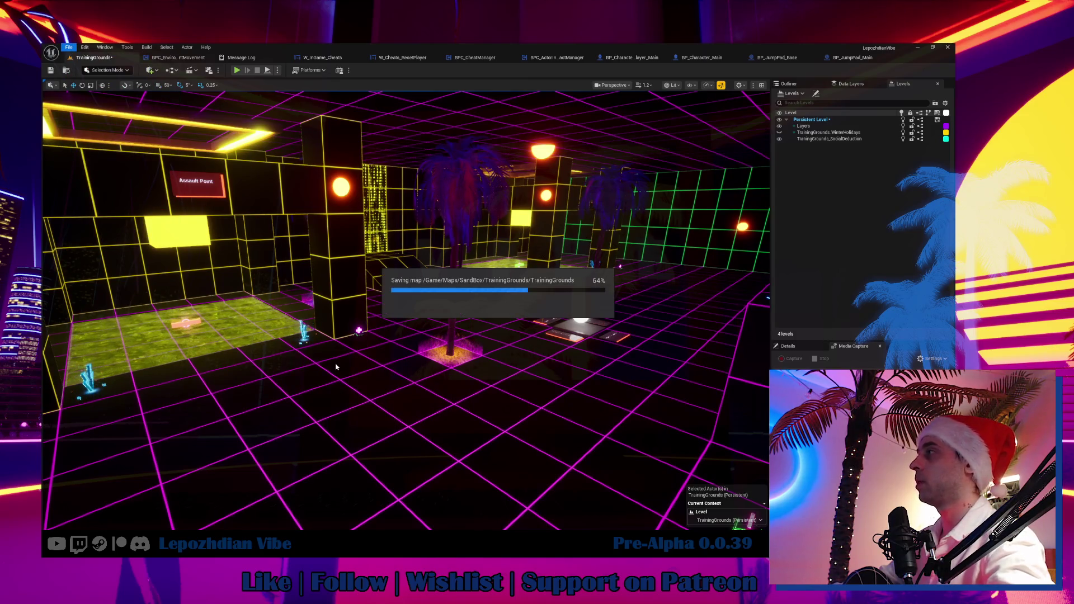
pyautogui.hotkey('ctrl', 'space')
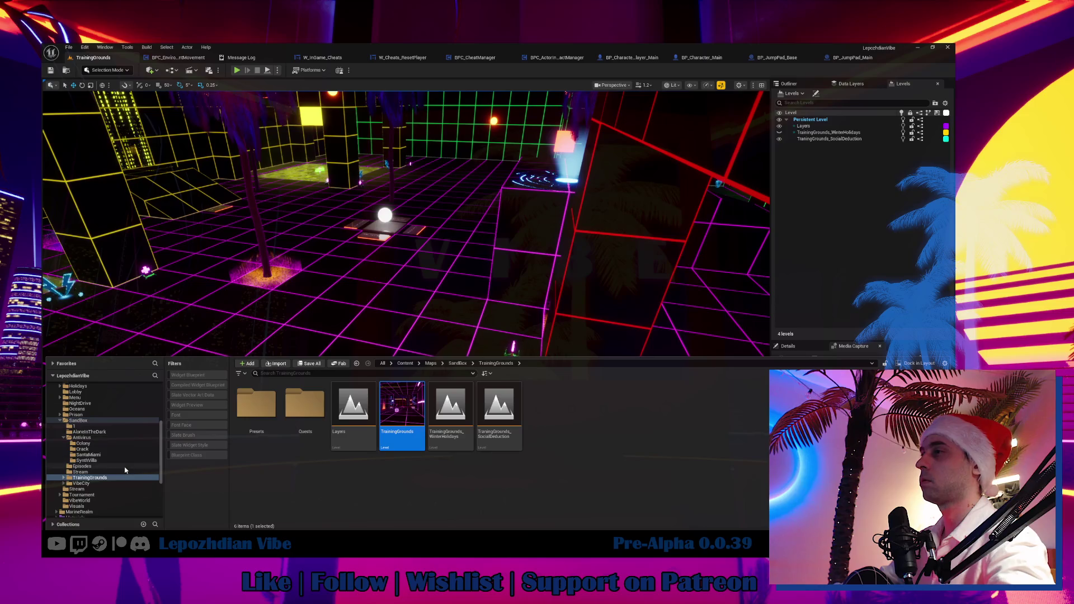
pyautogui.click(108, 482)
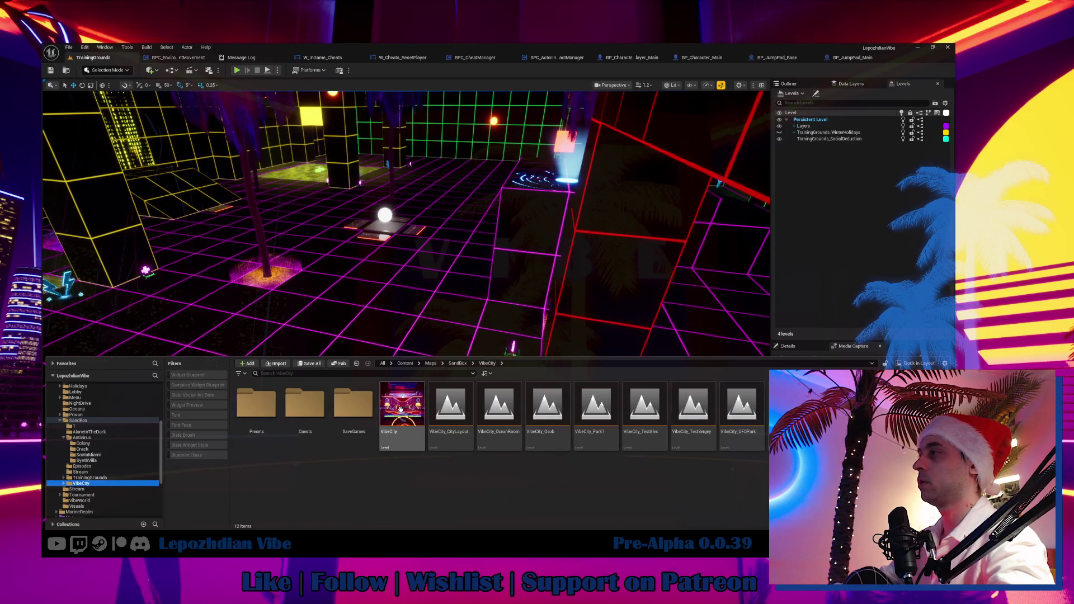
pyautogui.doubleClick(401, 413)
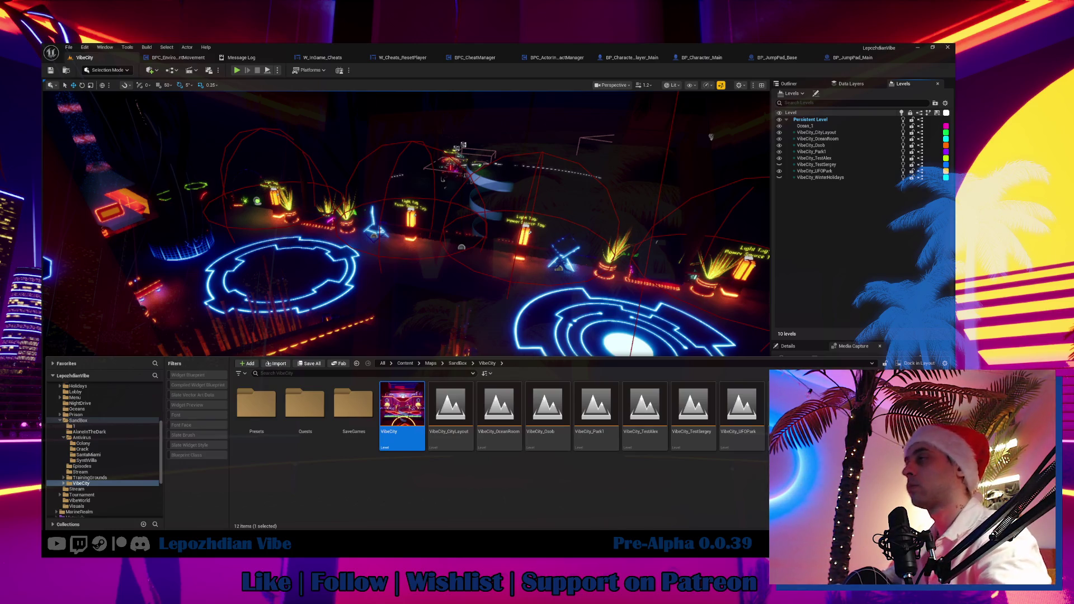
# Step: Bring up the BPC_CheatManager blueprint's EventGraph
pyautogui.moveTo(445, 294); pyautogui.dragTo(185, 119)
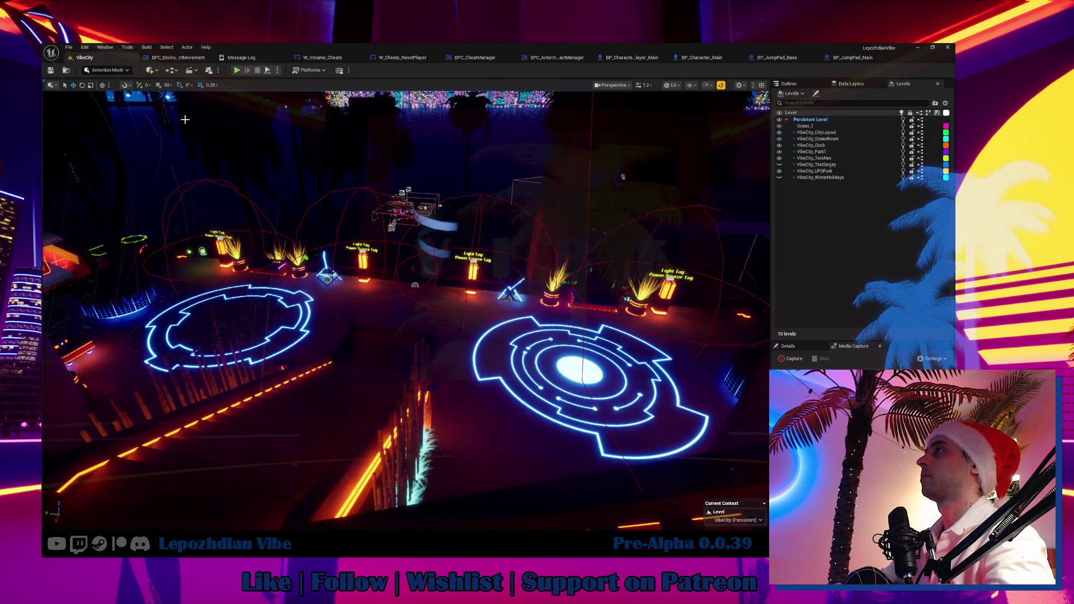
pyautogui.rightClick(97, 57)
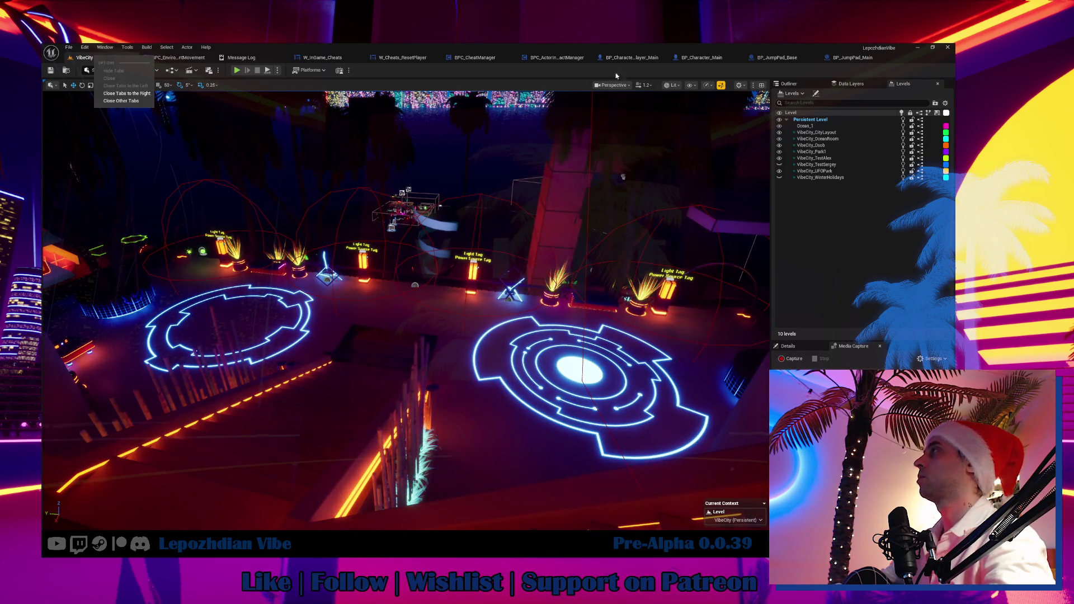
pyautogui.click(481, 58)
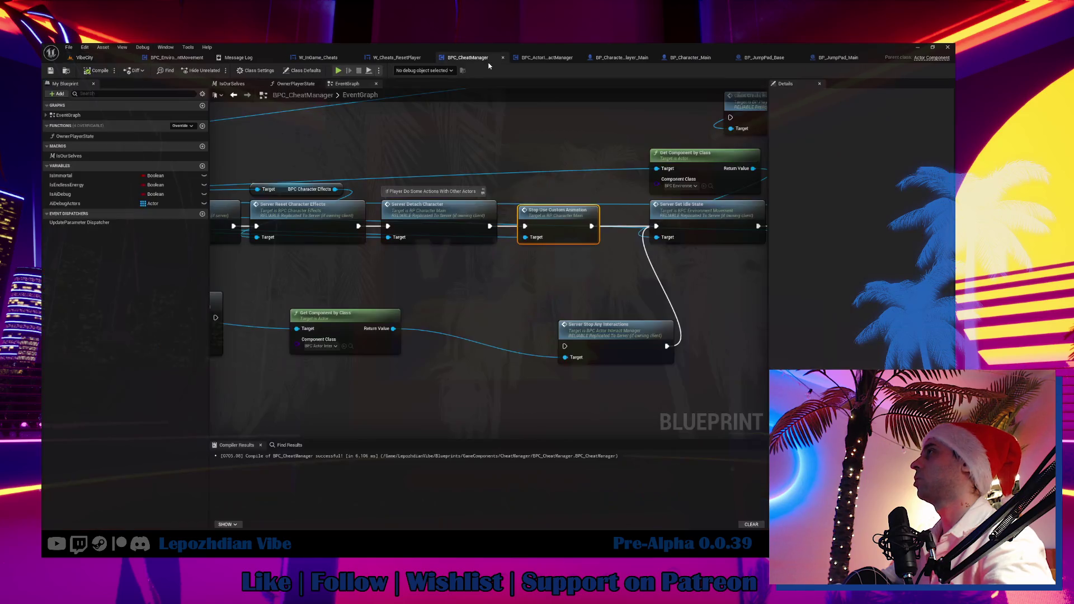
# Step: Move the BPC_CheatManager tab right after VibeCity and return to the VibeCity level view
pyautogui.scroll(1, 581, 168)
pyautogui.moveTo(433, 58); pyautogui.dragTo(177, 60)
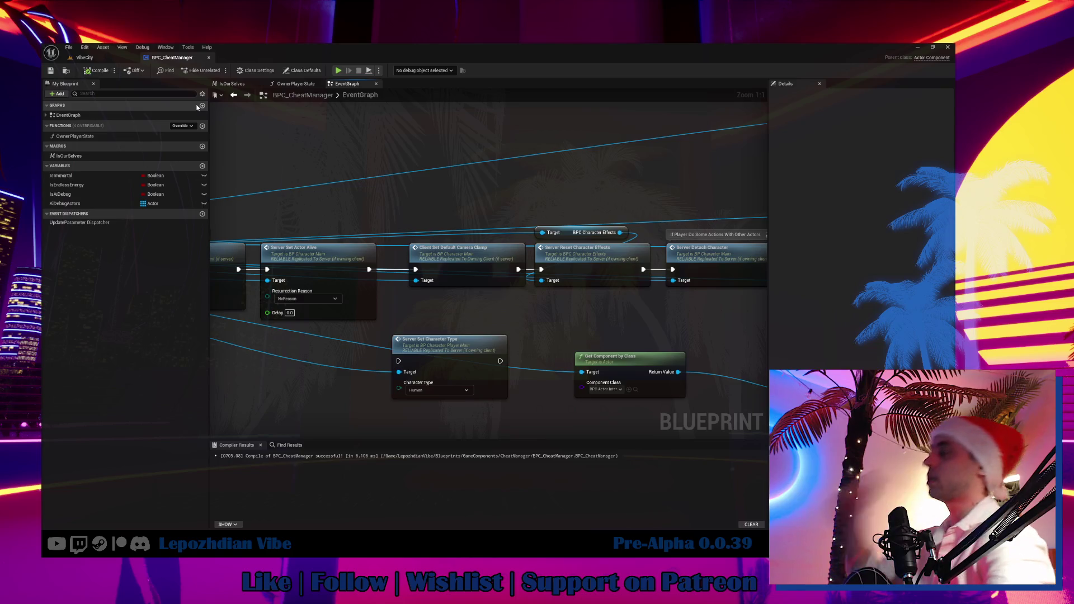
pyautogui.click(84, 57)
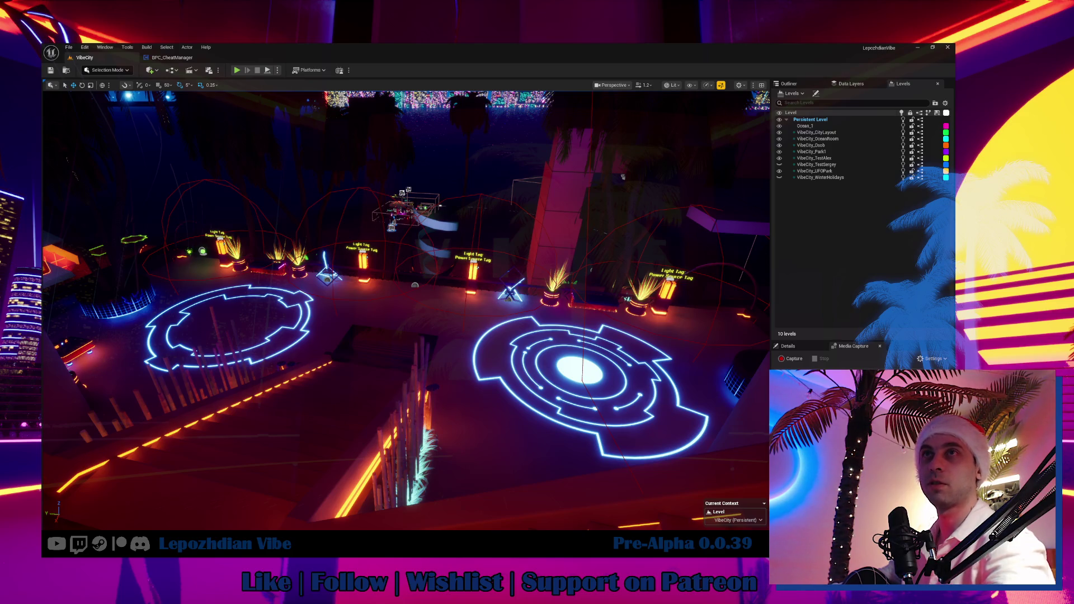
# Step: Start a Play In Editor session of VibeCity, free the mouse, and switch to Obsidian
pyautogui.click(236, 71)
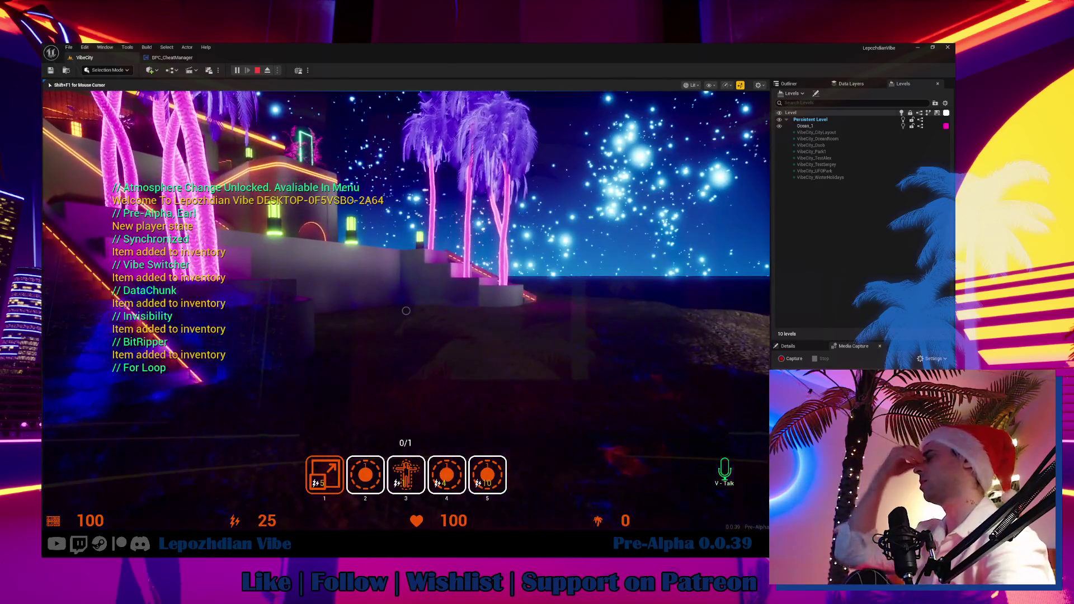
pyautogui.hotkey('shift', 'F1')
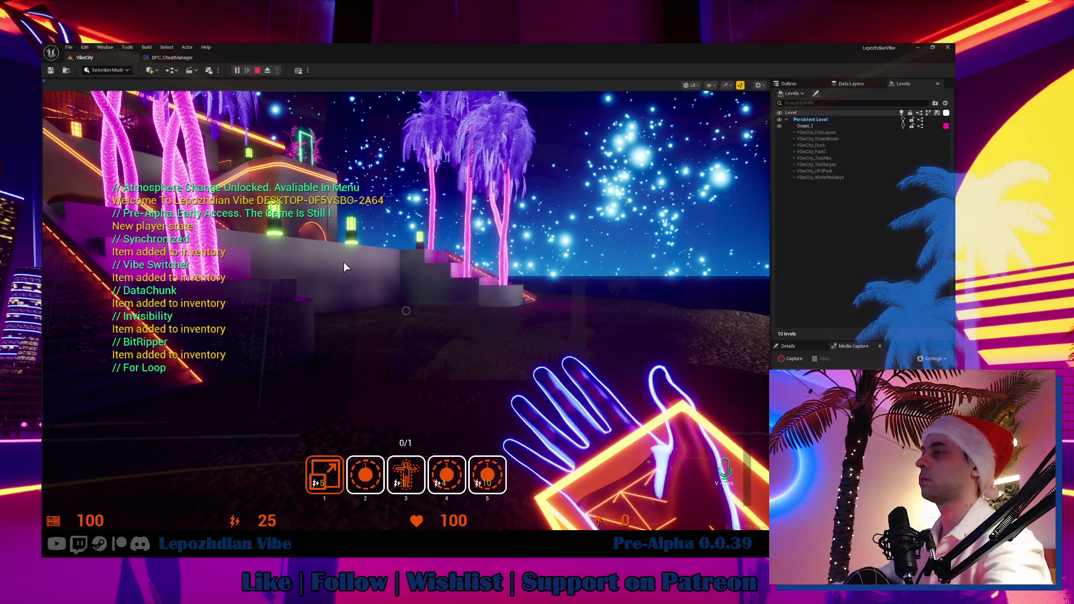
pyautogui.hotkey('alt', 'Tab')
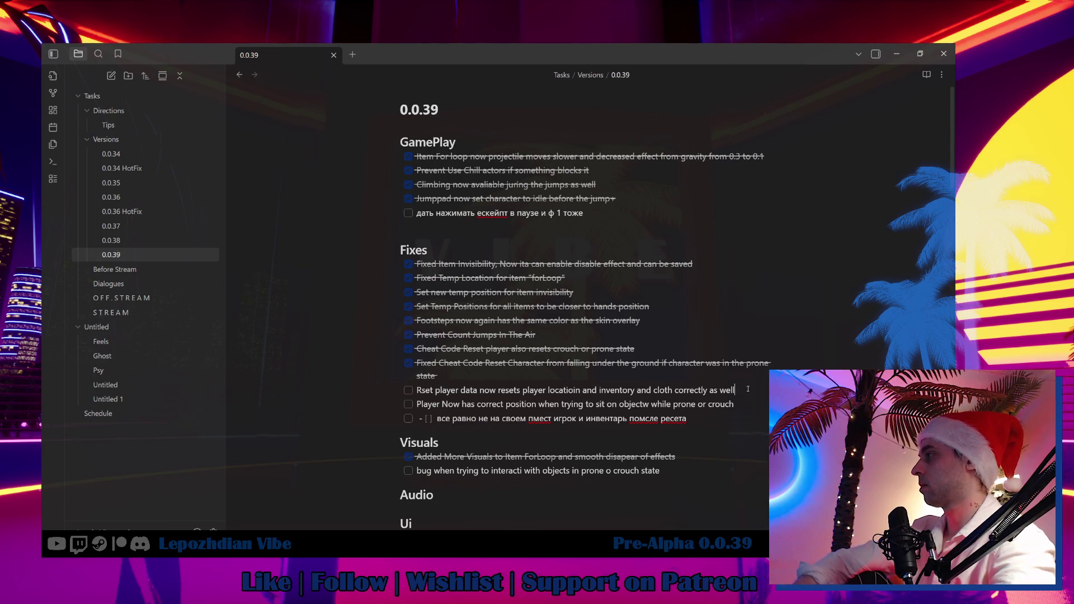
# Step: Add the Fixes task 'Prevent player enter into swimming mode by other ai' and minimize Obsidian
pyautogui.press('Return')
pyautogui.write('Prevent player enter into swimming mode by')
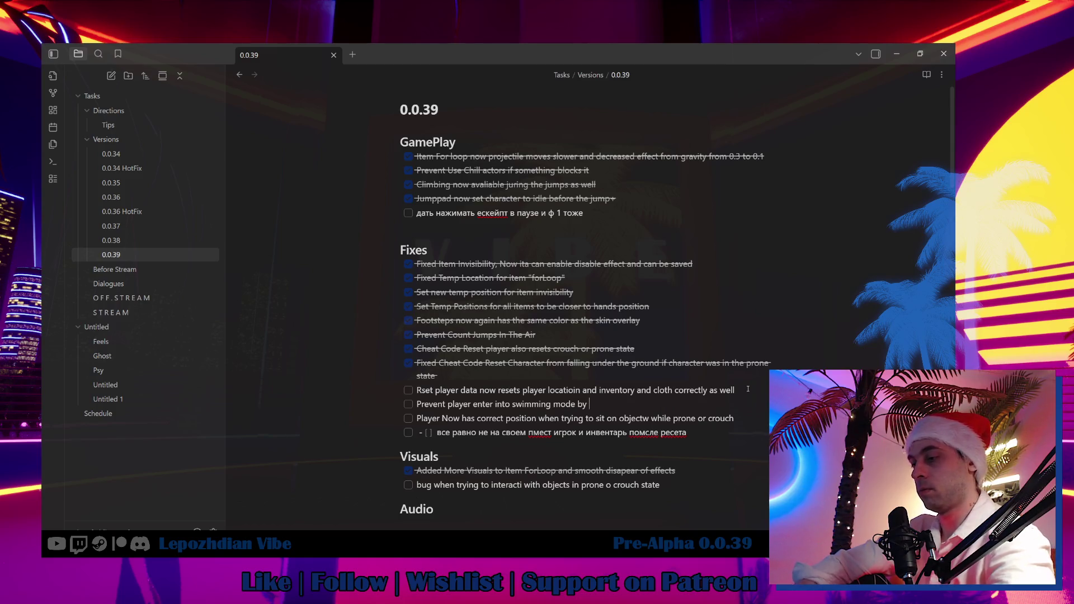
pyautogui.write('y other ai')
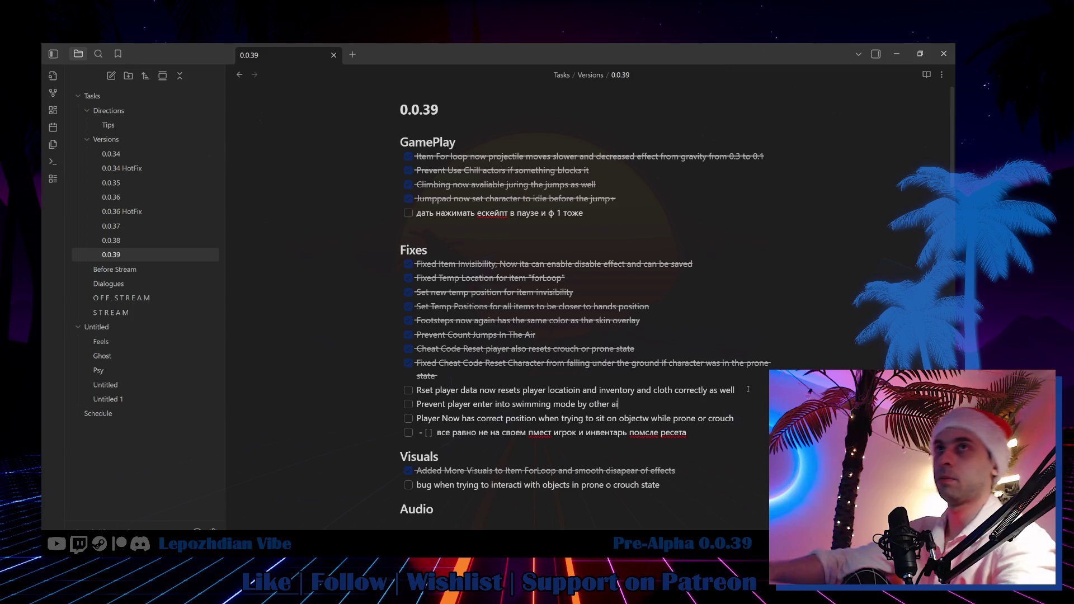
pyautogui.click(897, 54)
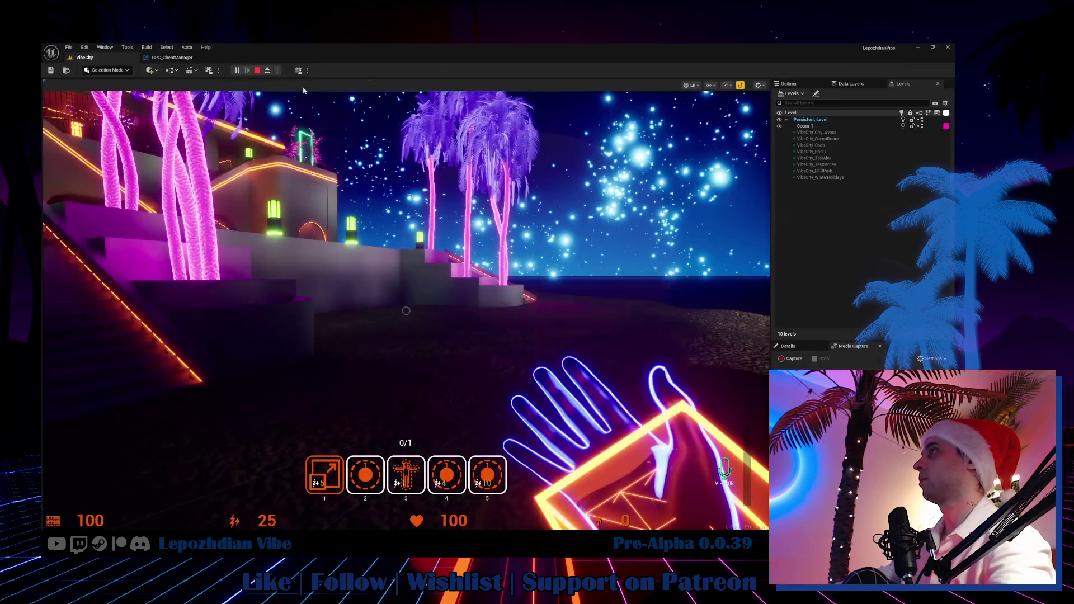
# Step: Walk the player up the neon stairs into the portal and open the Character Editor
pyautogui.click(253, 178)
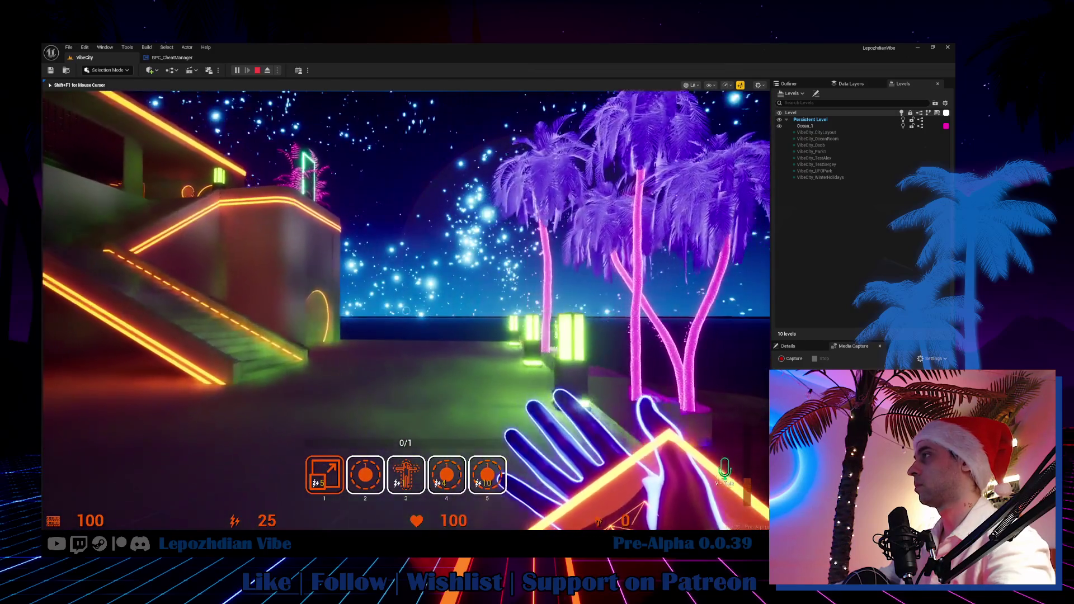
pyautogui.press('w')
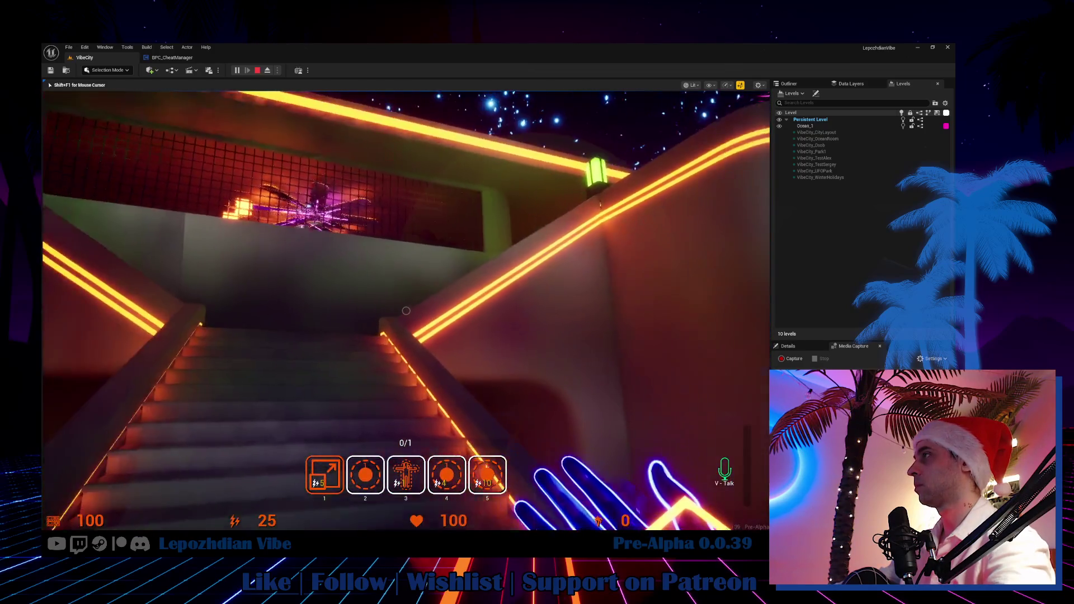
pyautogui.press('w')
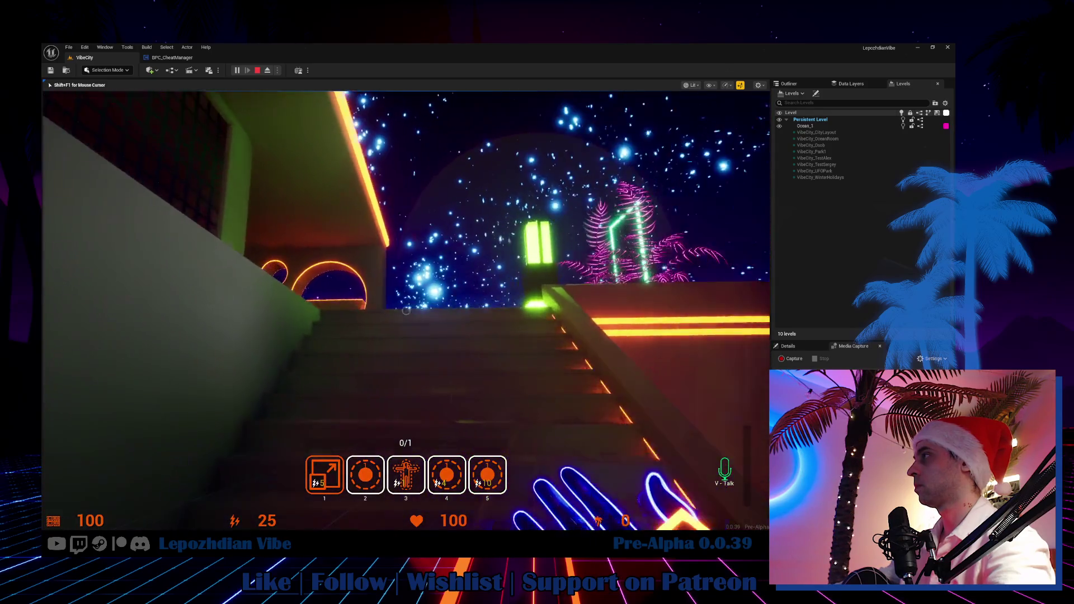
pyautogui.press('w')
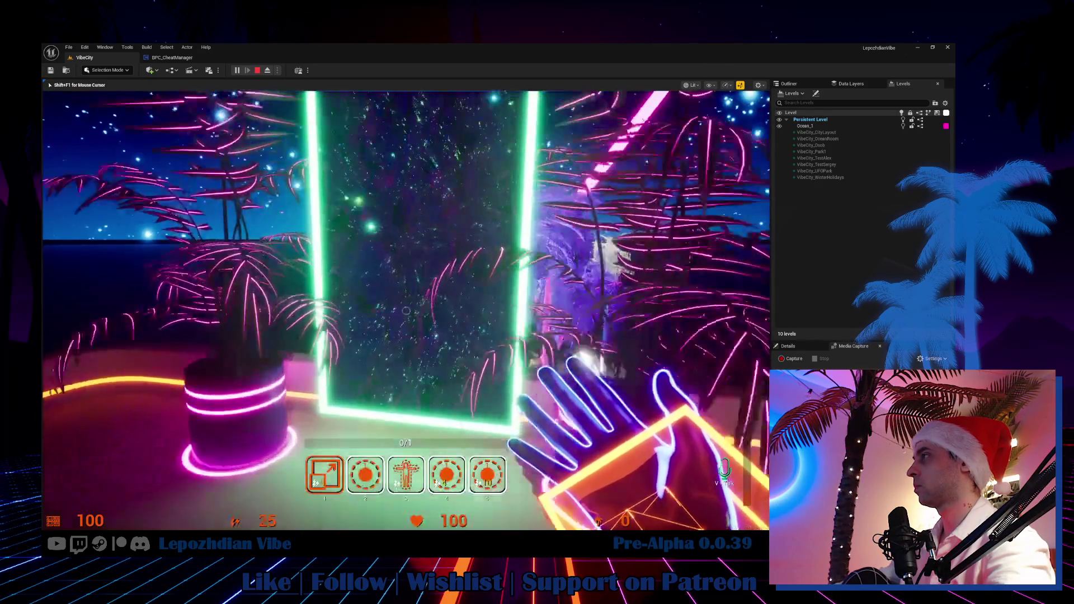
pyautogui.press('f')
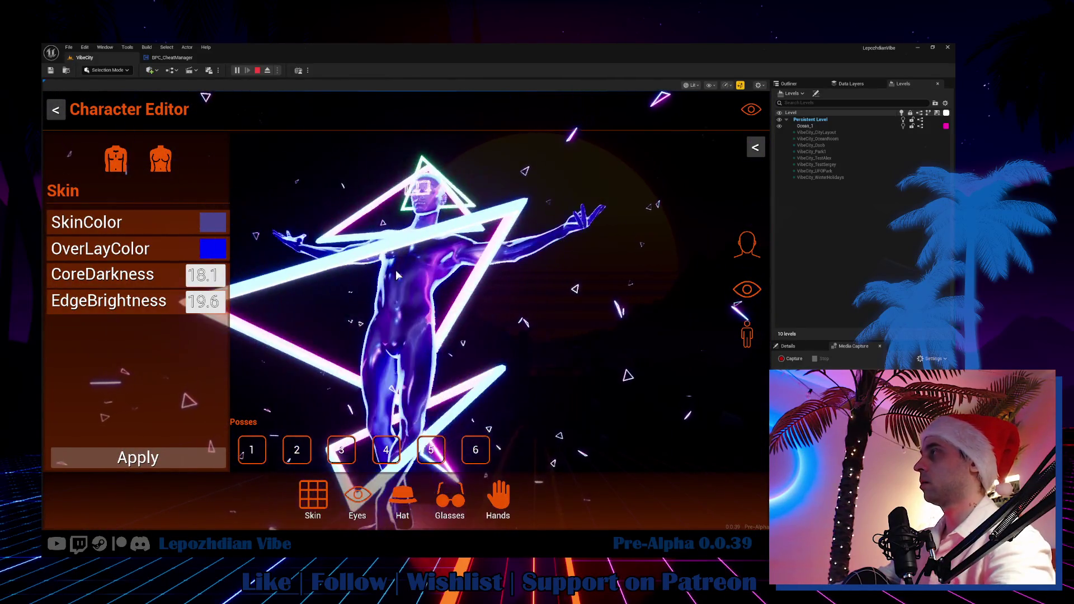
# Step: Give the hands IsTwoHands and an orange Color, apply it, and resume play
pyautogui.click(498, 496)
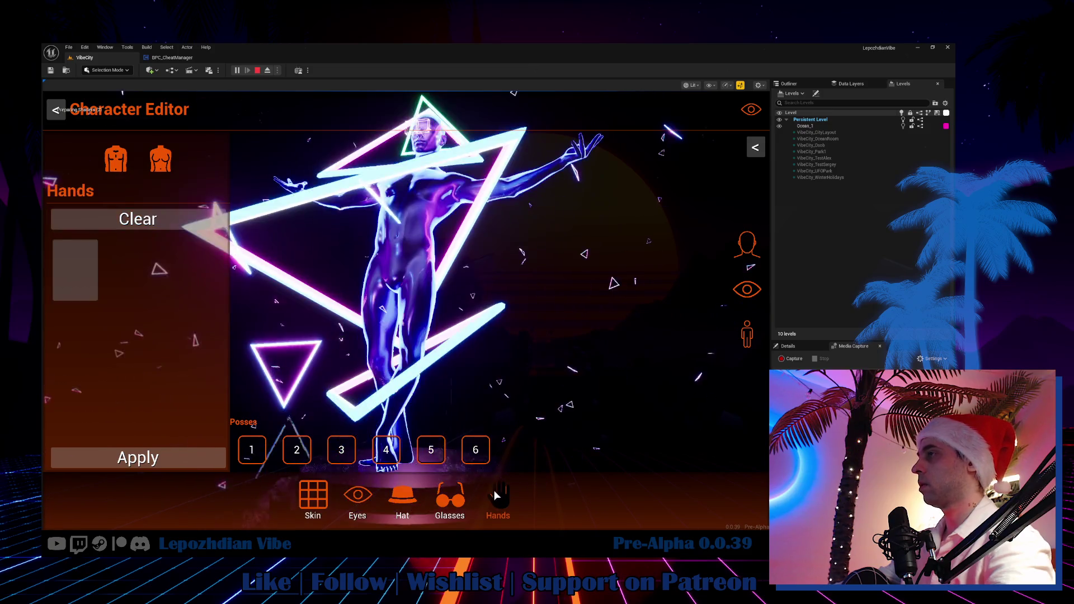
pyautogui.click(75, 272)
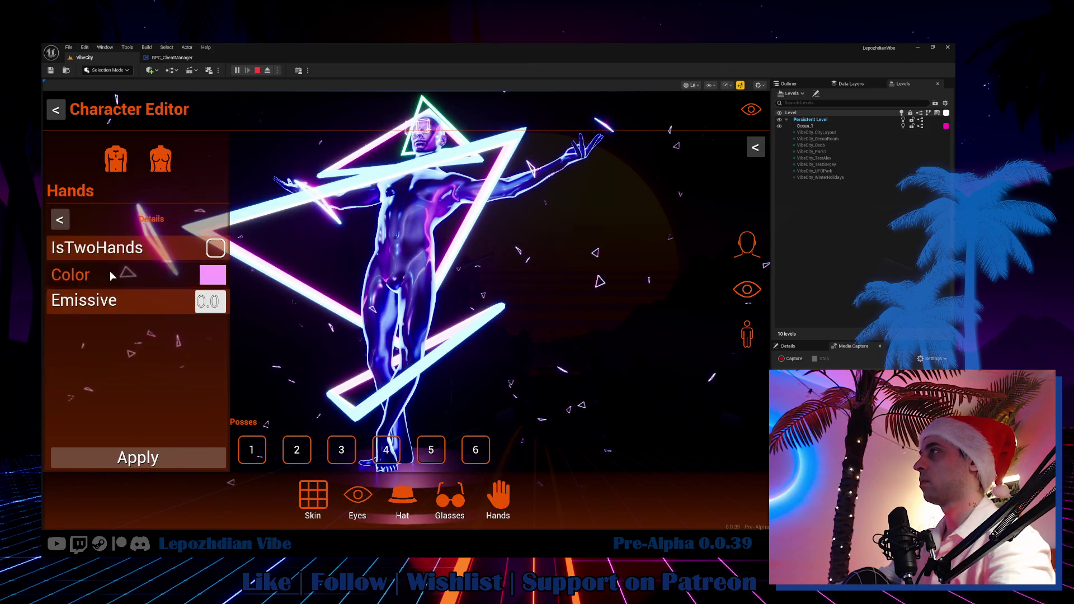
pyautogui.click(215, 247)
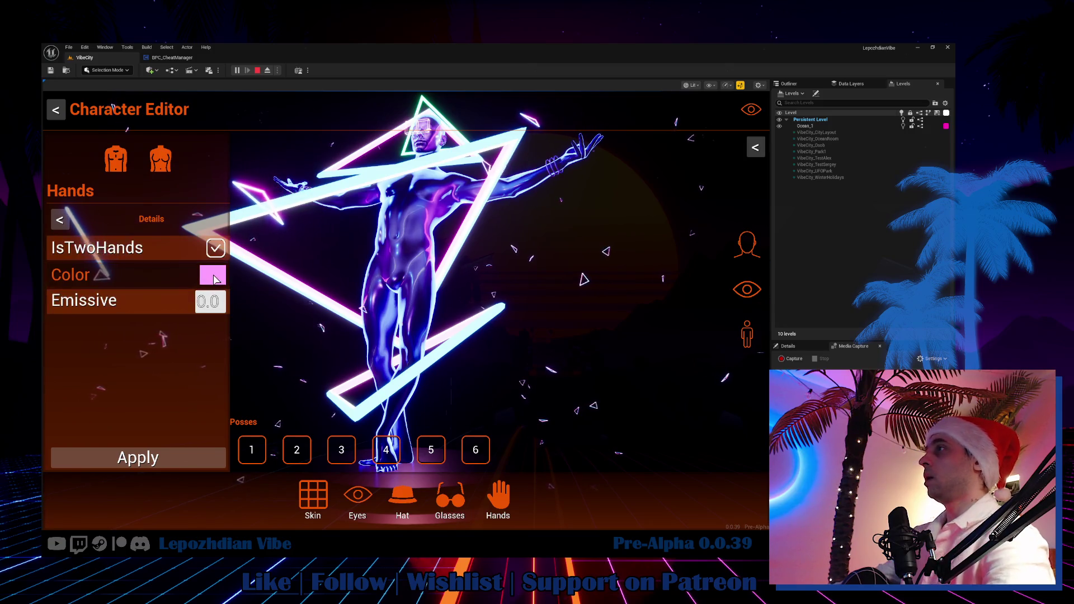
pyautogui.click(212, 275)
pyautogui.click(410, 220)
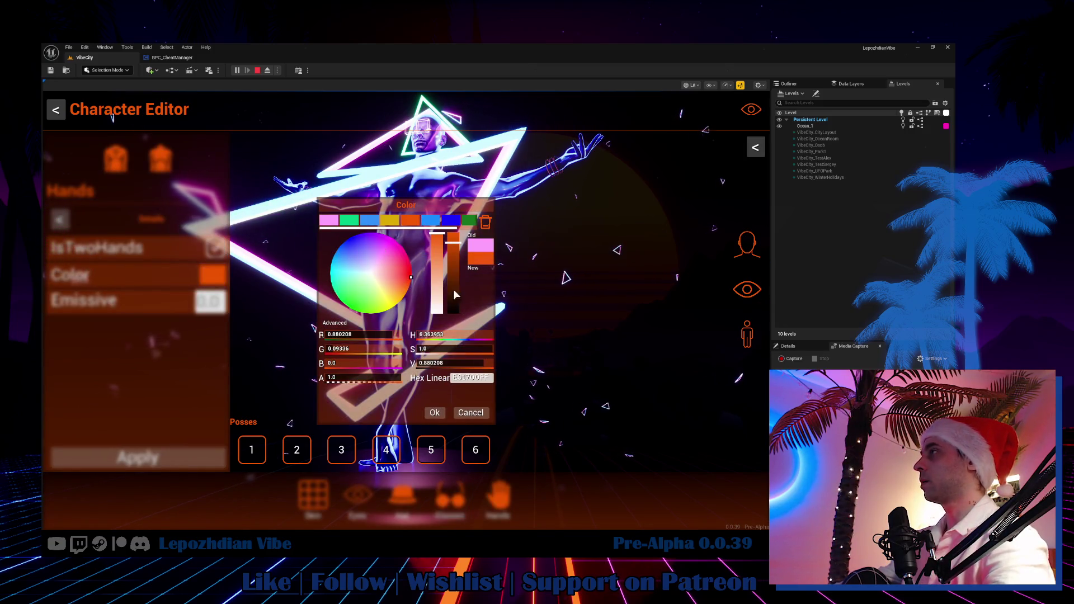
pyautogui.click(431, 414)
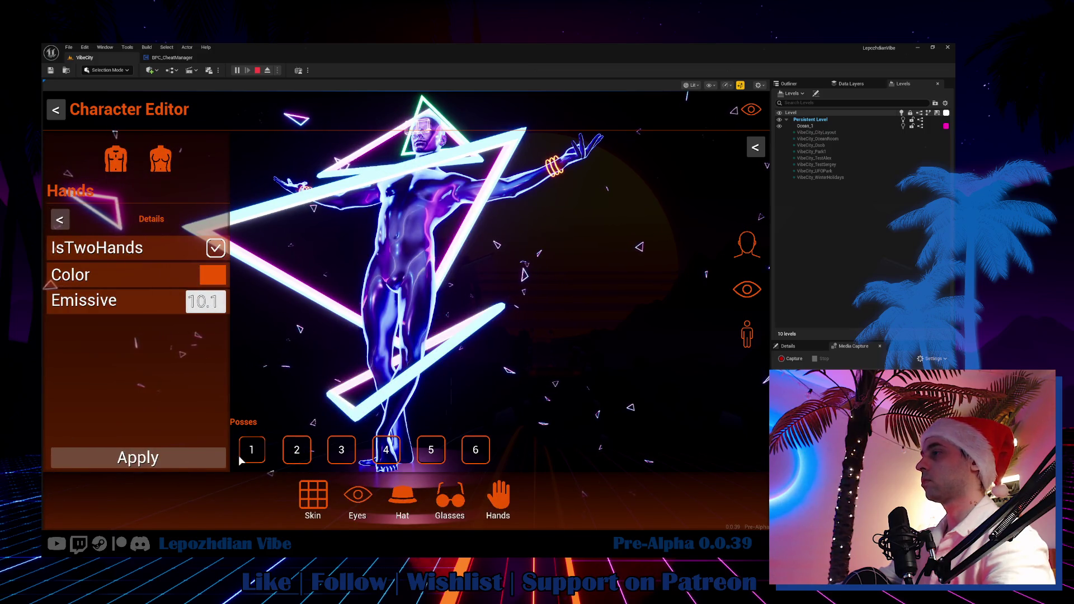
pyautogui.click(173, 462)
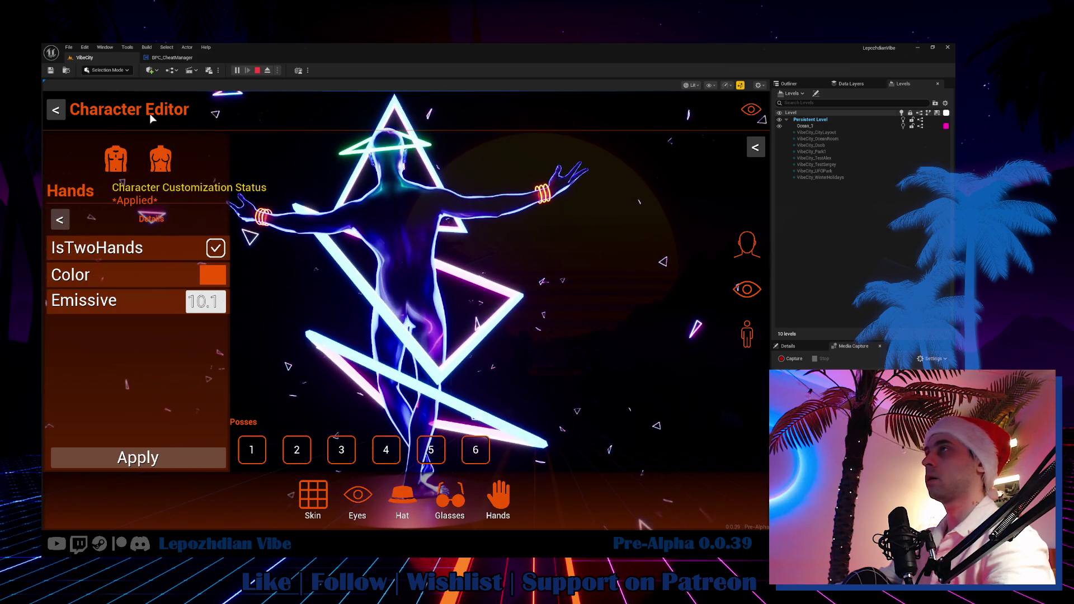
pyautogui.click(66, 112)
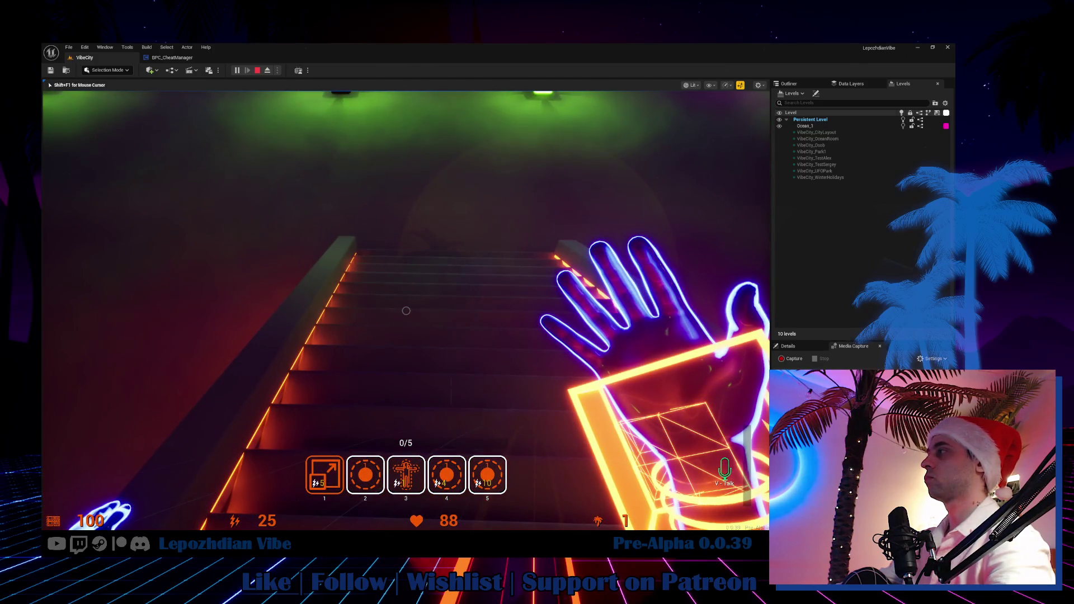
# Step: Stop play and open W_Menu_Session_Main from LepozhdianVibe > Ui via a 'session' search
pyautogui.press('Escape')
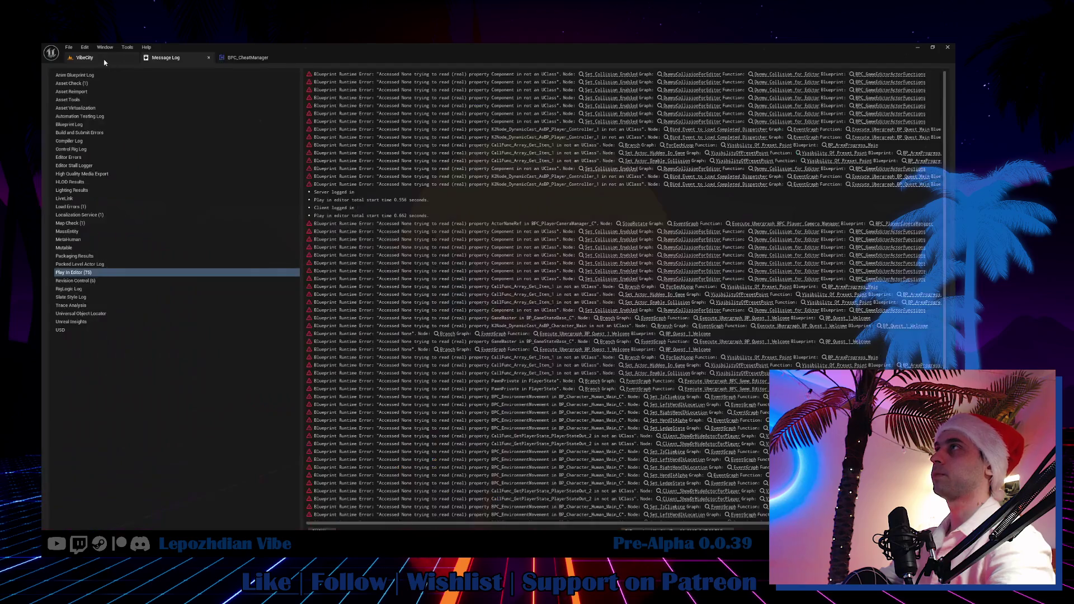
pyautogui.hotkey('ctrl', 'space')
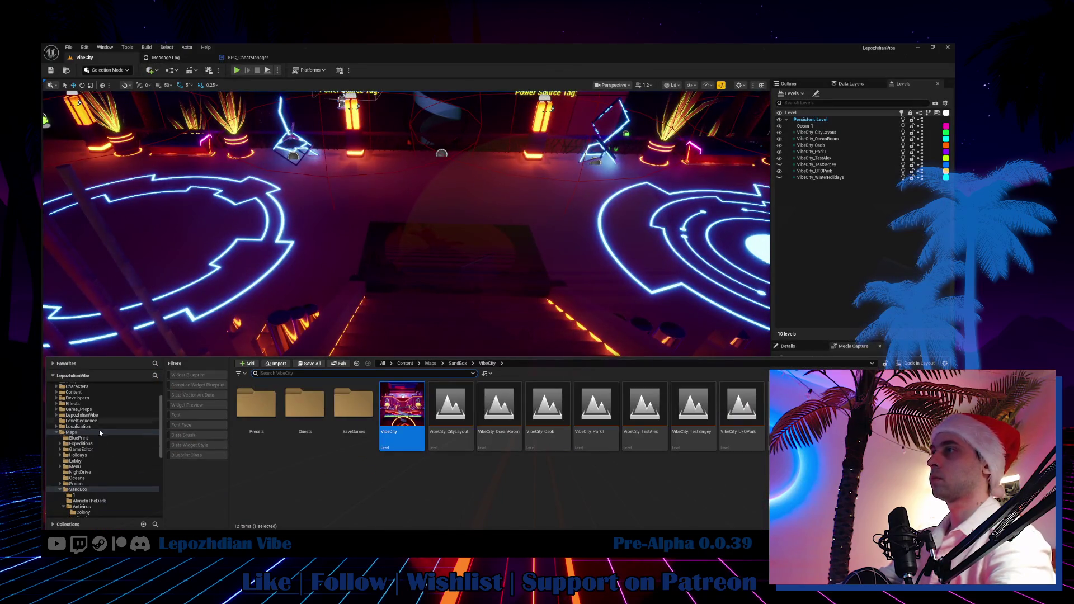
pyautogui.doubleClick(67, 490)
pyautogui.scroll(-2, 80, 454)
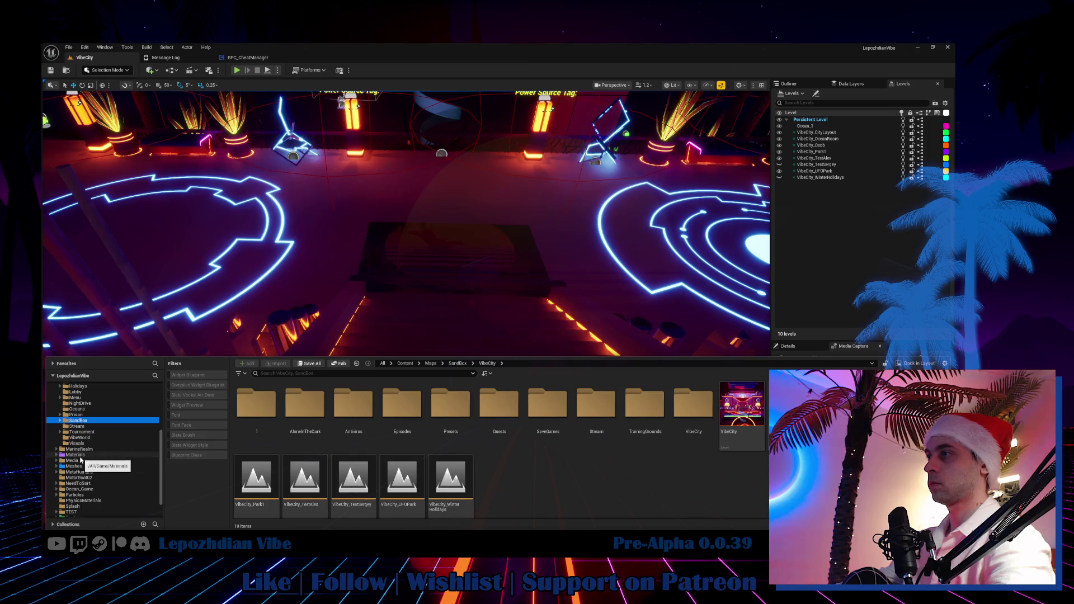
pyautogui.doubleClick(71, 408)
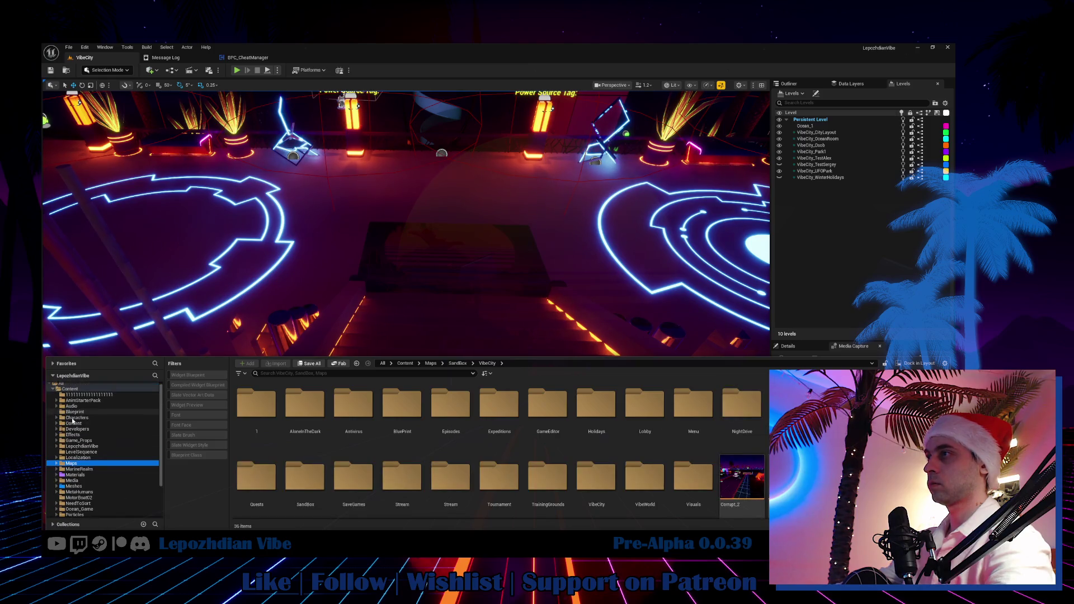
pyautogui.doubleClick(84, 445)
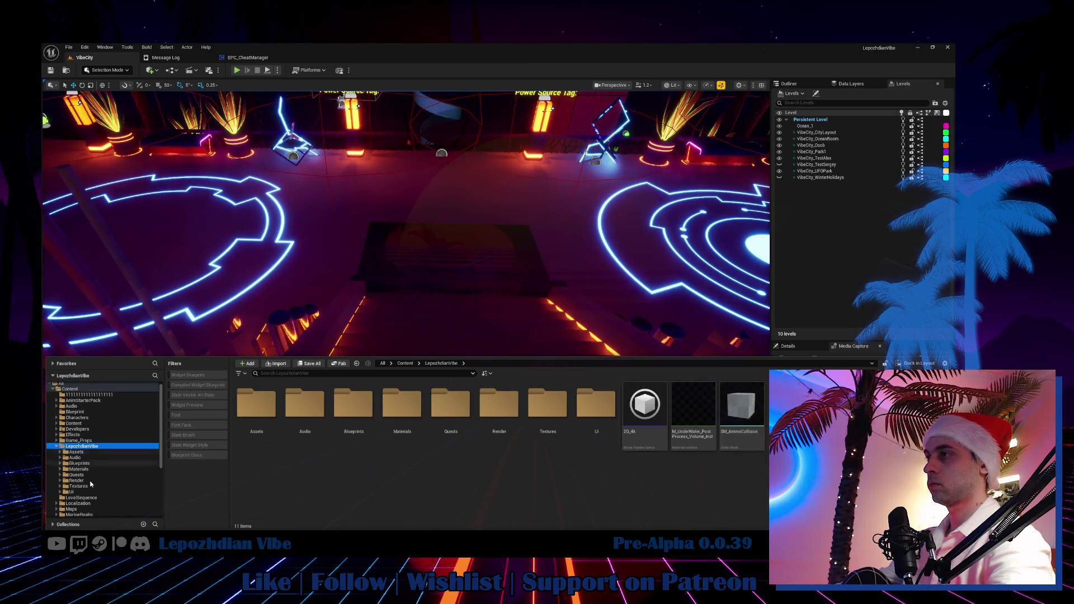
pyautogui.click(90, 493)
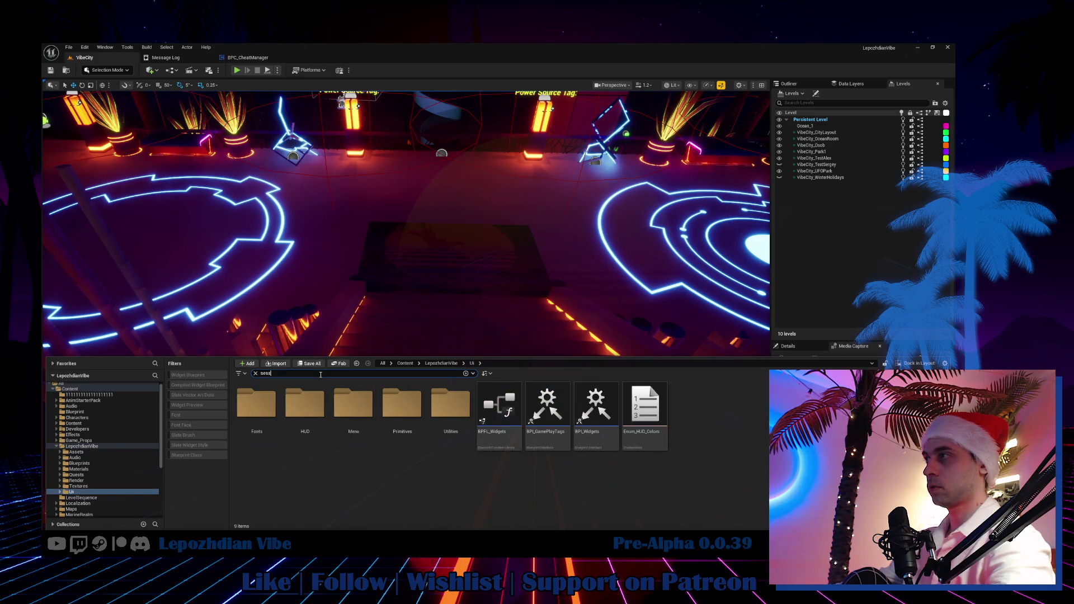
pyautogui.write('ion')
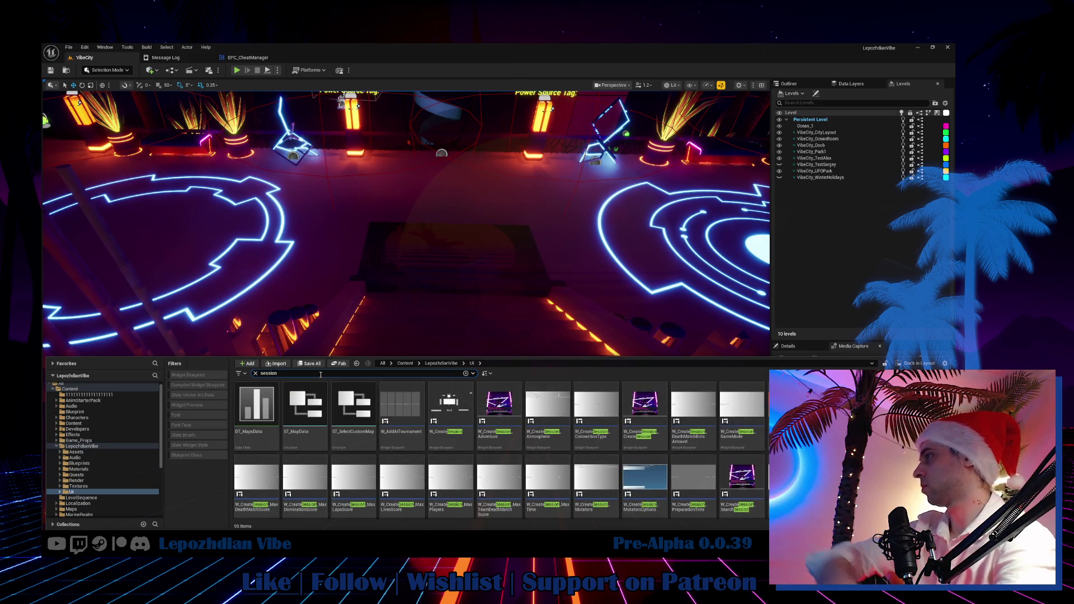
pyautogui.scroll(-2, 520, 405)
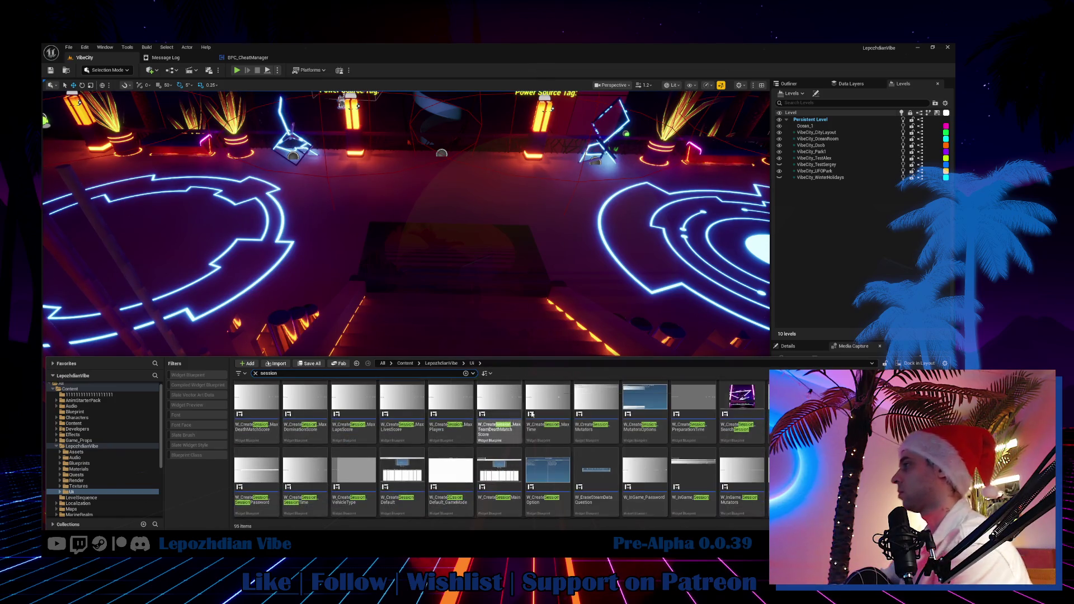
pyautogui.doubleClick(521, 405)
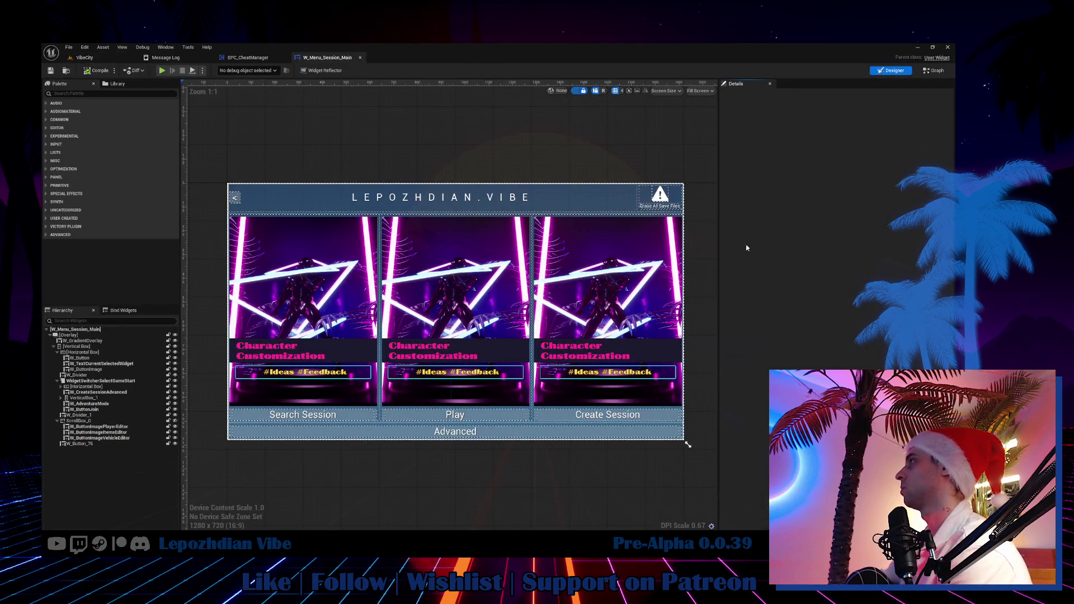
# Step: Open the W_EraseSteamDataQuestion pop-up from the Erase All Save Files button's click graph
pyautogui.click(660, 197)
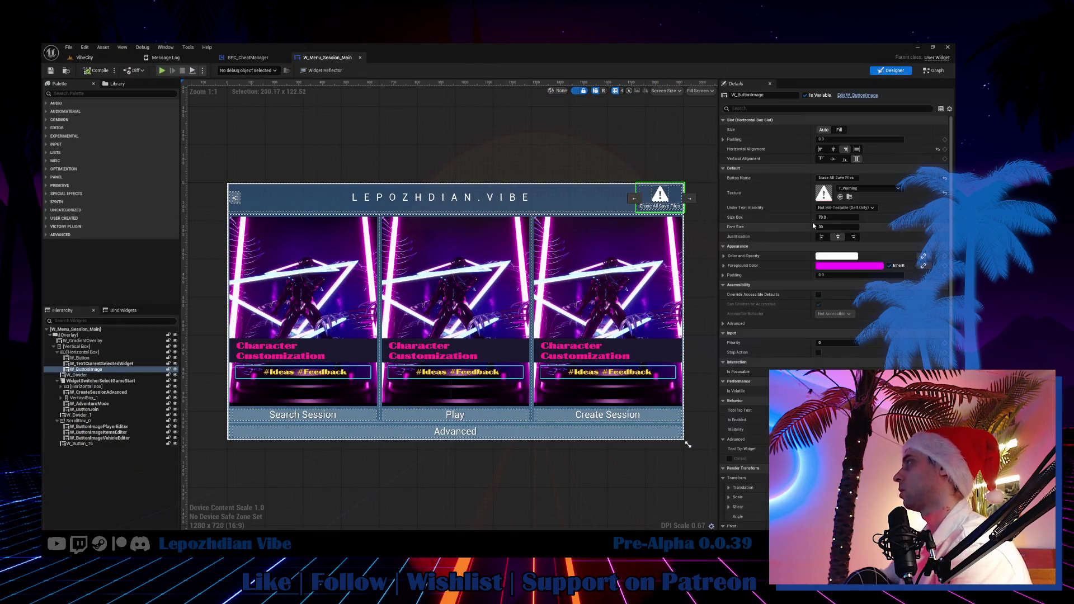
pyautogui.scroll(-6, 834, 308)
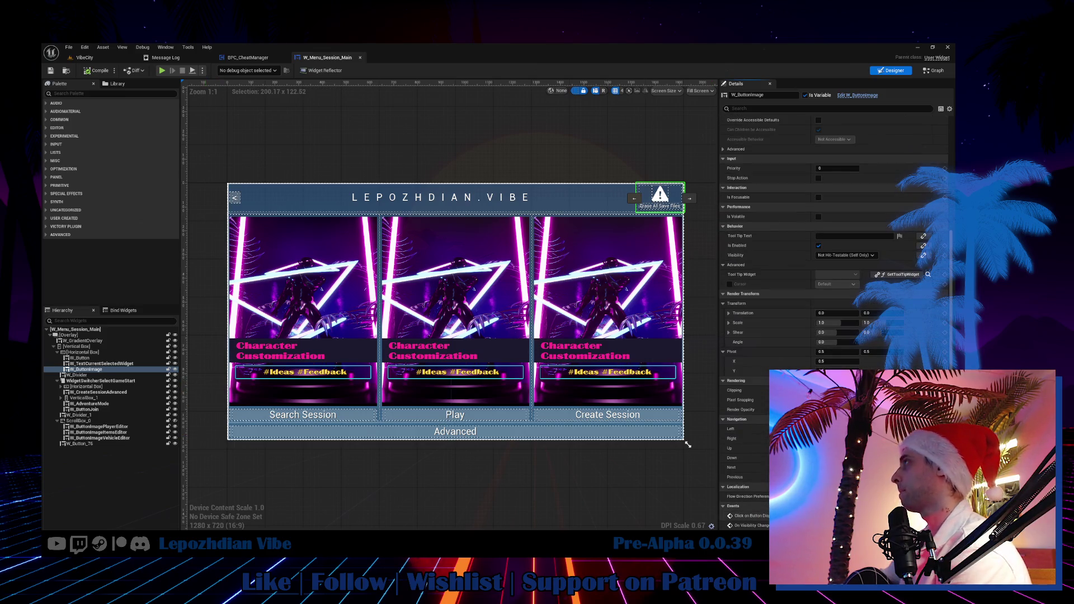
pyautogui.click(749, 516)
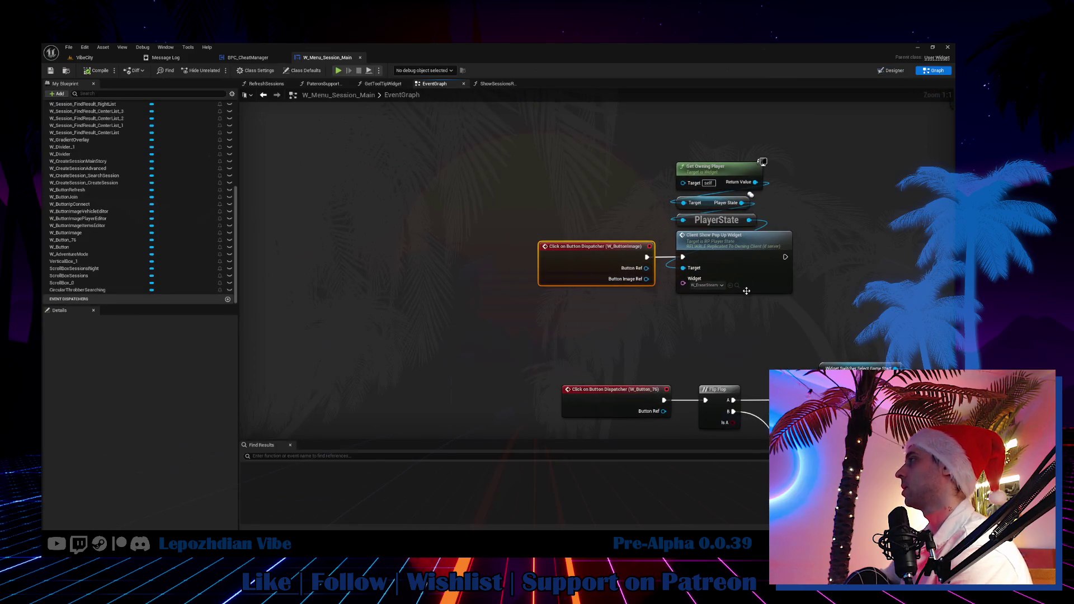
pyautogui.click(736, 285)
pyautogui.doubleClick(703, 418)
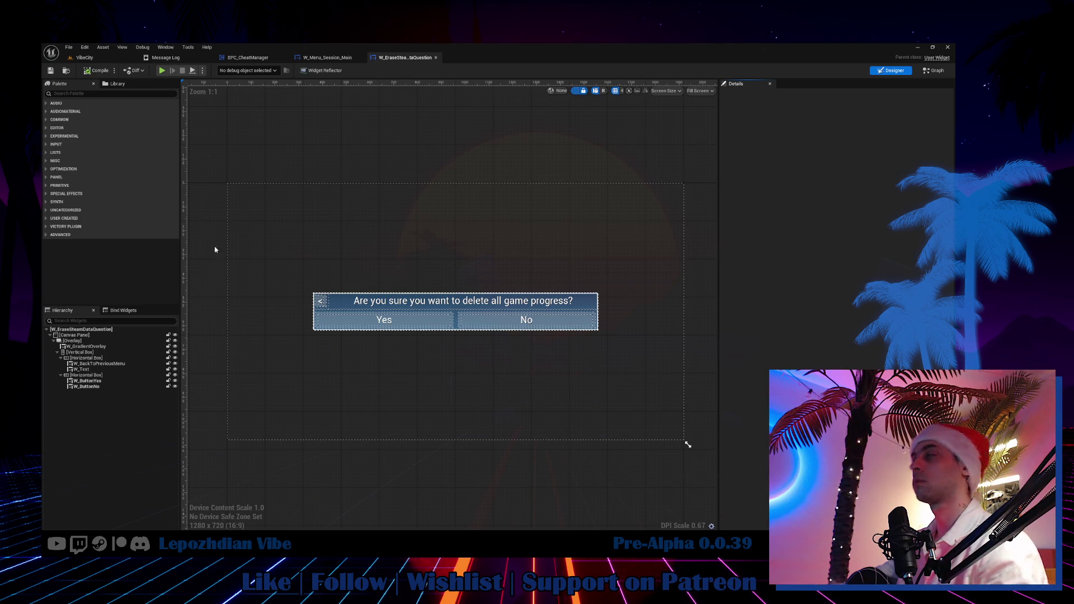
# Step: Follow W_ButtonYes's click logic to the Server Erase Player Statistics definition in BPC_CheatManager
pyautogui.click(433, 327)
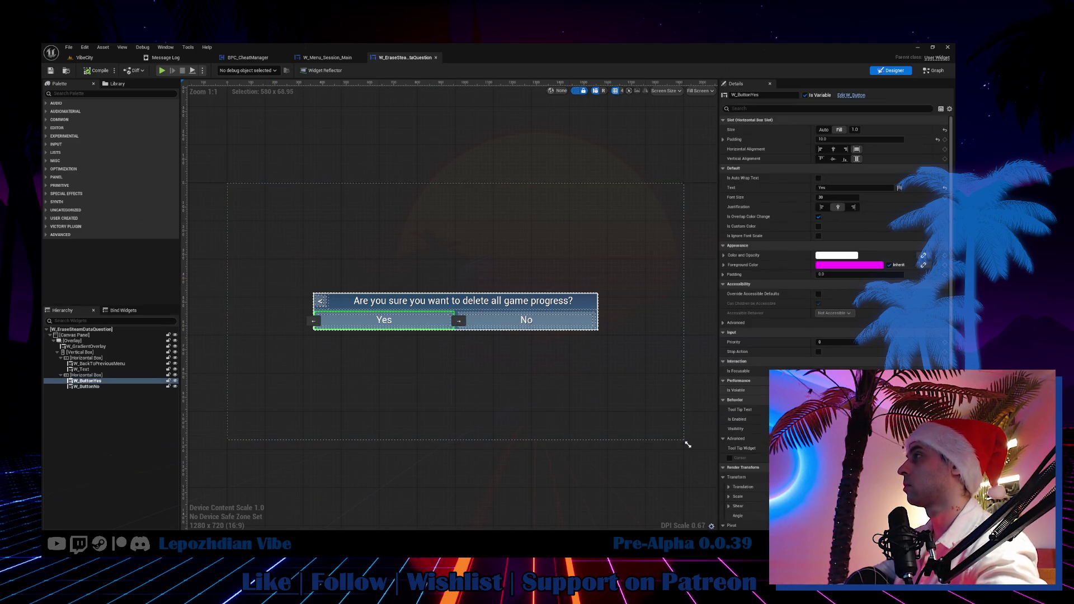
pyautogui.scroll(-7, 834, 280)
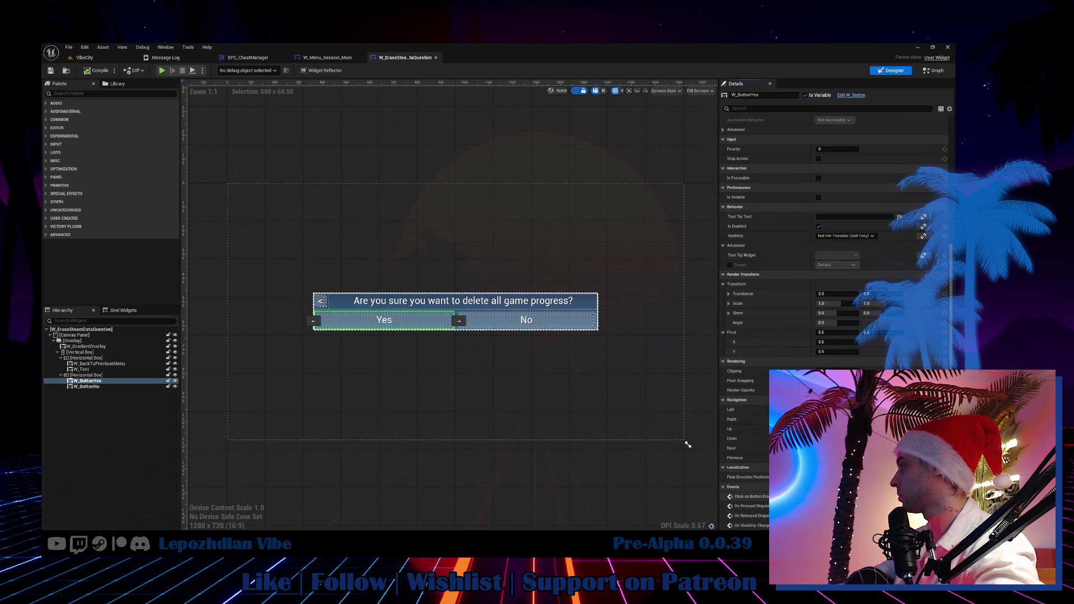
pyautogui.click(944, 497)
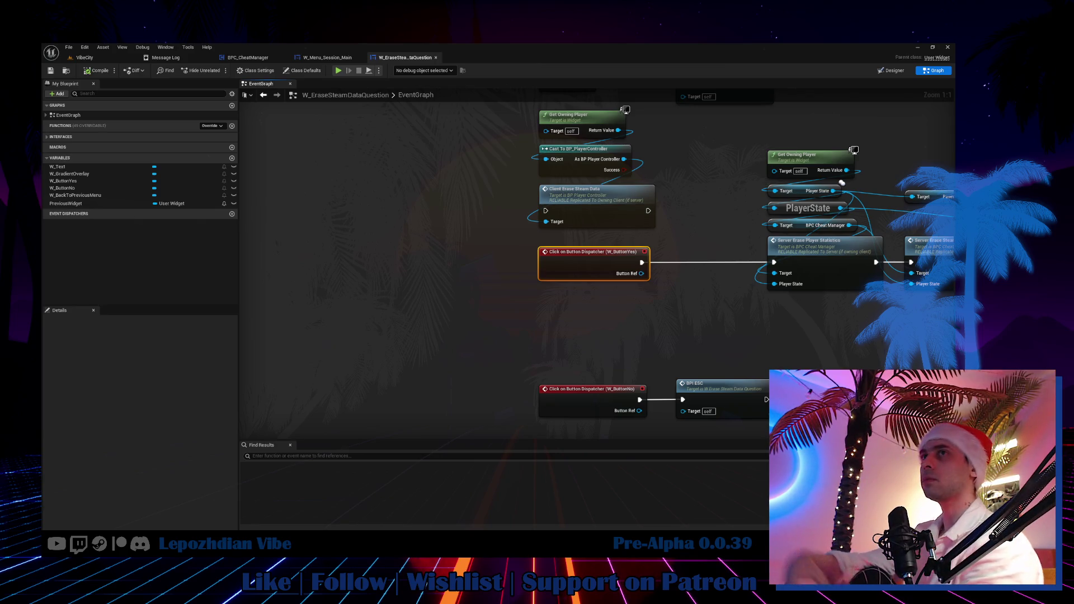
pyautogui.moveTo(812, 359)
pyautogui.mouseDown()
pyautogui.moveTo(347, 365)
pyautogui.moveTo(125, 358)
pyautogui.moveTo(123, 342)
pyautogui.moveTo(608, 392)
pyautogui.mouseUp()
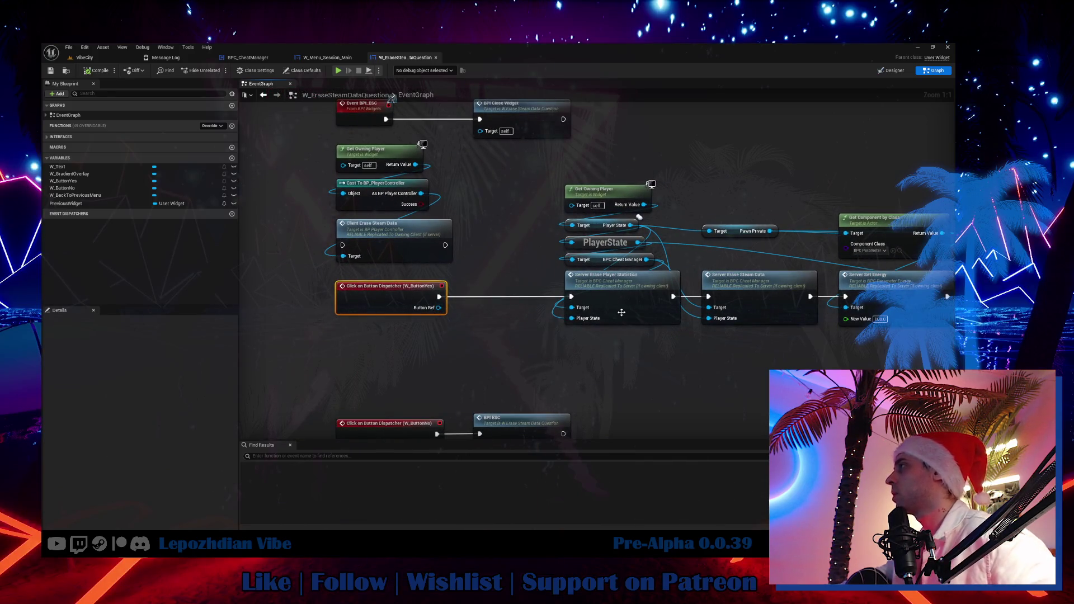
pyautogui.moveTo(452, 155); pyautogui.dragTo(385, 250)
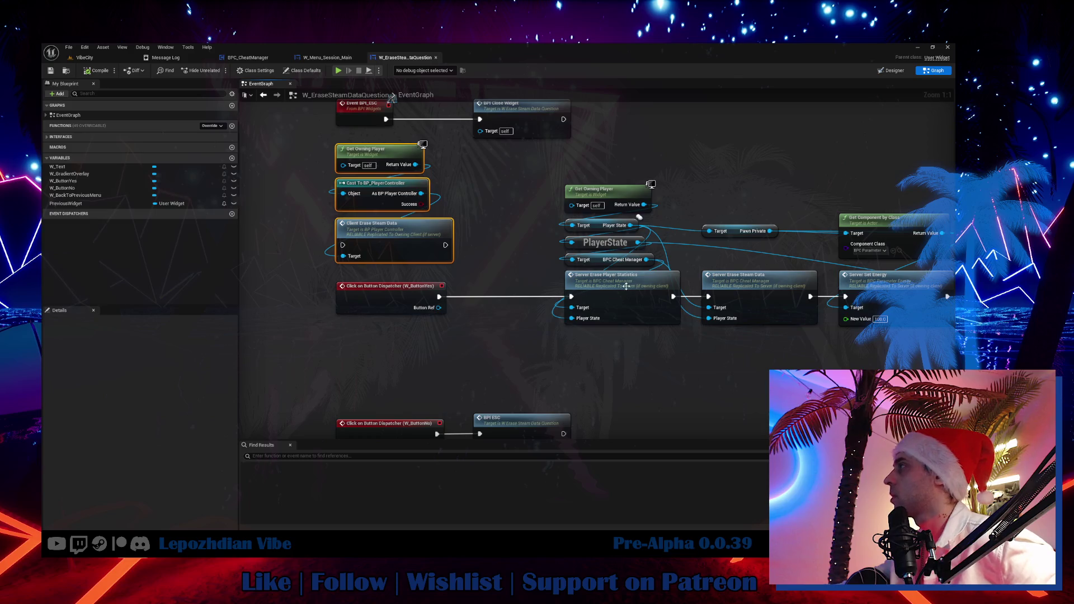
pyautogui.click(626, 287)
pyautogui.doubleClick(626, 286)
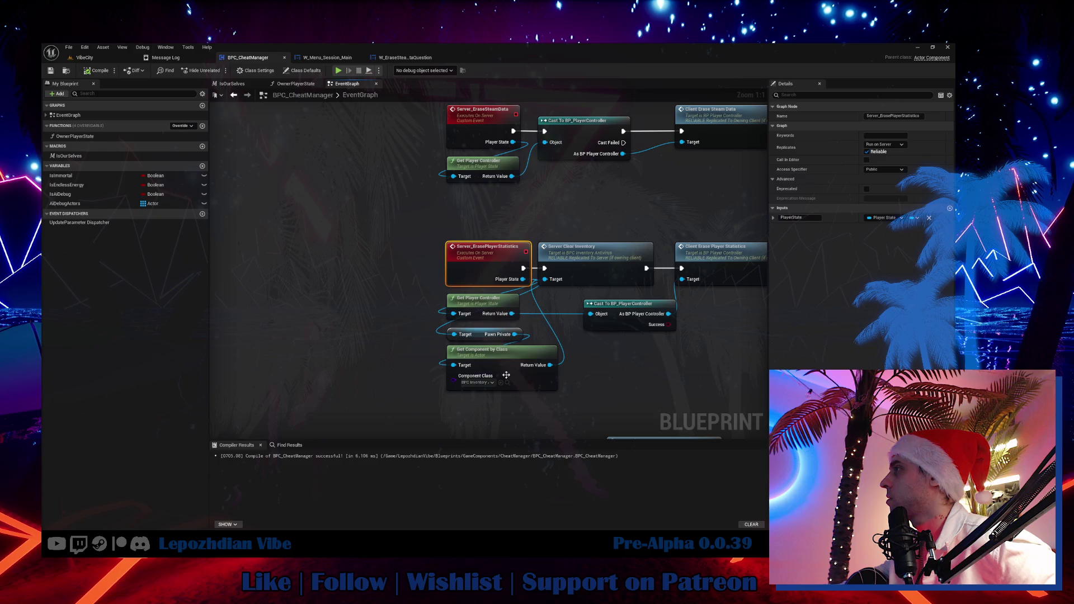
# Step: Open Server Clear Inventory and inspect the ClearInventory function in BPC_Inventory_Antivirus
pyautogui.click(590, 265)
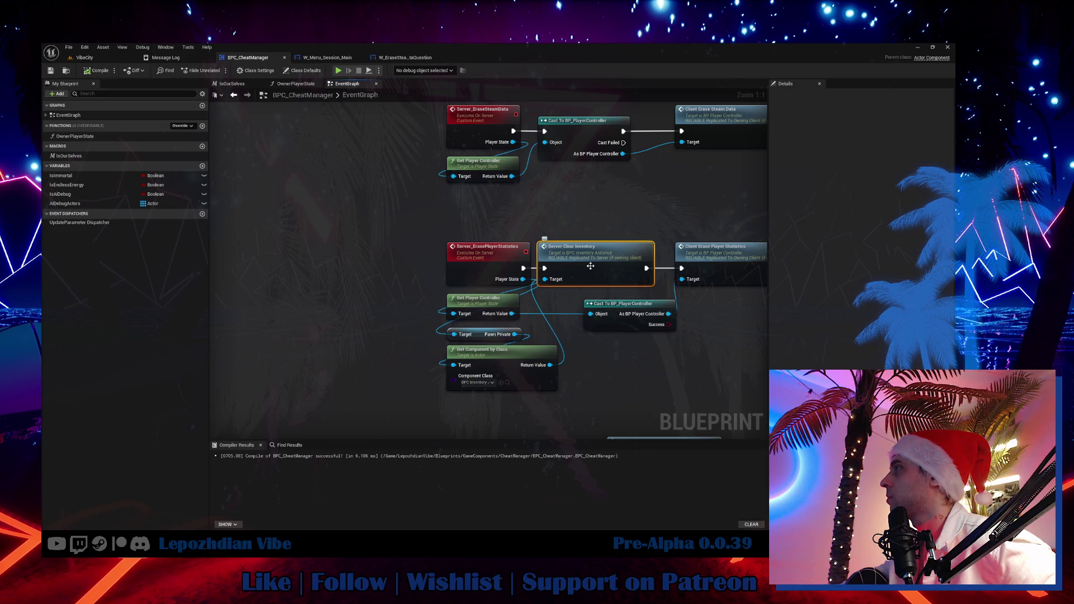
pyautogui.doubleClick(590, 266)
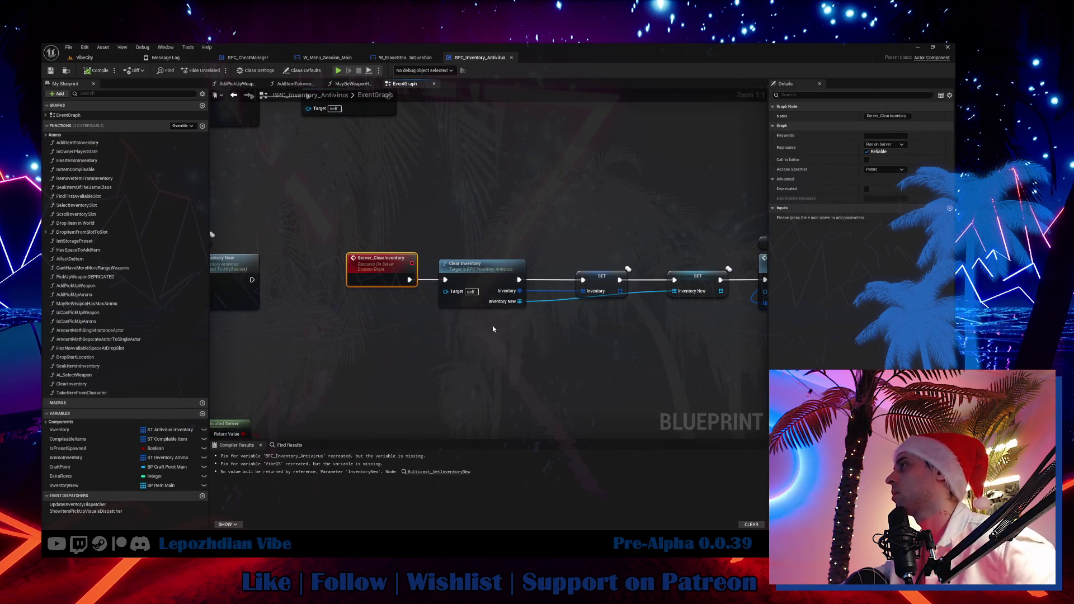
pyautogui.doubleClick(496, 278)
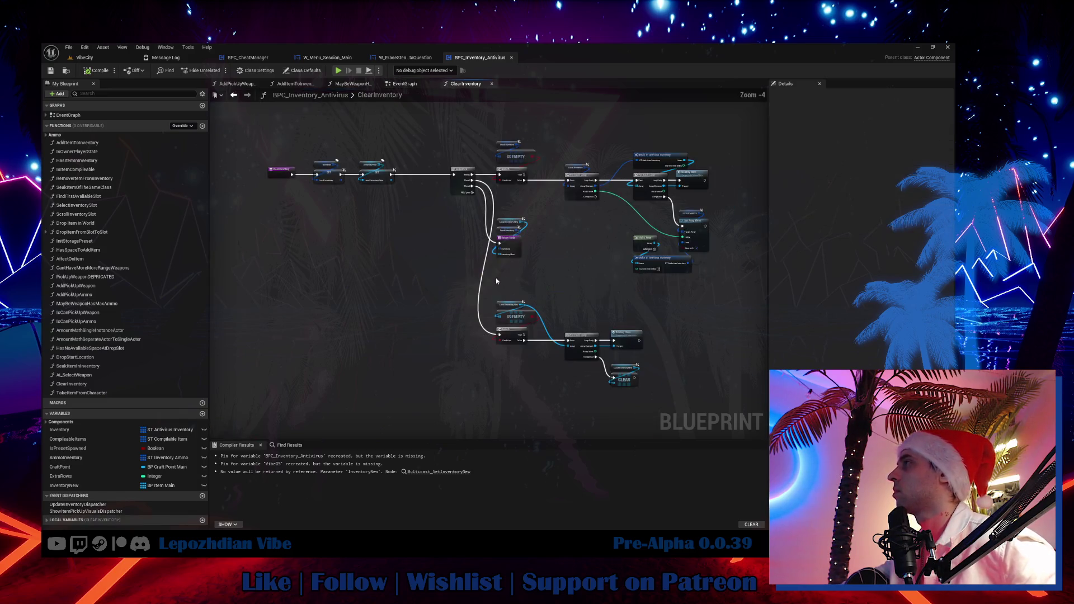
pyautogui.moveTo(459, 226); pyautogui.dragTo(193, 267)
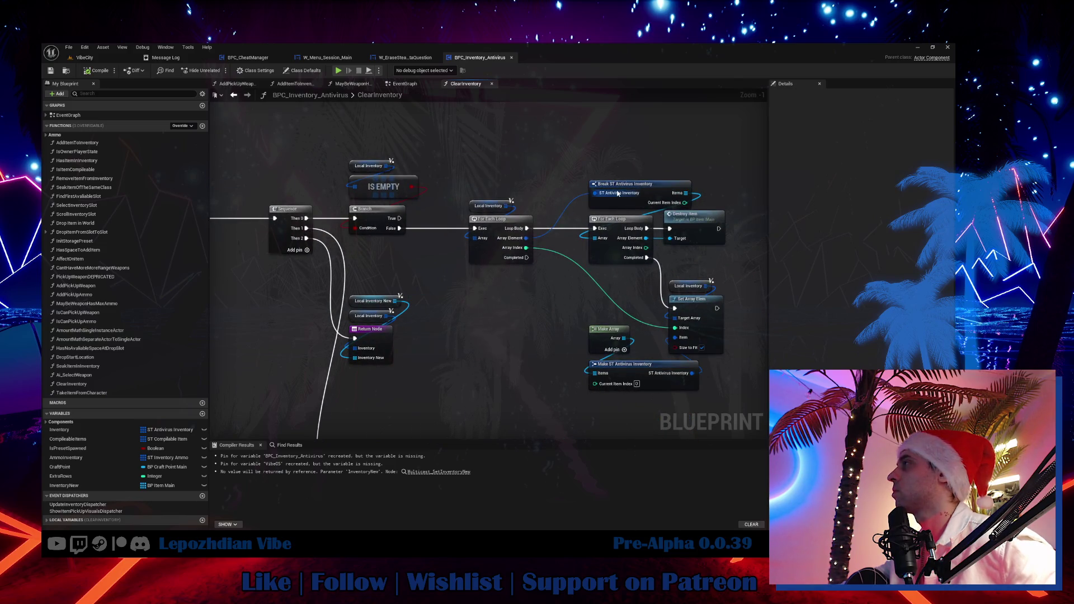
pyautogui.moveTo(624, 186); pyautogui.dragTo(624, 181)
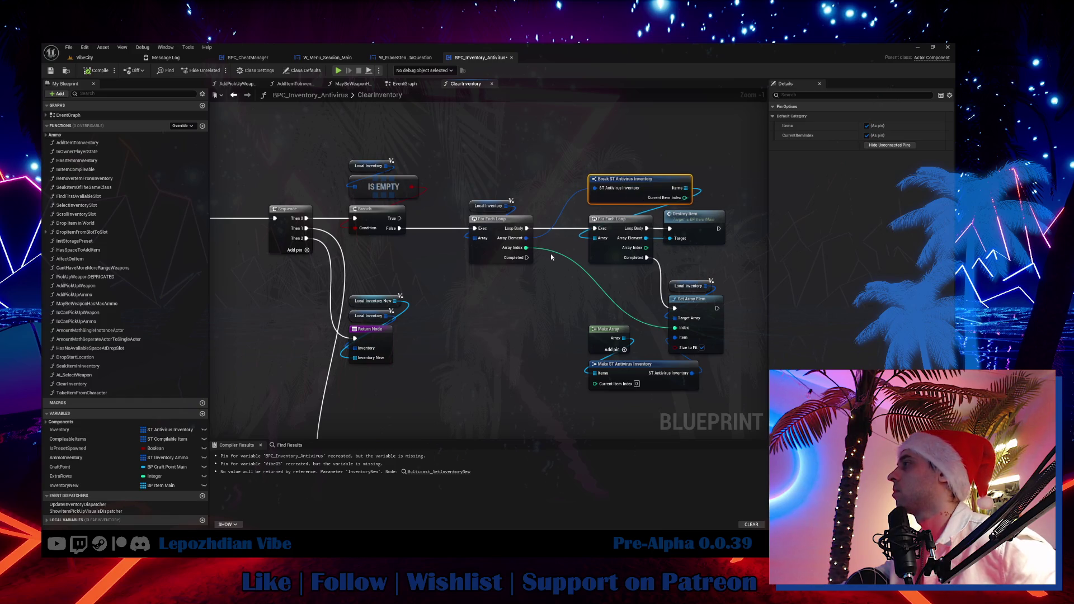
pyautogui.moveTo(560, 303); pyautogui.dragTo(591, 283)
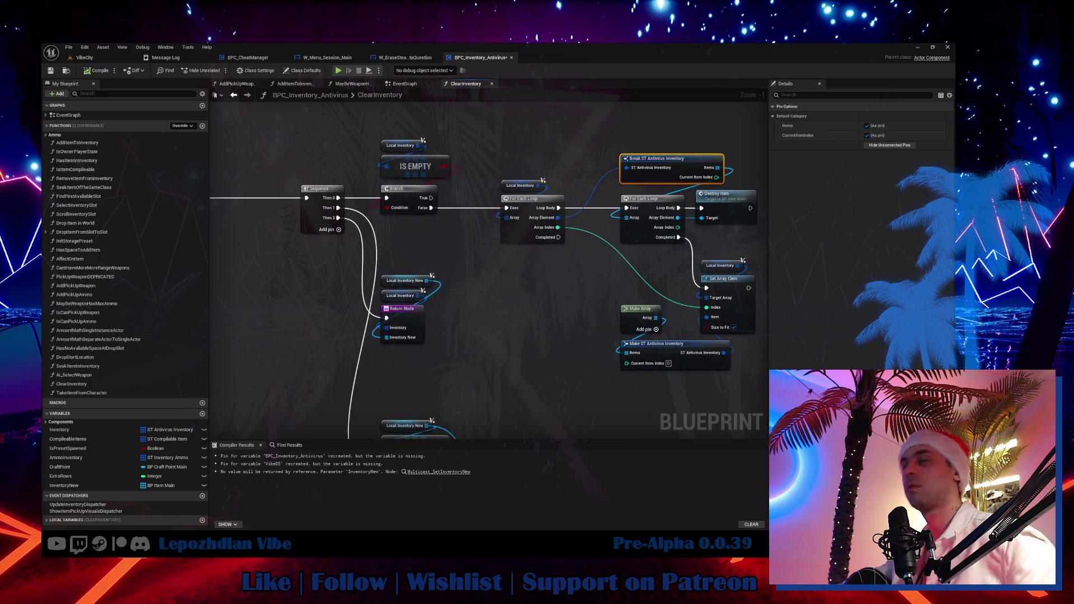
pyautogui.hotkey('ctrl', 'z')
pyautogui.moveTo(493, 337)
pyautogui.mouseDown()
pyautogui.moveTo(518, 222)
pyautogui.moveTo(501, 175)
pyautogui.moveTo(582, 299)
pyautogui.moveTo(588, 365)
pyautogui.mouseUp()
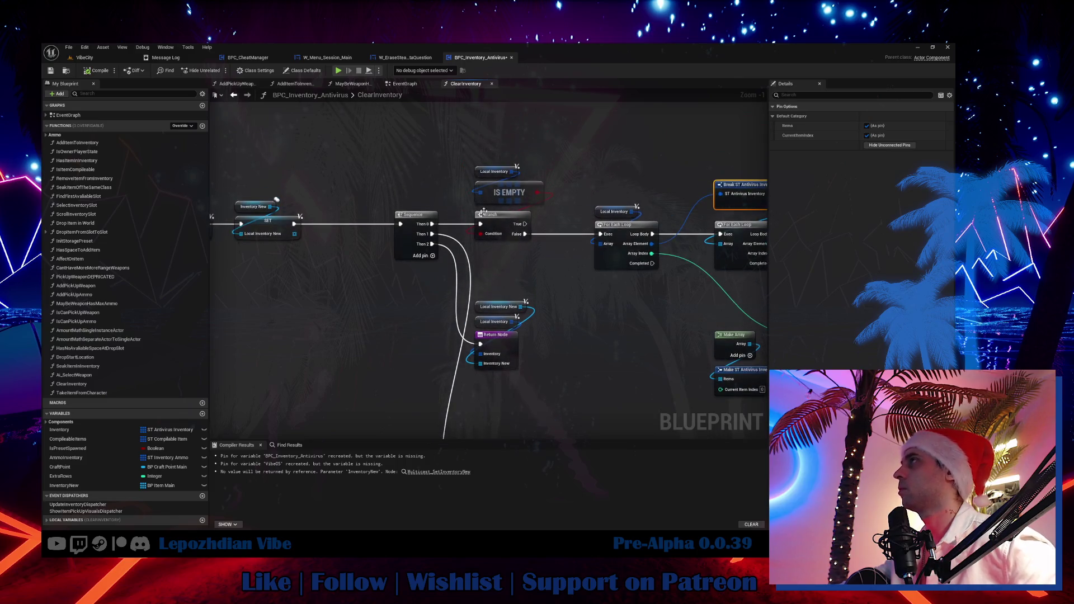
# Step: Close W_Menu_Session_Main and return to W_EraseSteamDataQuestion's Server Erase Player Statistics node
pyautogui.click(327, 58)
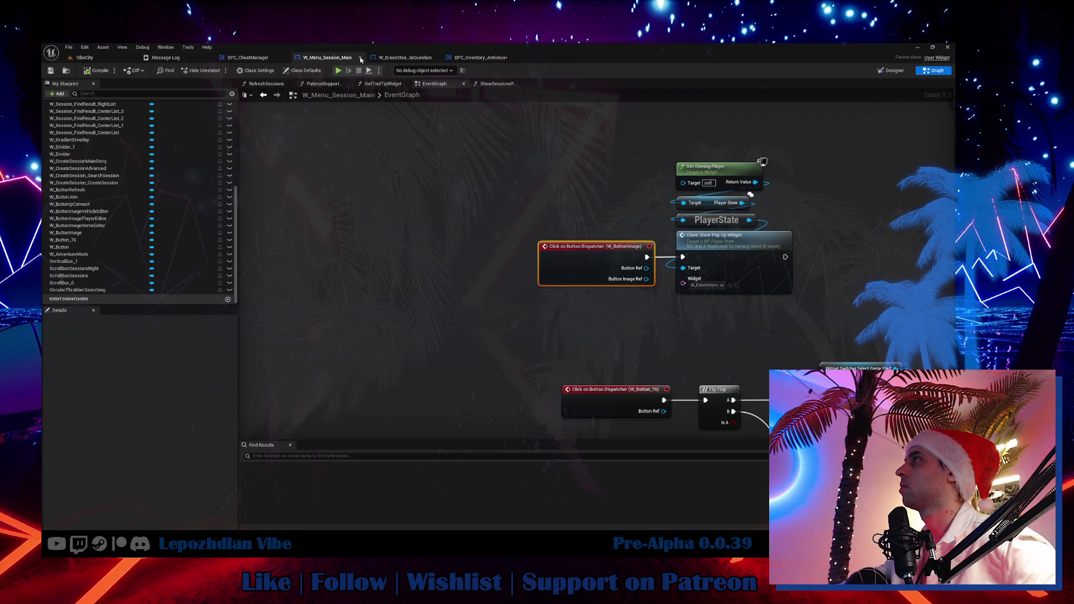
pyautogui.middleClick(331, 62)
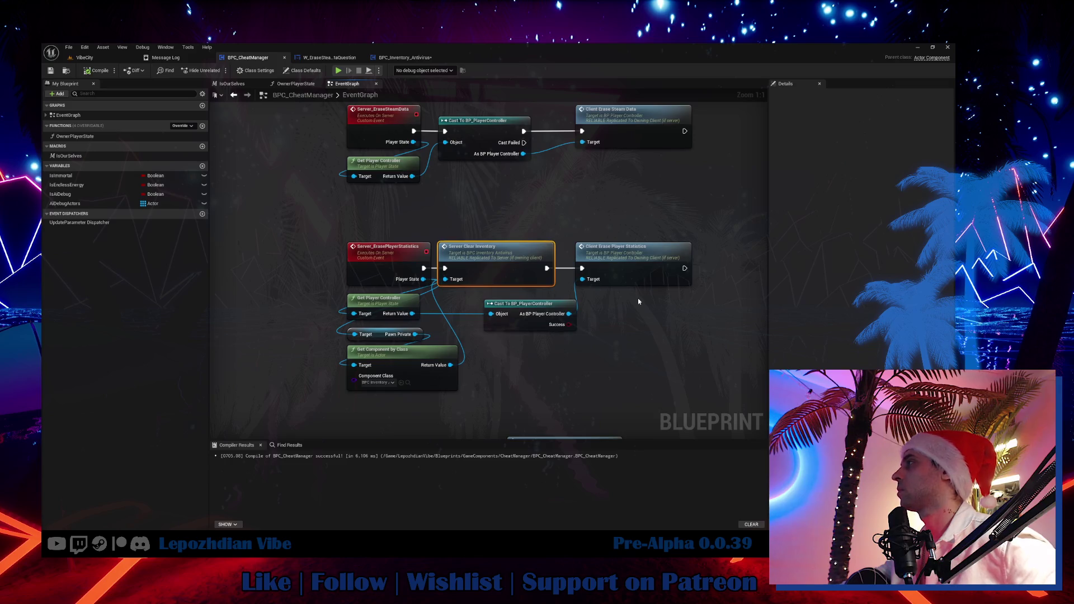
pyautogui.click(406, 59)
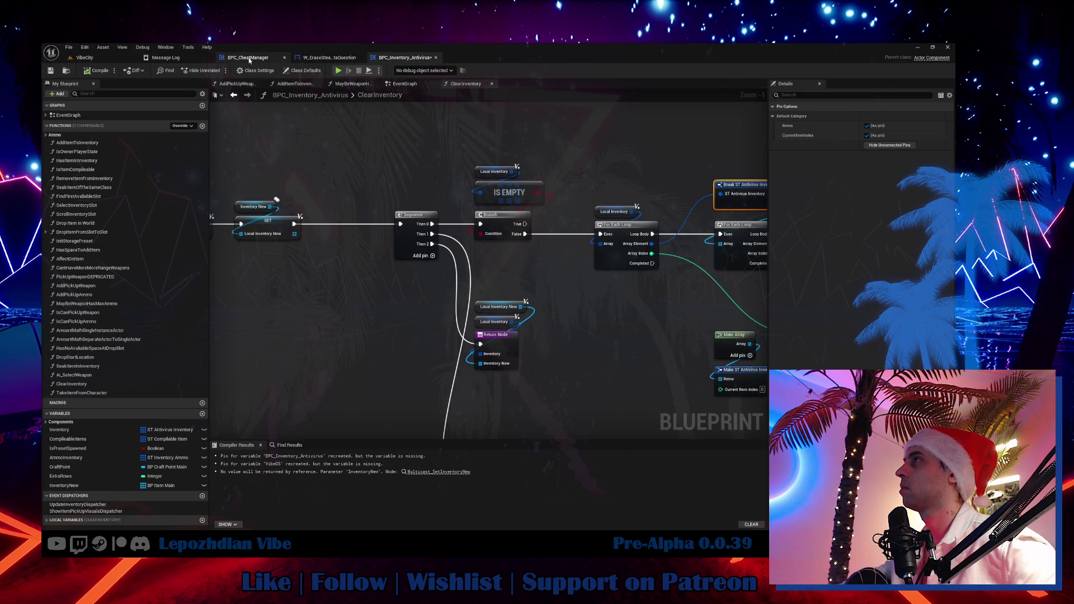
pyautogui.click(252, 58)
pyautogui.click(323, 58)
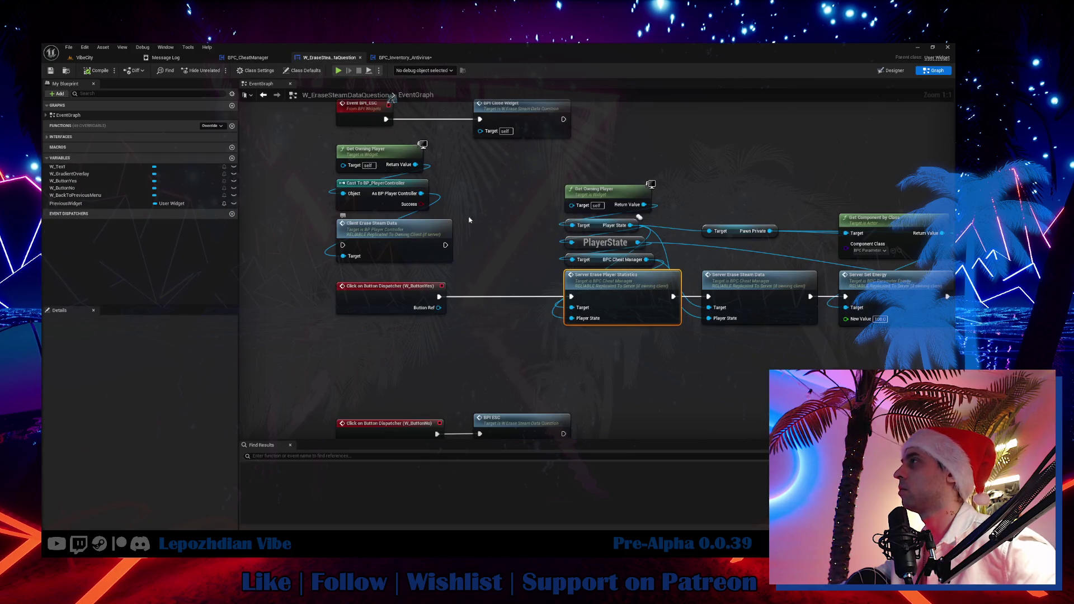
pyautogui.moveTo(445, 160); pyautogui.dragTo(397, 259)
pyautogui.moveTo(520, 250)
pyautogui.mouseDown()
pyautogui.moveTo(343, 253)
pyautogui.moveTo(477, 270)
pyautogui.mouseUp()
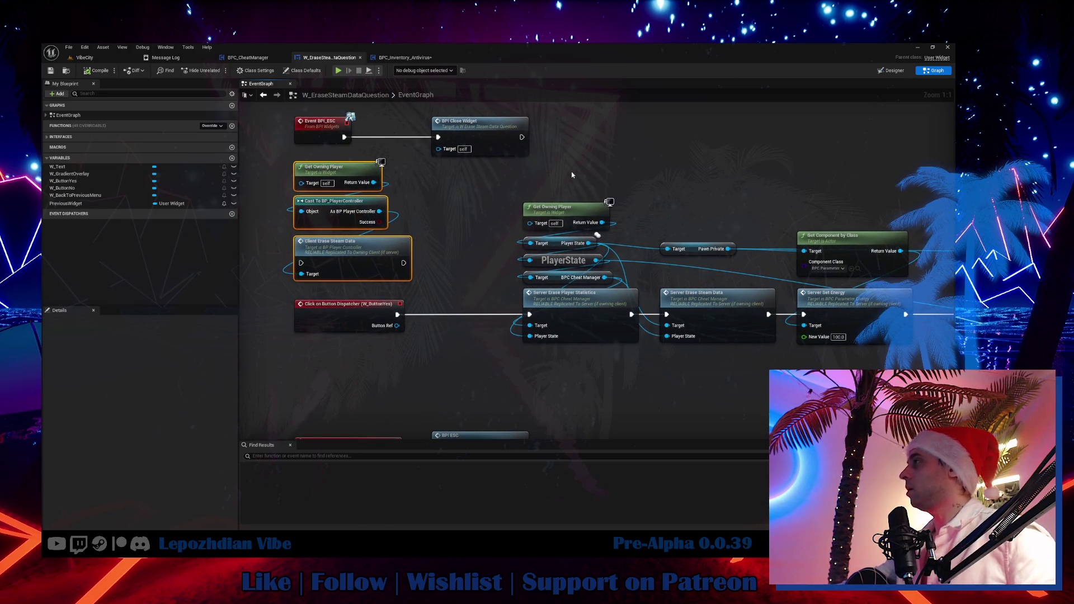
pyautogui.click(582, 314)
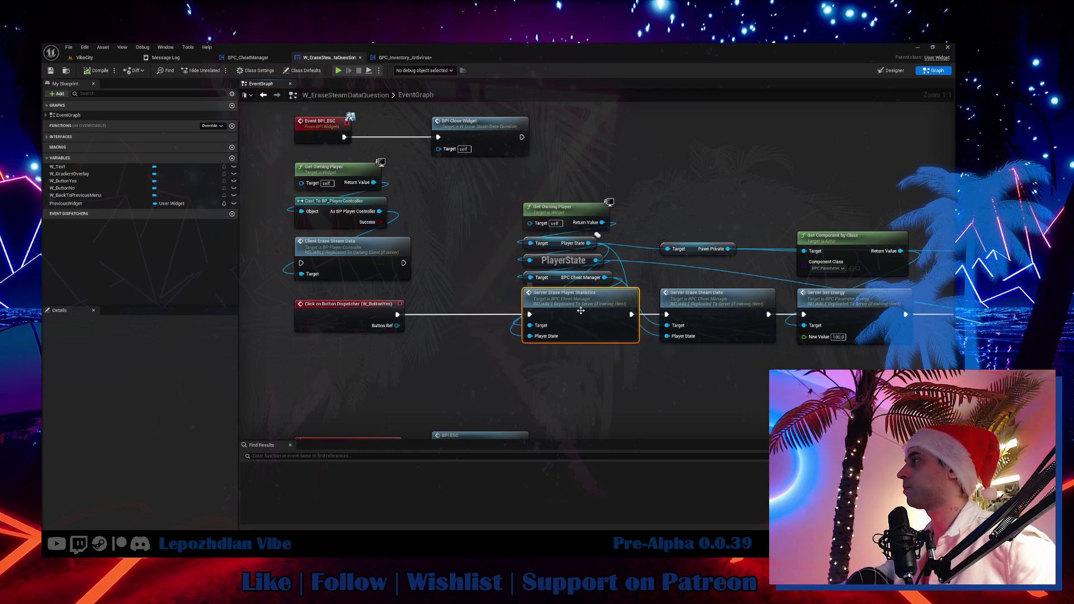
# Step: Rename the event to Server_ErasePlayerInventoryAndSteamStatistics, realign its nodes, then compile and save
pyautogui.doubleClick(581, 314)
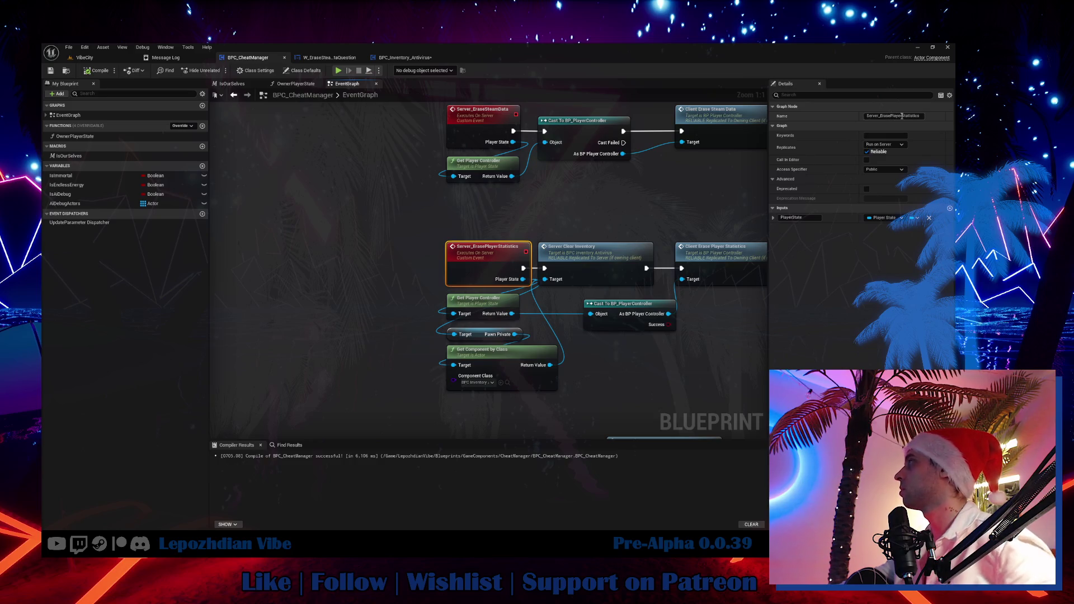
pyautogui.moveTo(903, 117); pyautogui.dragTo(949, 125)
pyautogui.write('I')
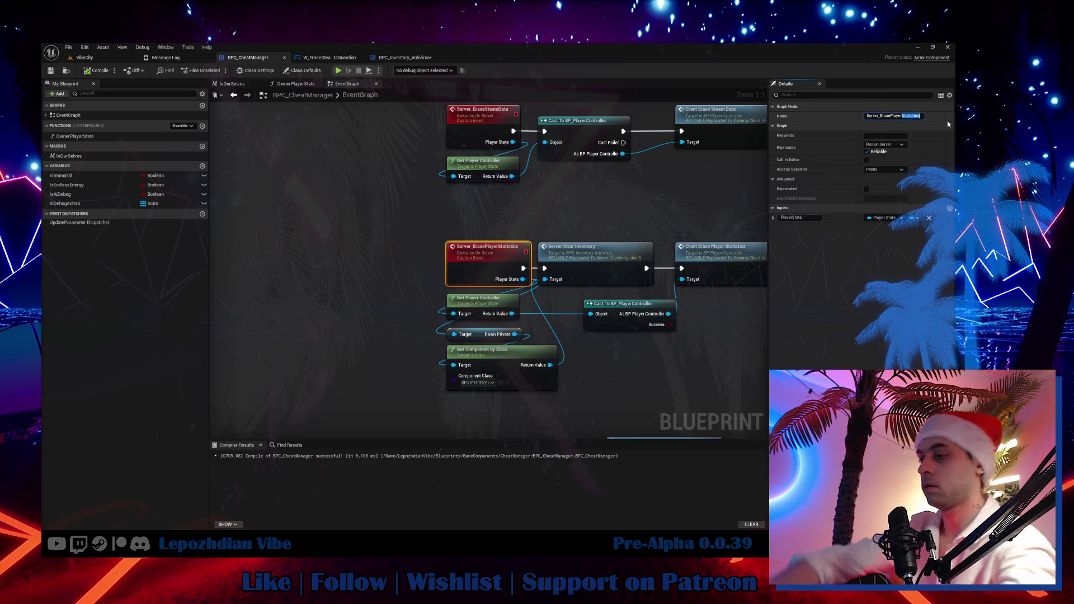
pyautogui.write('nventoryAnd')
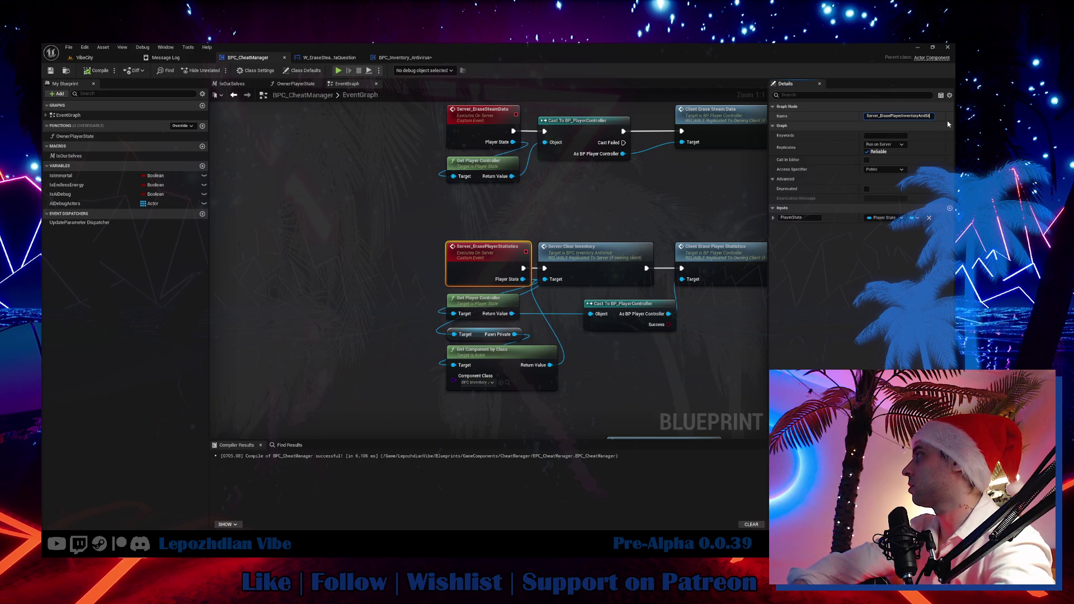
pyautogui.write('Statistics')
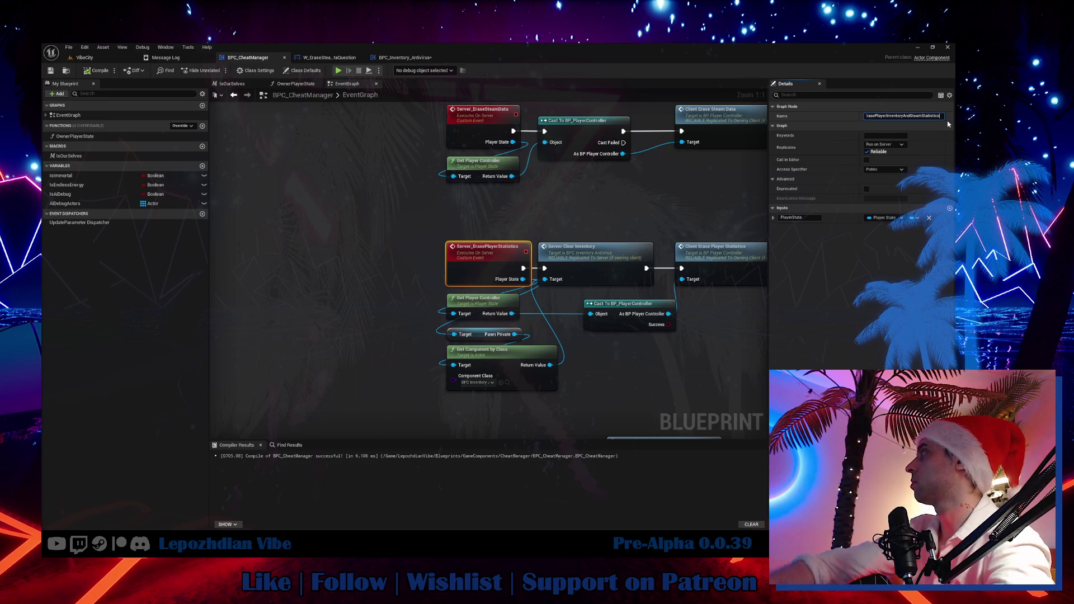
pyautogui.press('Return')
pyautogui.moveTo(727, 284); pyautogui.dragTo(523, 281)
pyautogui.moveTo(621, 341)
pyautogui.mouseDown()
pyautogui.moveTo(421, 253)
pyautogui.moveTo(477, 249)
pyautogui.mouseUp()
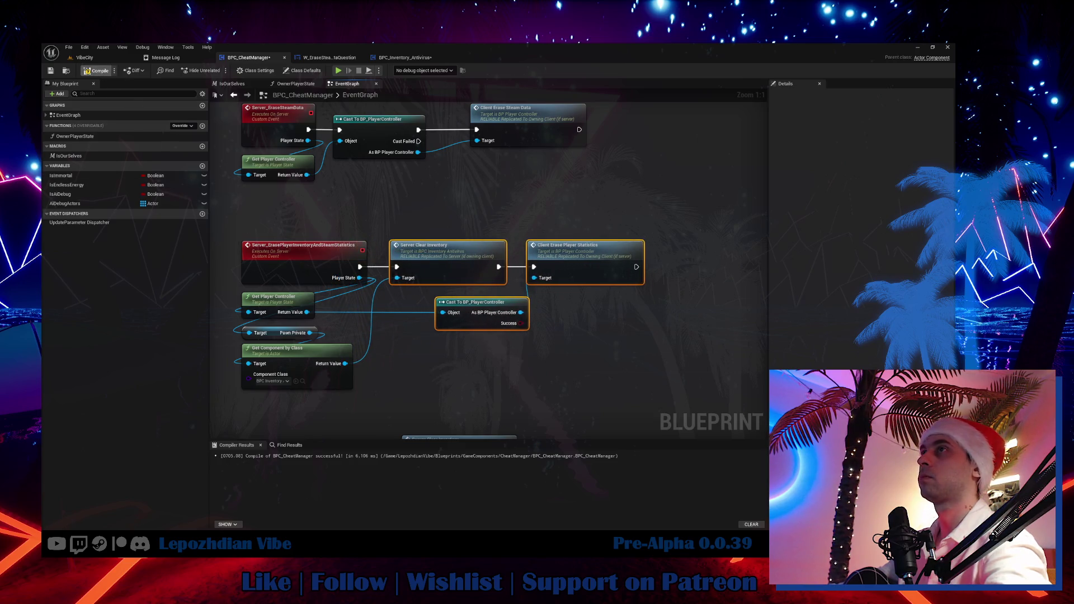
pyautogui.click(96, 70)
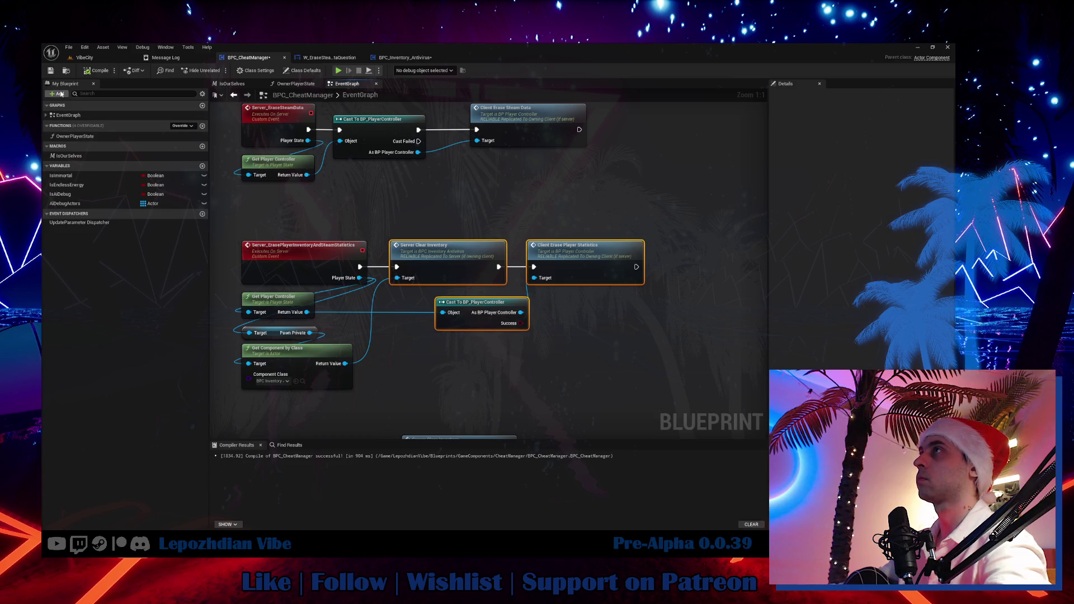
pyautogui.click(52, 71)
# Step: Jump to the definition of the Client Erase Player Statistics call
pyautogui.click(619, 328)
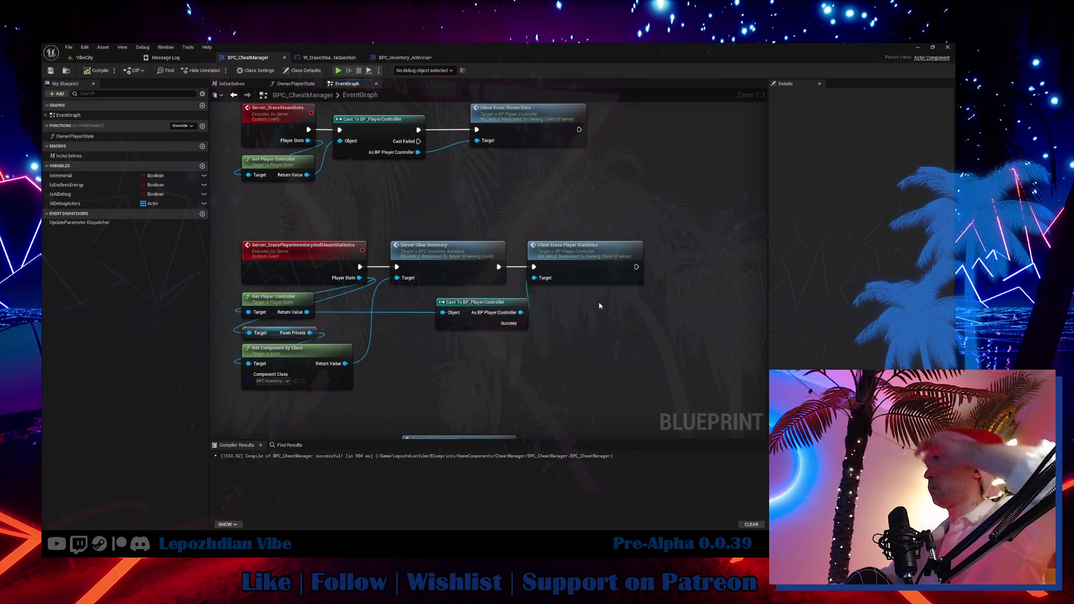
pyautogui.click(593, 279)
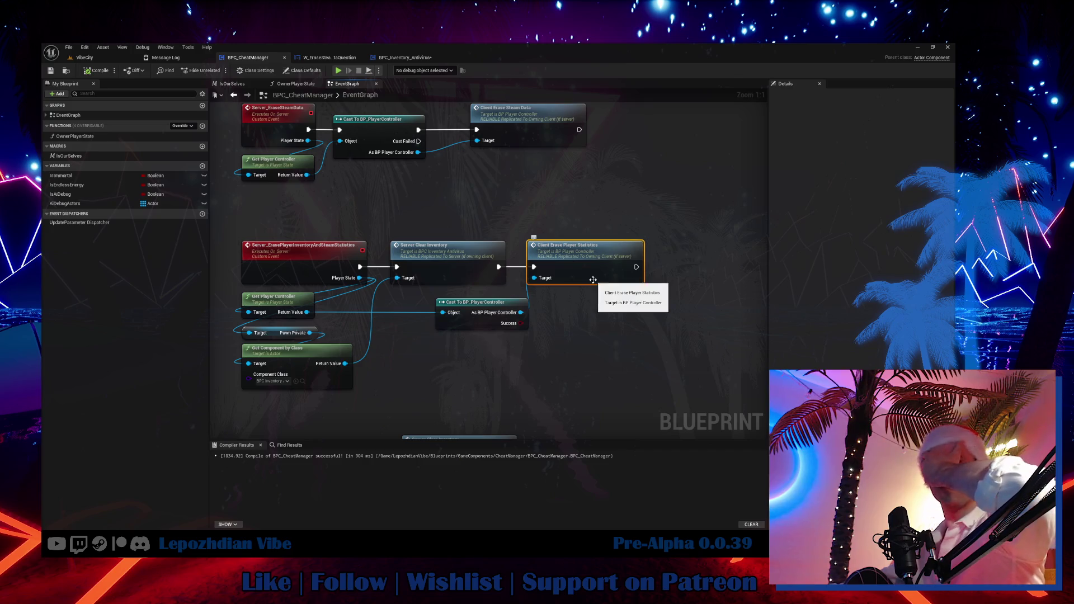
pyautogui.doubleClick(594, 281)
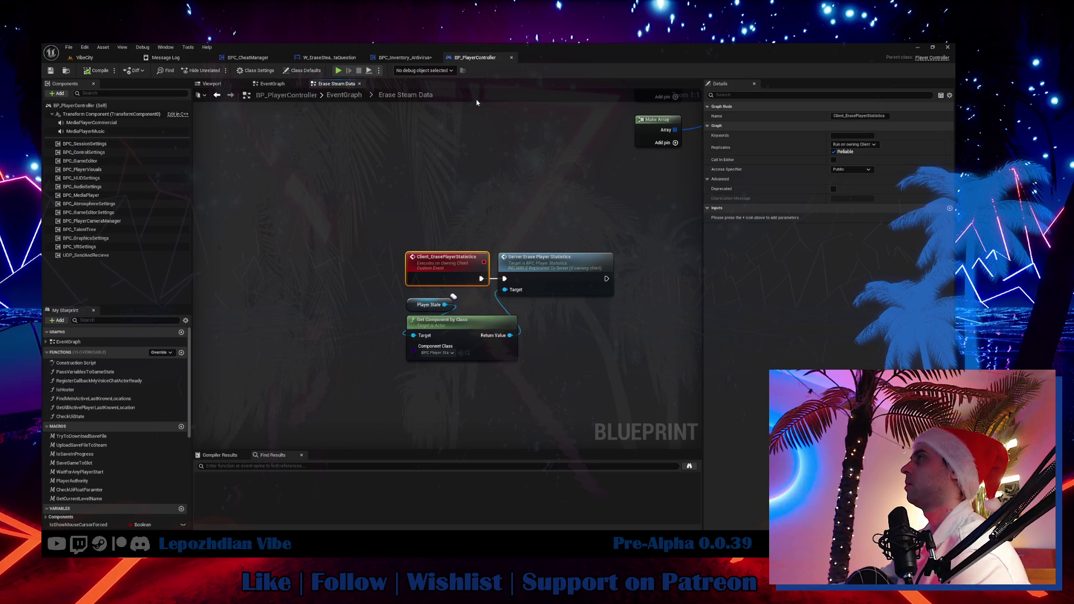
# Step: Open Server_ErasePlayerStatistics in BPC_PlayerStatistics and follow its reset chain to the RAM nodes
pyautogui.moveTo(519, 223)
pyautogui.mouseDown()
pyautogui.moveTo(479, 249)
pyautogui.moveTo(413, 254)
pyautogui.mouseUp()
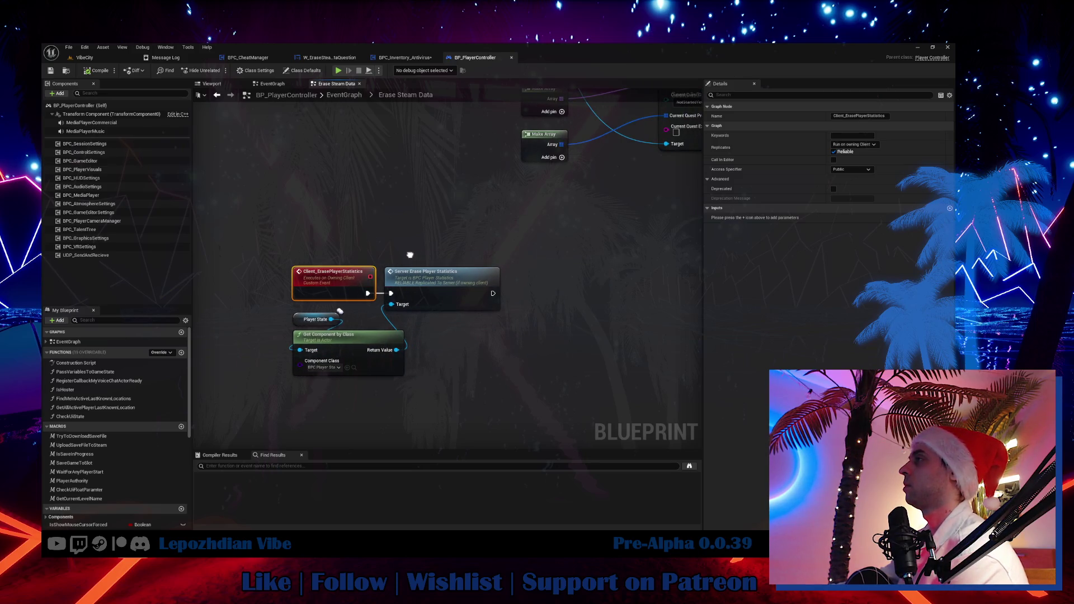
pyautogui.click(434, 292)
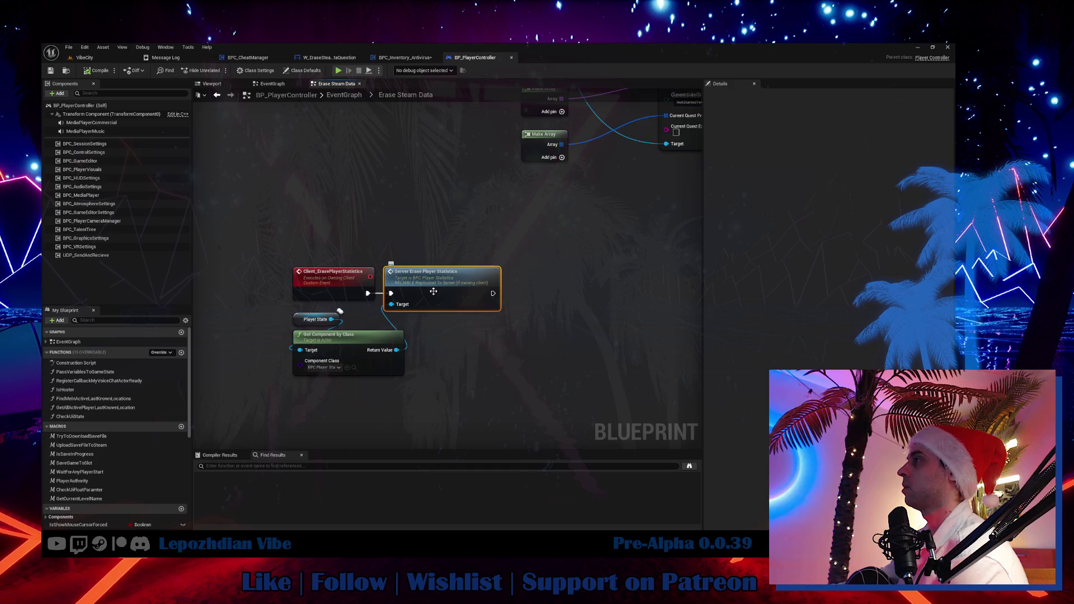
pyautogui.doubleClick(434, 291)
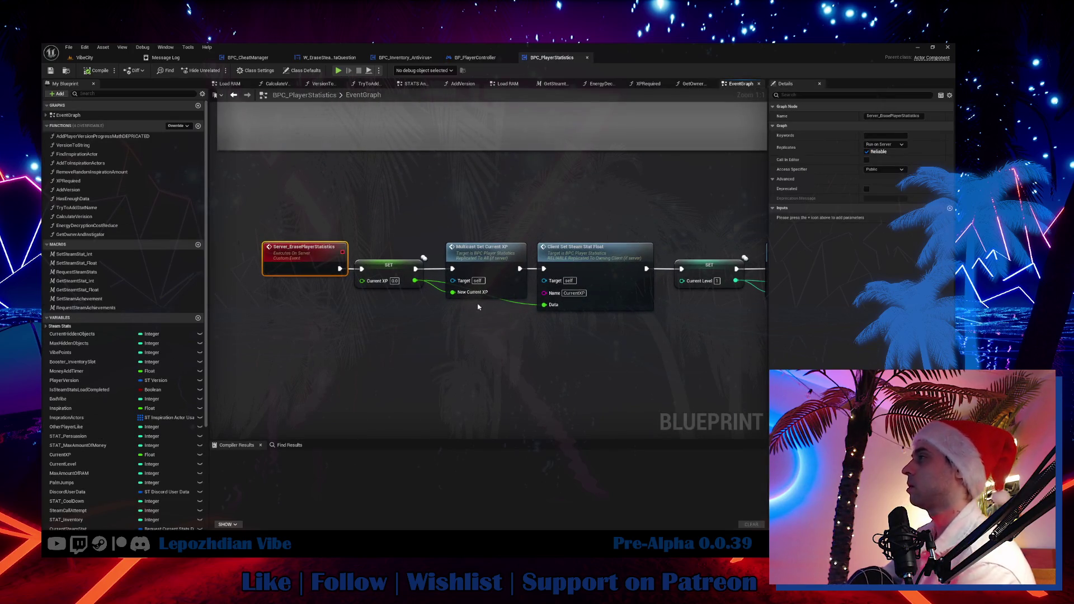
pyautogui.moveTo(502, 283)
pyautogui.mouseDown()
pyautogui.moveTo(294, 315)
pyautogui.moveTo(70, 305)
pyautogui.mouseUp()
pyautogui.moveTo(559, 335); pyautogui.dragTo(102, 333)
pyautogui.moveTo(513, 247)
pyautogui.mouseDown()
pyautogui.moveTo(184, 241)
pyautogui.moveTo(488, 261)
pyautogui.moveTo(609, 254)
pyautogui.mouseUp()
# Step: Inspect the Client_SetSteamStatInt event, then return to the Server_ErasePlayerStatistics event
pyautogui.doubleClick(469, 249)
pyautogui.moveTo(467, 258)
pyautogui.mouseDown()
pyautogui.moveTo(514, 250)
pyautogui.moveTo(422, 247)
pyautogui.mouseUp()
pyautogui.moveTo(437, 307); pyautogui.dragTo(643, 220)
pyautogui.moveTo(615, 184); pyautogui.dragTo(358, 291)
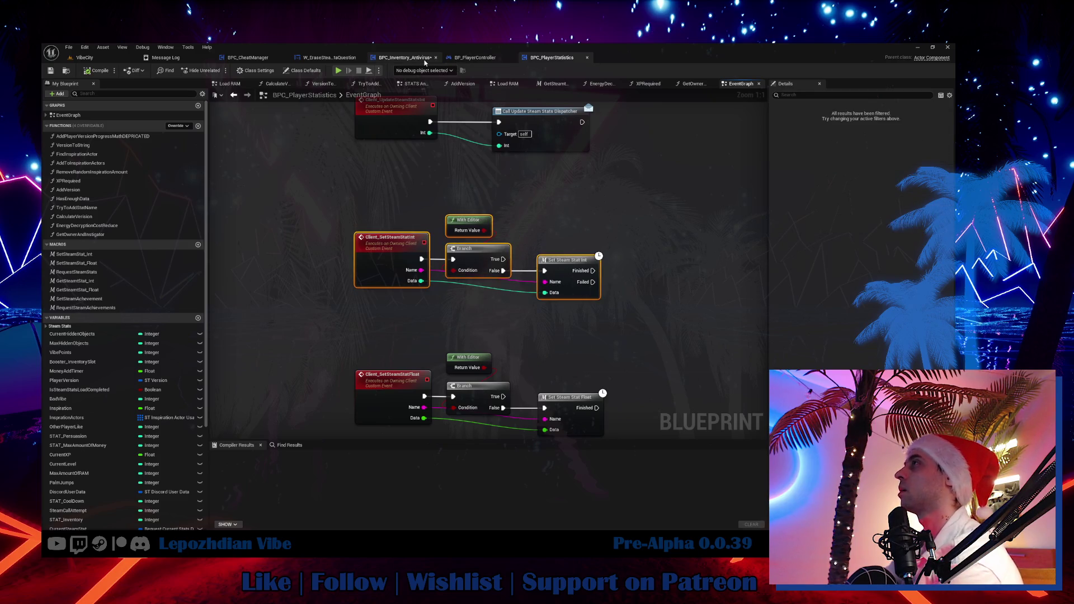
pyautogui.click(425, 58)
pyautogui.click(551, 58)
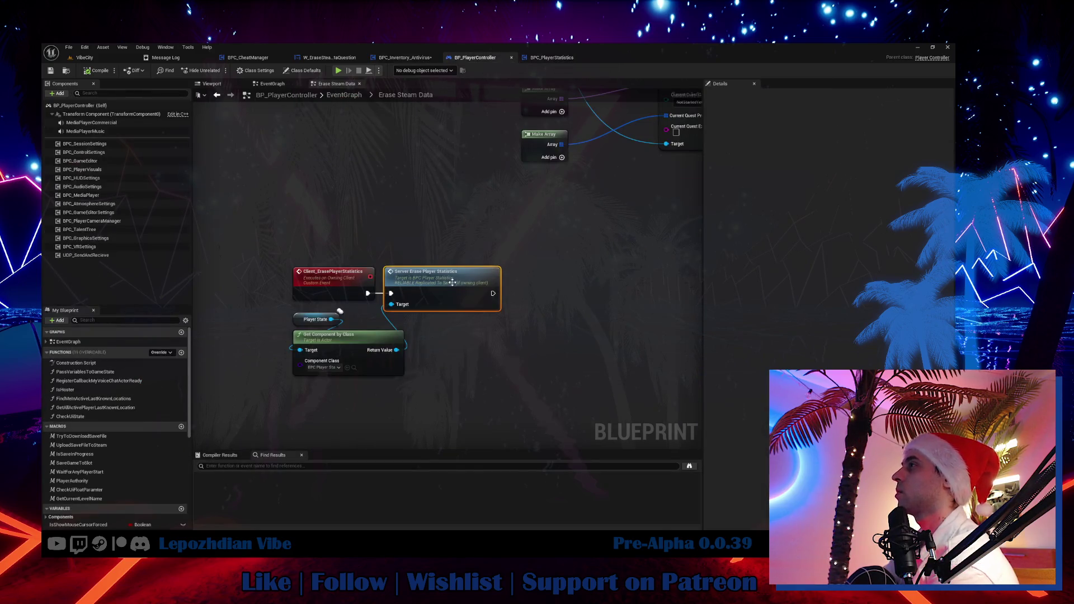
pyautogui.doubleClick(452, 282)
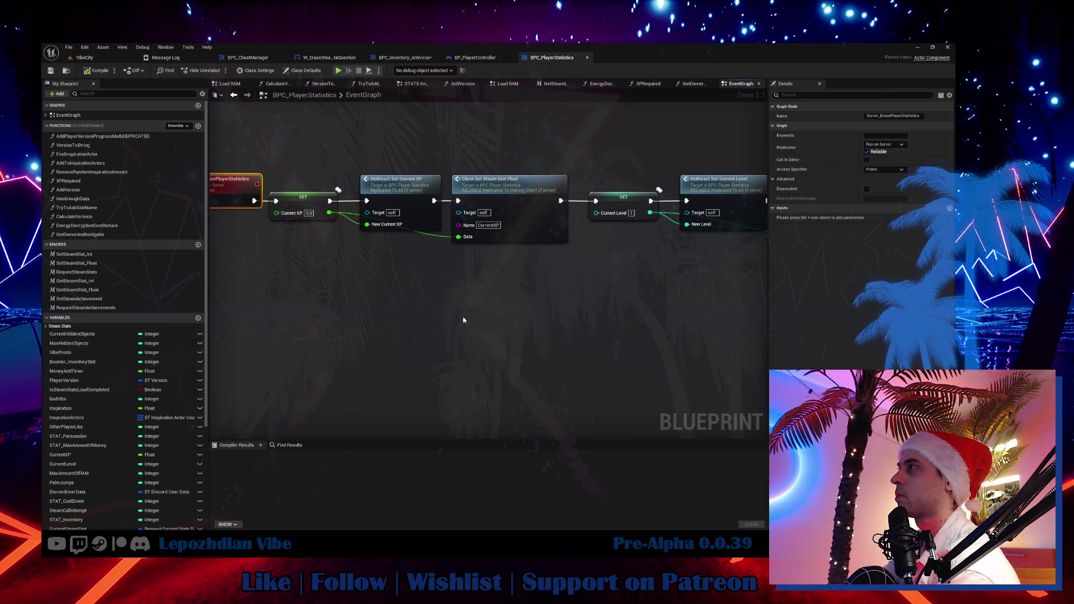
# Step: Set the VibePoints variable's Category to SteamStats
pyautogui.doubleClick(92, 353)
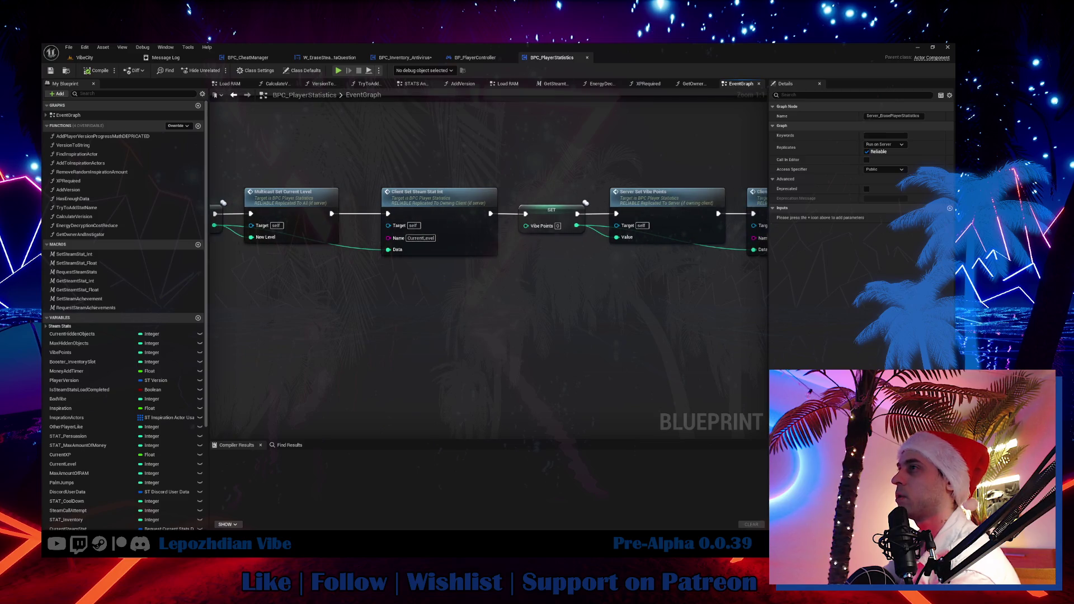
pyautogui.click(80, 354)
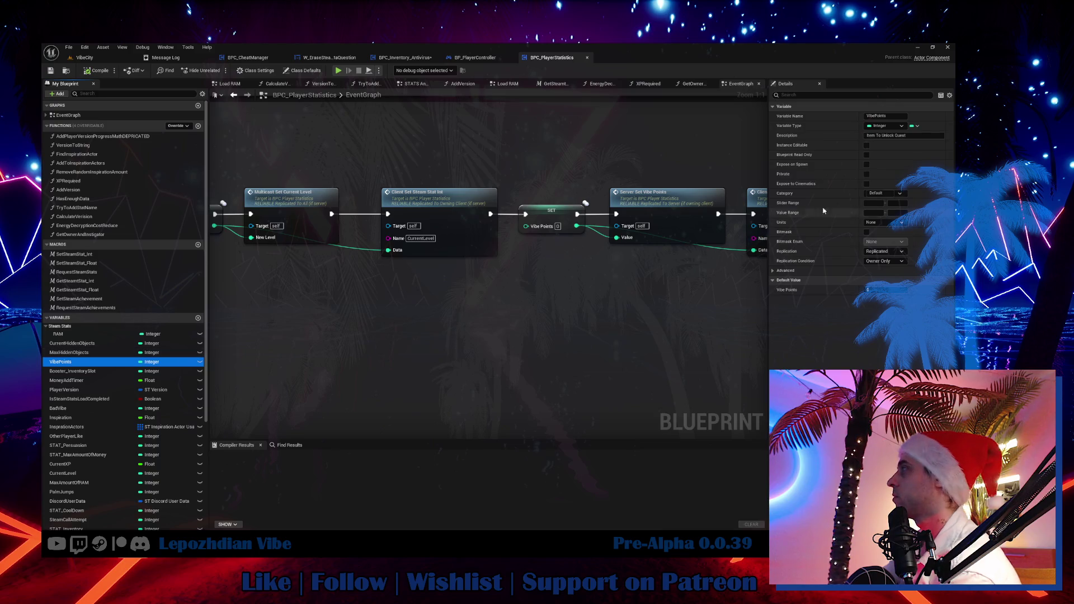
pyautogui.click(883, 194)
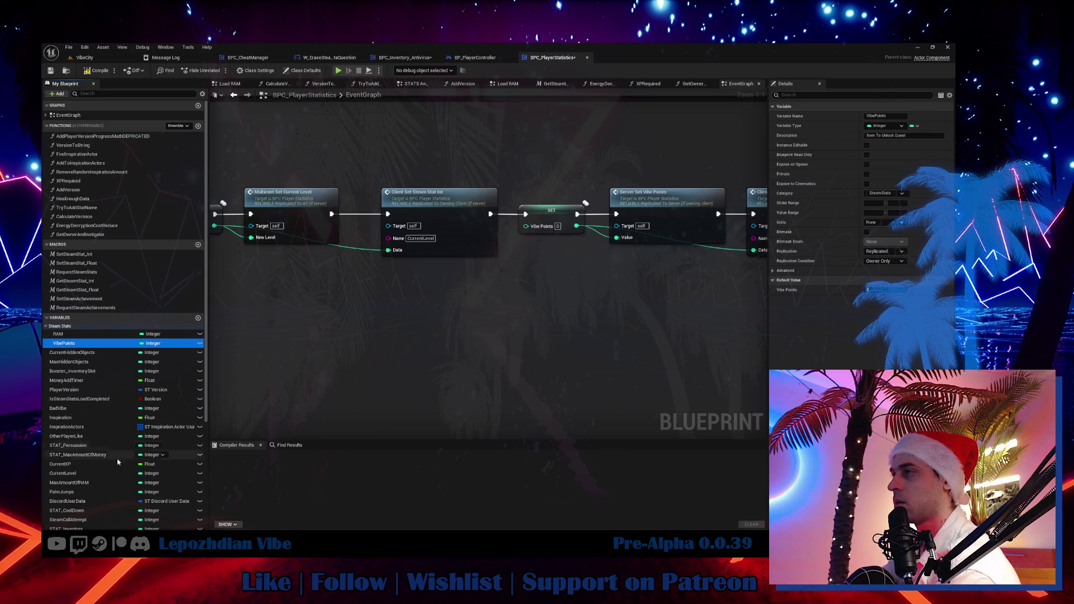
pyautogui.click(80, 446)
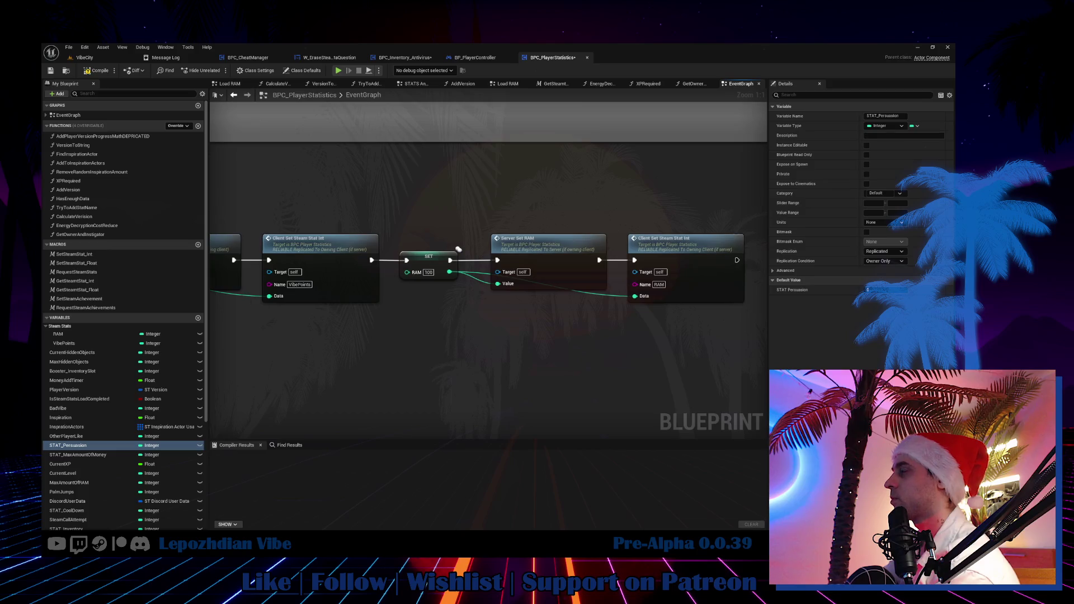
# Step: Wrap the whole erase node chain in a new comment box
pyautogui.scroll(-8, 458, 249)
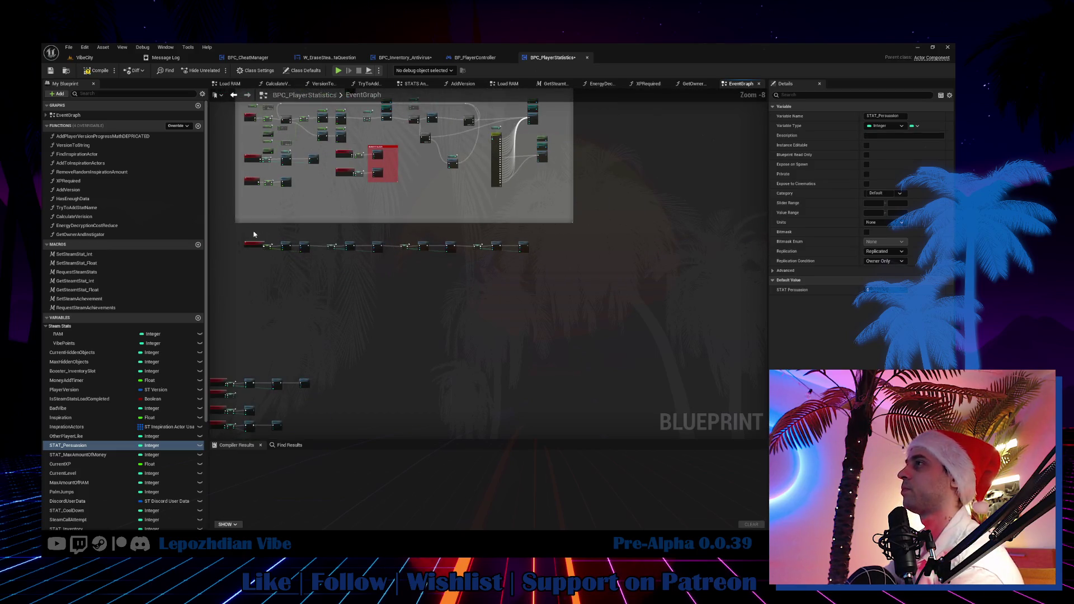
pyautogui.moveTo(383, 250); pyautogui.dragTo(551, 261)
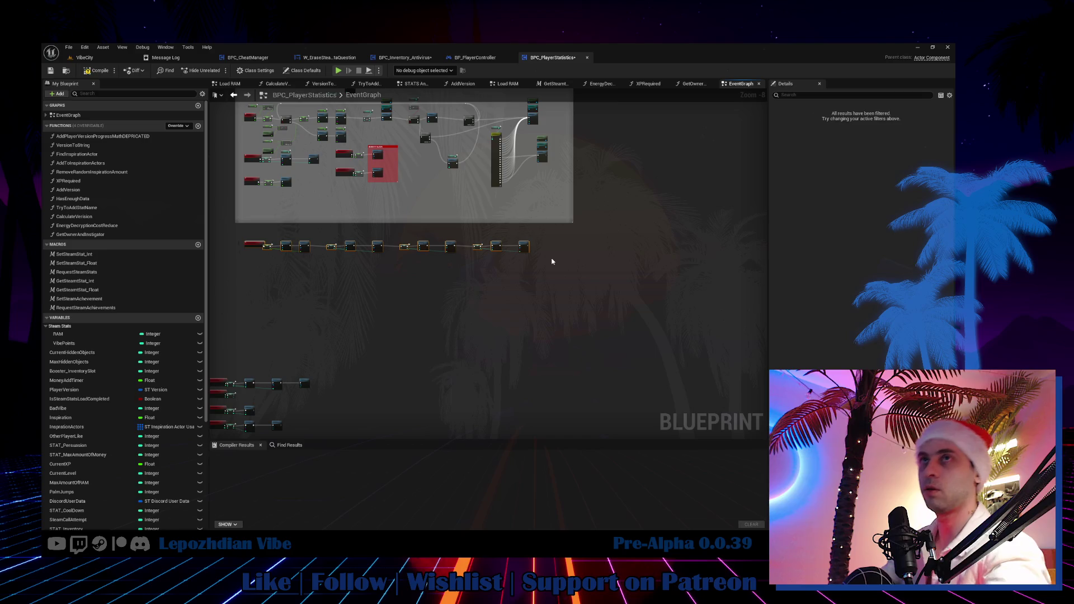
pyautogui.press('c')
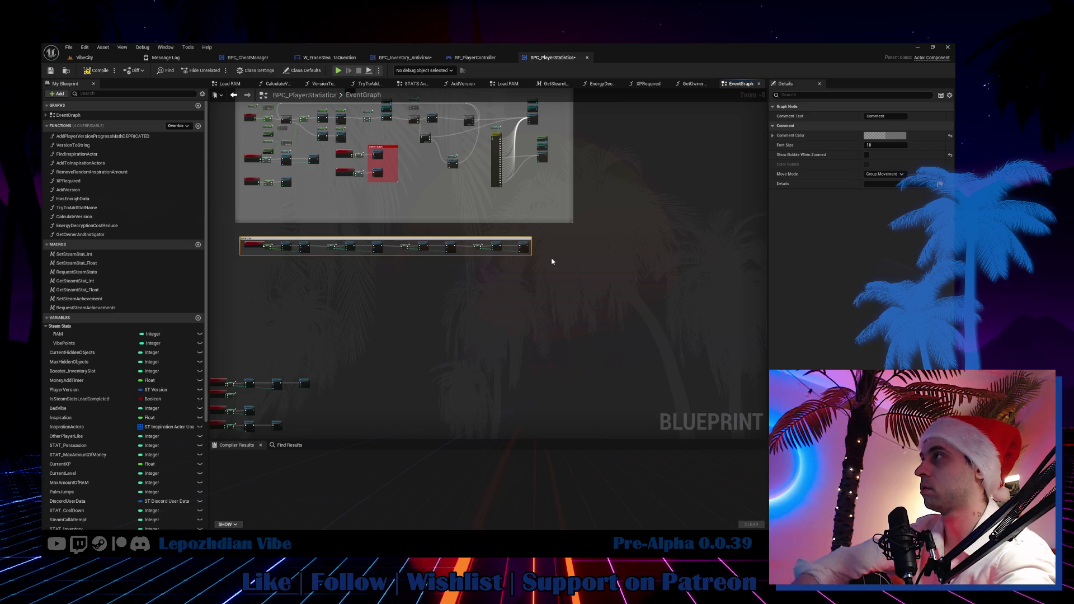
# Step: Title the comment 'IMPORTANT' / 'RECHECK ALWAYS WHEN ADD NEW STEAM STAT' on two lines and enlarge it
pyautogui.scroll(8, 552, 261)
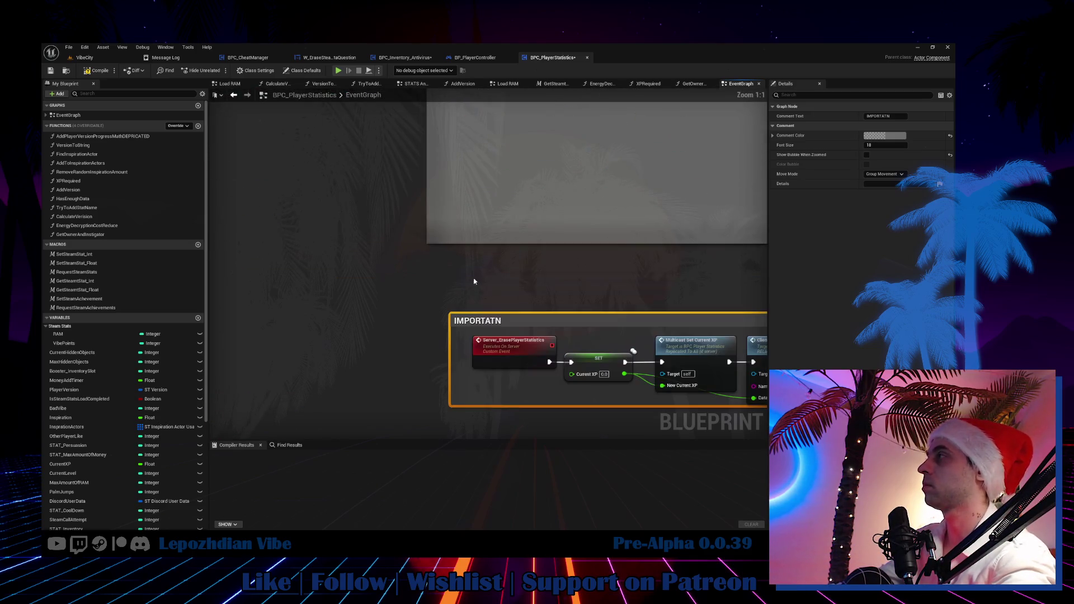
pyautogui.doubleClick(503, 320)
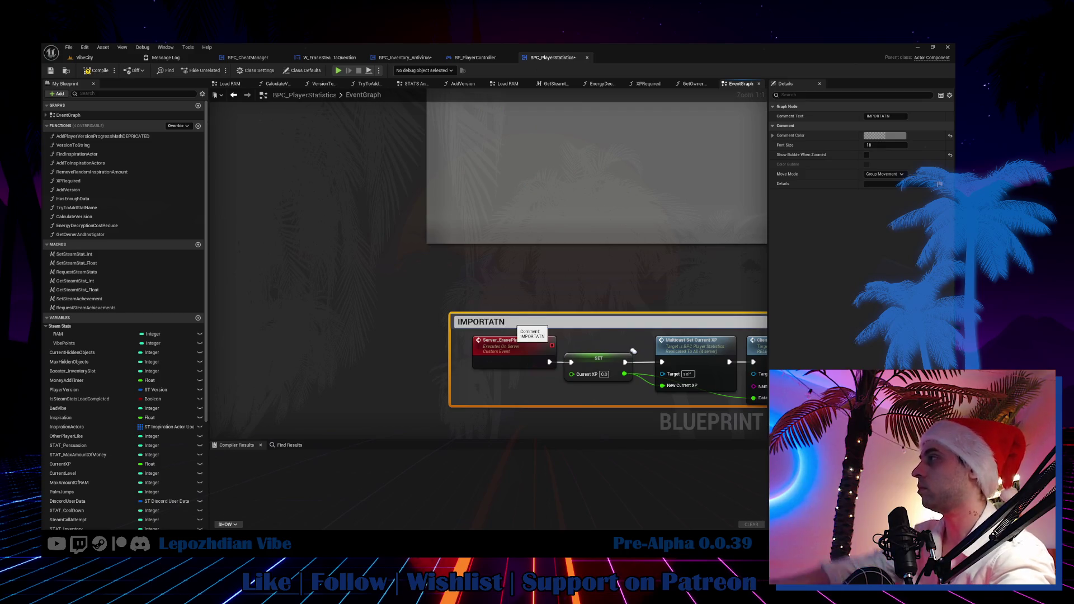
pyautogui.press('BackSpace')
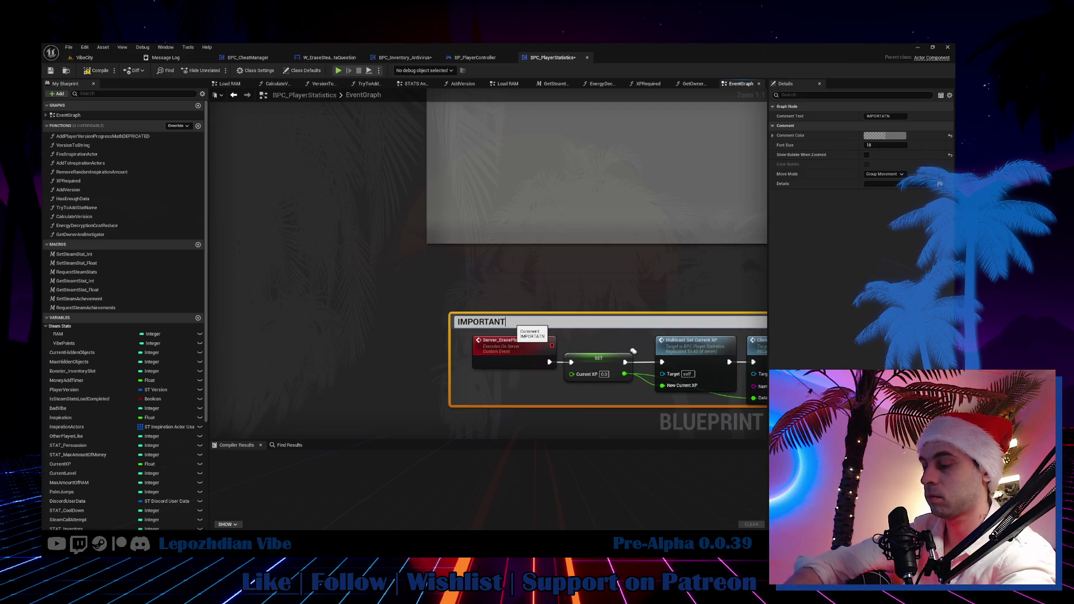
pyautogui.hotkey('shift', 'Return')
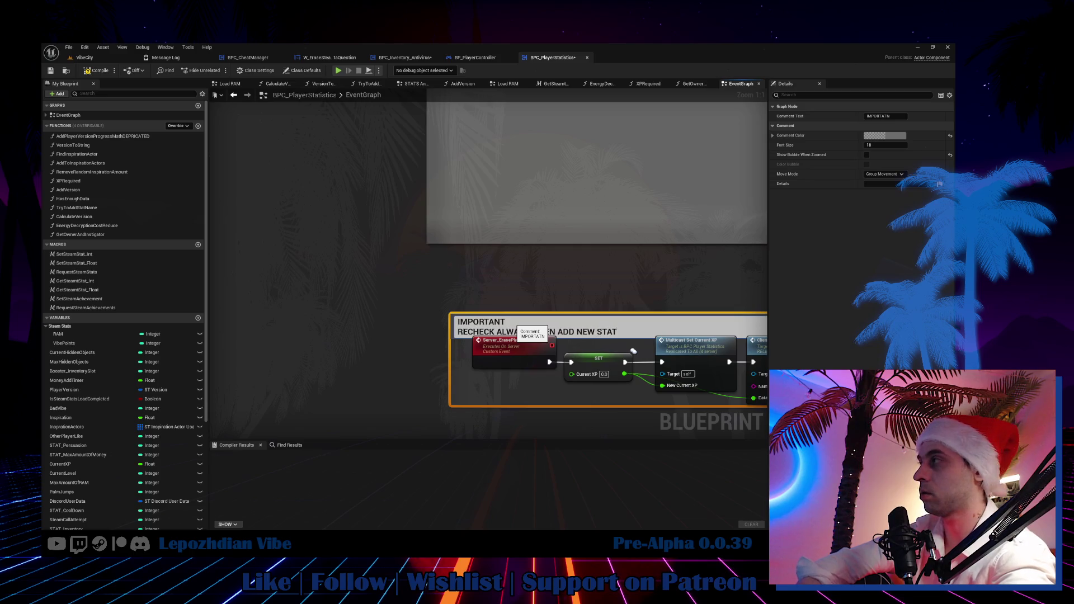
pyautogui.write('EAM ST')
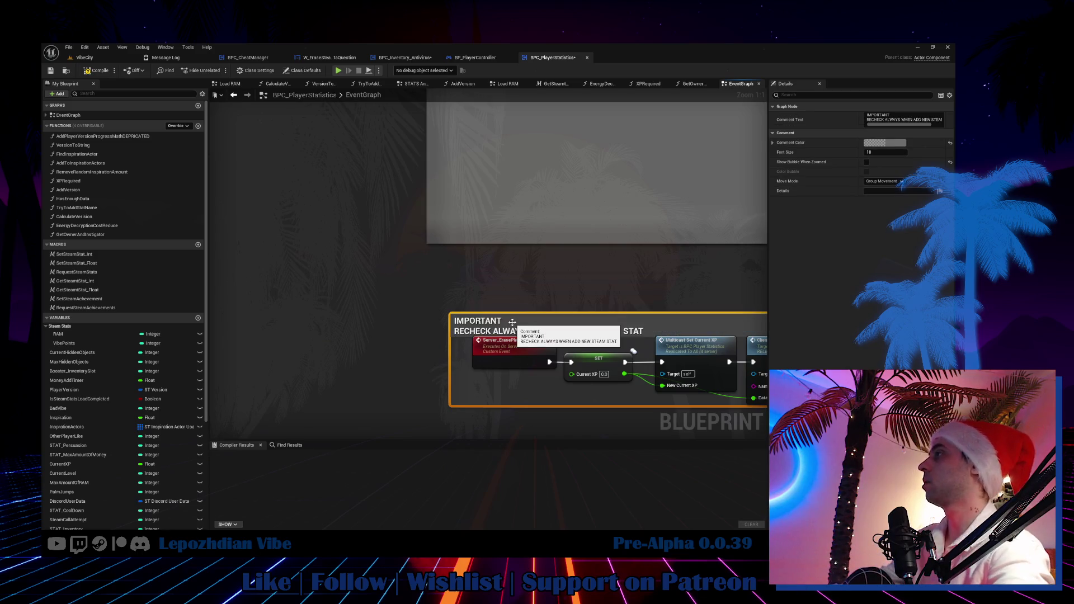
pyautogui.click(559, 316)
pyautogui.moveTo(560, 316)
pyautogui.mouseDown()
pyautogui.moveTo(560, 259)
pyautogui.moveTo(528, 270)
pyautogui.mouseUp()
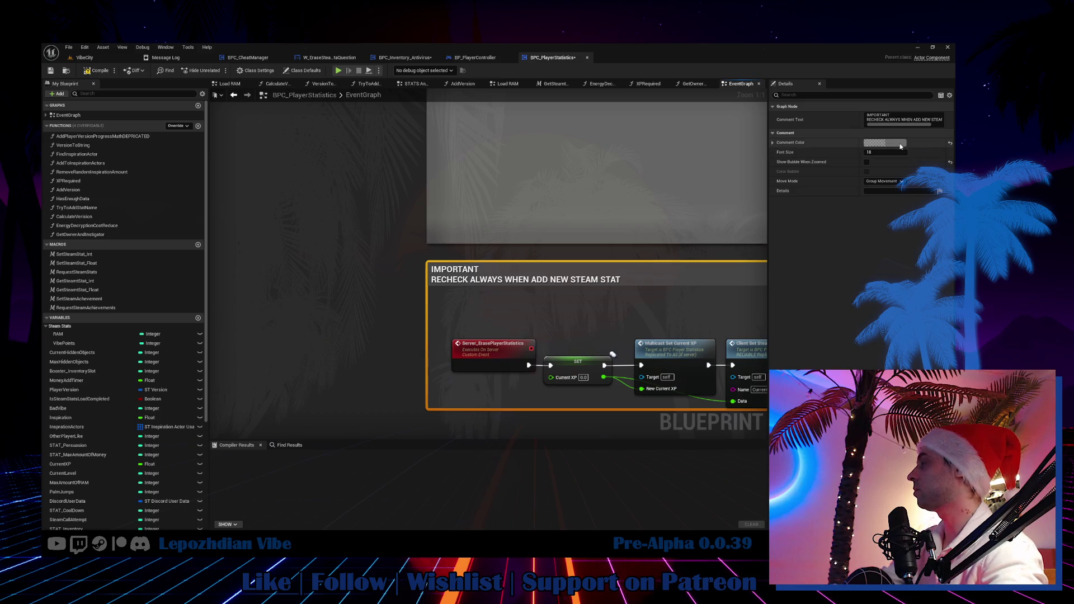
# Step: Set the comment colour to full bright red in the Color Picker
pyautogui.click(885, 142)
pyautogui.moveTo(826, 158); pyautogui.dragTo(854, 134)
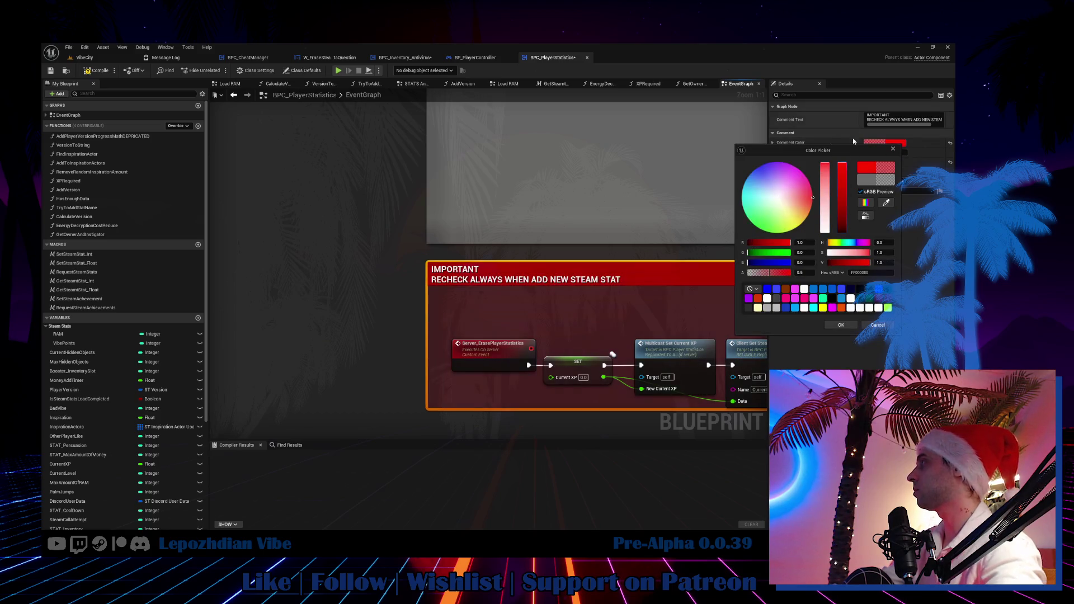
pyautogui.click(841, 325)
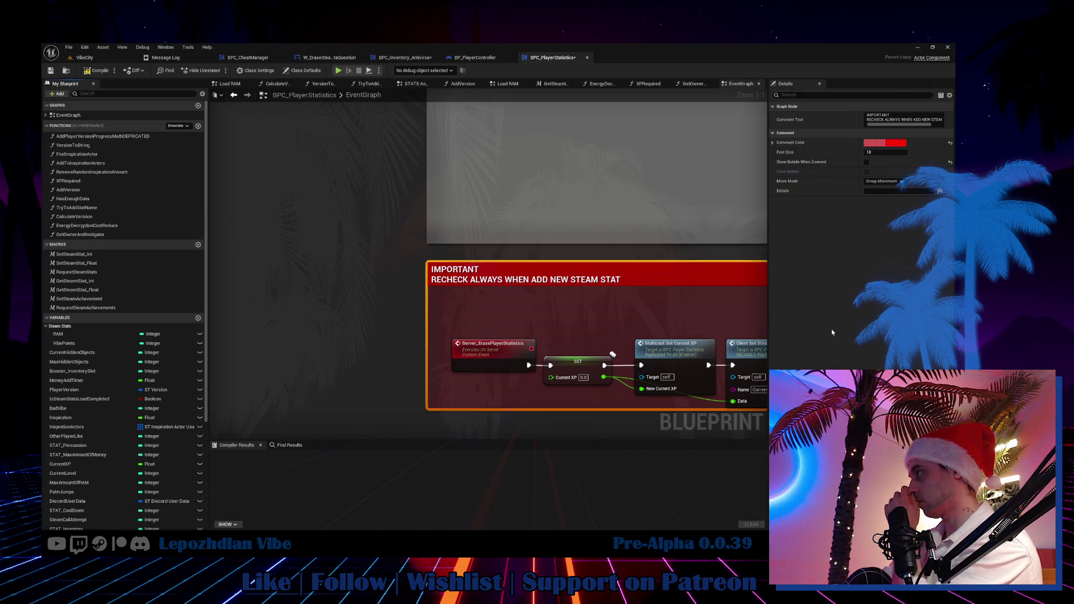
pyautogui.moveTo(650, 324)
pyautogui.mouseDown()
pyautogui.moveTo(516, 268)
pyautogui.moveTo(430, 248)
pyautogui.moveTo(427, 236)
pyautogui.mouseUp()
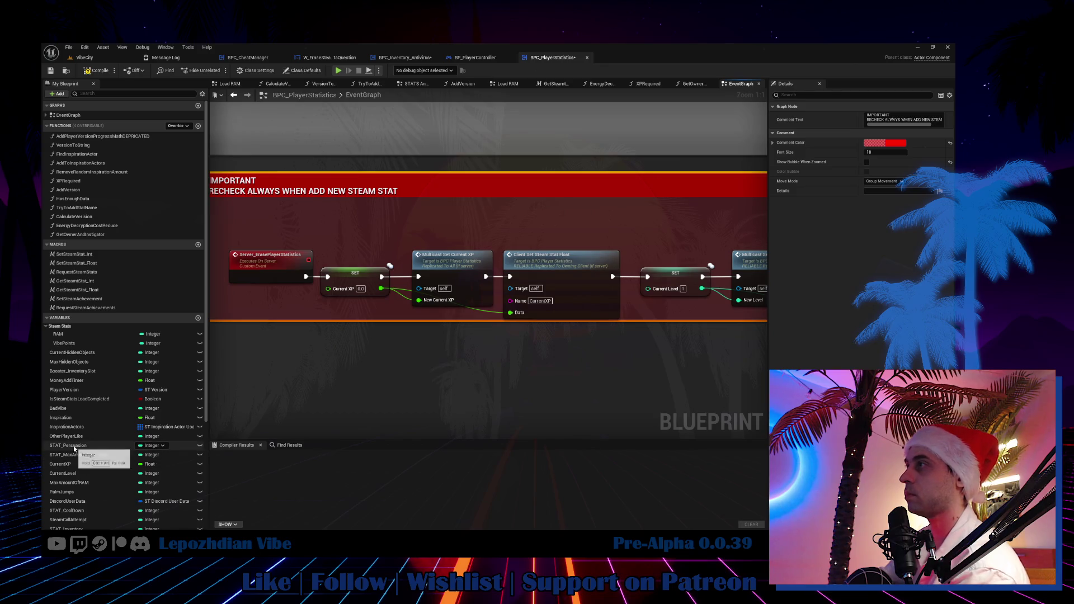
# Step: Add a STAT_Persuasion SET node and insert a Sequence node after Server_ErasePlayerStatistics
pyautogui.moveTo(75, 447); pyautogui.dragTo(321, 379)
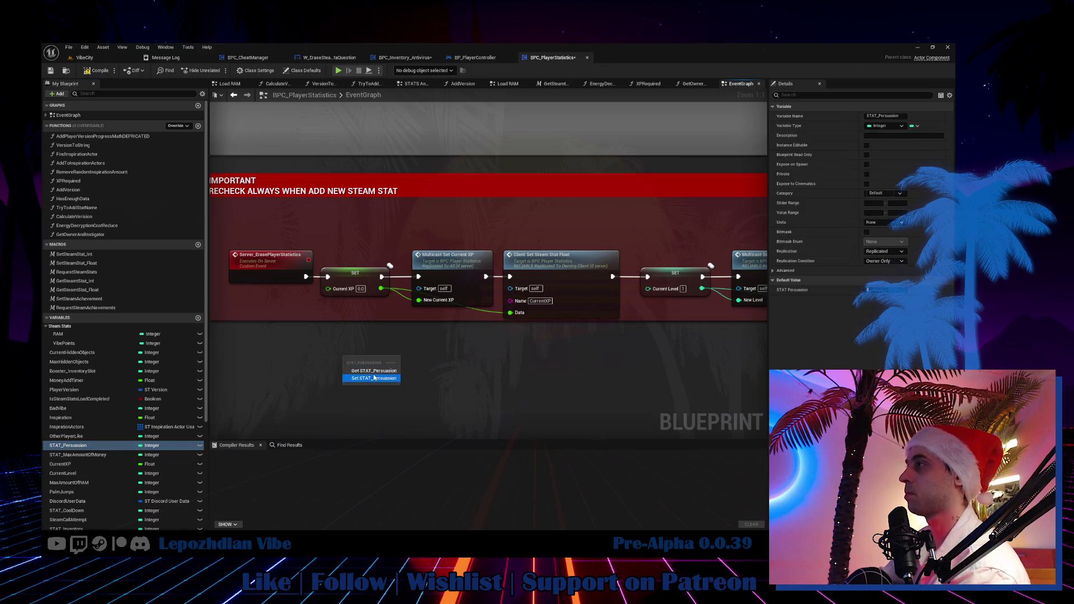
pyautogui.click(366, 374)
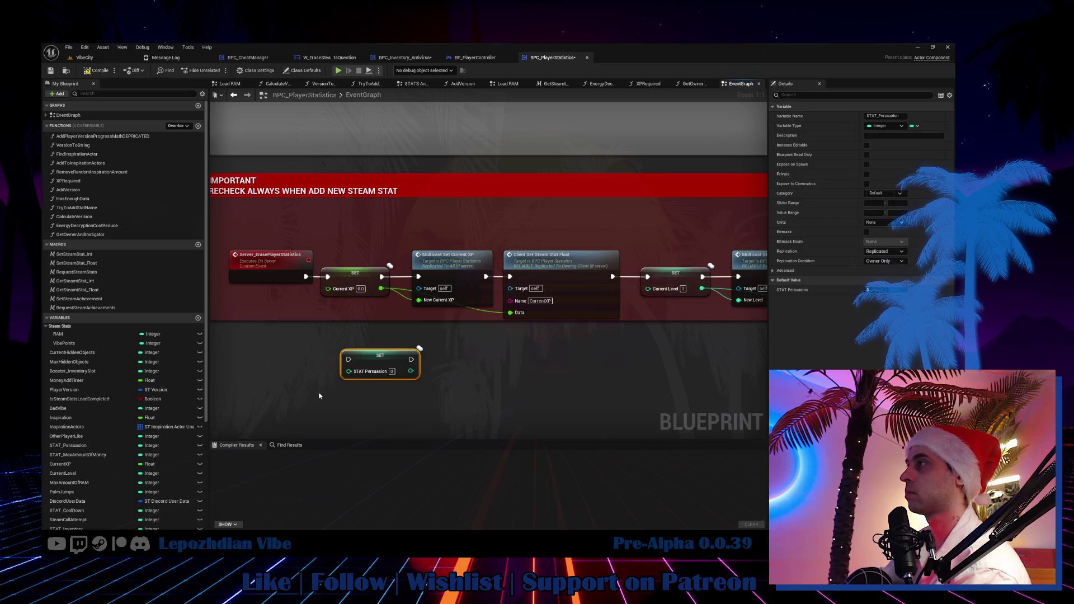
pyautogui.moveTo(304, 276)
pyautogui.mouseDown()
pyautogui.moveTo(346, 359)
pyautogui.moveTo(307, 341)
pyautogui.mouseUp()
pyautogui.write('seq')
pyautogui.click(338, 374)
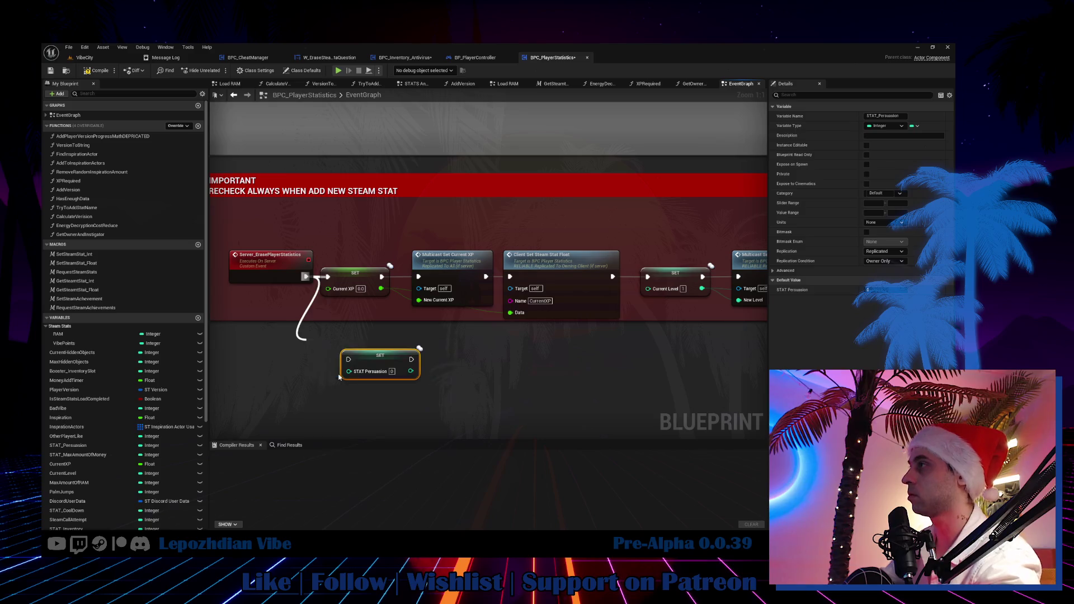
# Step: Arrange the Sequence and Current XP nodes and wire Then 1 to the Current Level SET
pyautogui.moveTo(356, 263); pyautogui.dragTo(626, 314)
pyautogui.moveTo(380, 273); pyautogui.dragTo(436, 326)
pyautogui.moveTo(321, 350); pyautogui.dragTo(344, 277)
pyautogui.moveTo(405, 306); pyautogui.dragTo(560, 334)
pyautogui.moveTo(413, 329)
pyautogui.mouseDown()
pyautogui.moveTo(418, 266)
pyautogui.moveTo(346, 280)
pyautogui.mouseUp()
pyautogui.moveTo(381, 220); pyautogui.dragTo(560, 291)
pyautogui.moveTo(373, 256); pyautogui.dragTo(292, 356)
pyautogui.moveTo(377, 280); pyautogui.dragTo(592, 240)
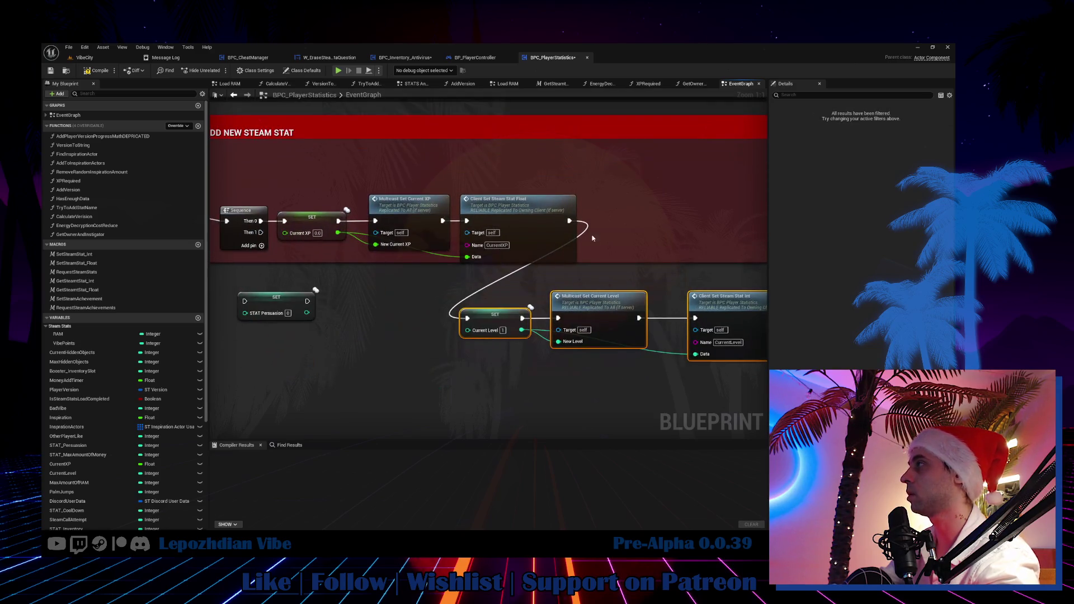
pyautogui.moveTo(261, 232); pyautogui.dragTo(468, 319)
# Step: Line up the Current Level reset chain beneath the Current XP chain
pyautogui.scroll(-3, 427, 321)
pyautogui.moveTo(334, 316)
pyautogui.mouseDown()
pyautogui.moveTo(408, 366)
pyautogui.moveTo(522, 401)
pyautogui.mouseUp()
pyautogui.moveTo(472, 299); pyautogui.dragTo(688, 336)
pyautogui.scroll(2, 484, 317)
pyautogui.moveTo(485, 317); pyautogui.dragTo(311, 309)
pyautogui.moveTo(496, 227); pyautogui.dragTo(536, 226)
pyautogui.scroll(-4, 425, 230)
# Step: Move the Vibe Points reset nodes below Current Level and wire Sequence Then 2 to them
pyautogui.moveTo(417, 216); pyautogui.dragTo(551, 257)
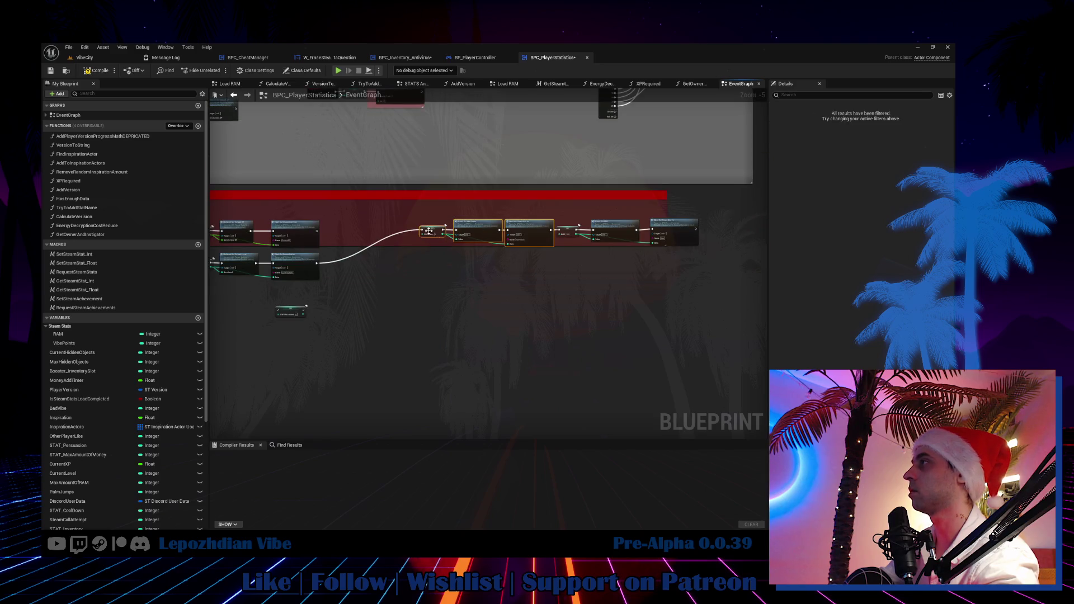
pyautogui.moveTo(420, 230)
pyautogui.mouseDown()
pyautogui.moveTo(372, 239)
pyautogui.moveTo(380, 263)
pyautogui.moveTo(290, 306)
pyautogui.moveTo(283, 372)
pyautogui.mouseUp()
pyautogui.press('Escape')
pyautogui.scroll(4, 482, 296)
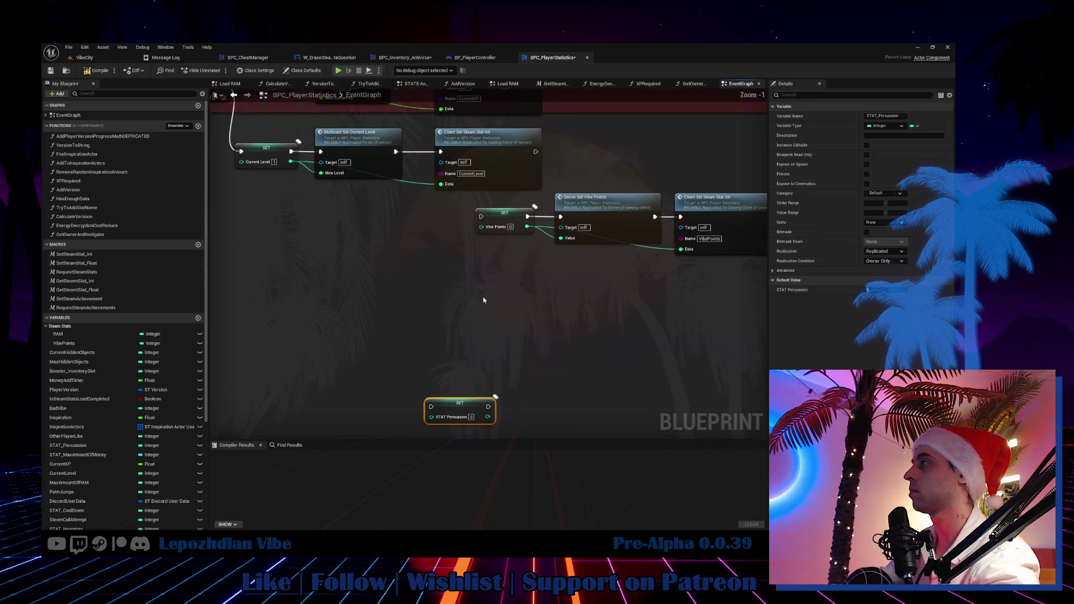
pyautogui.moveTo(485, 230); pyautogui.dragTo(335, 270)
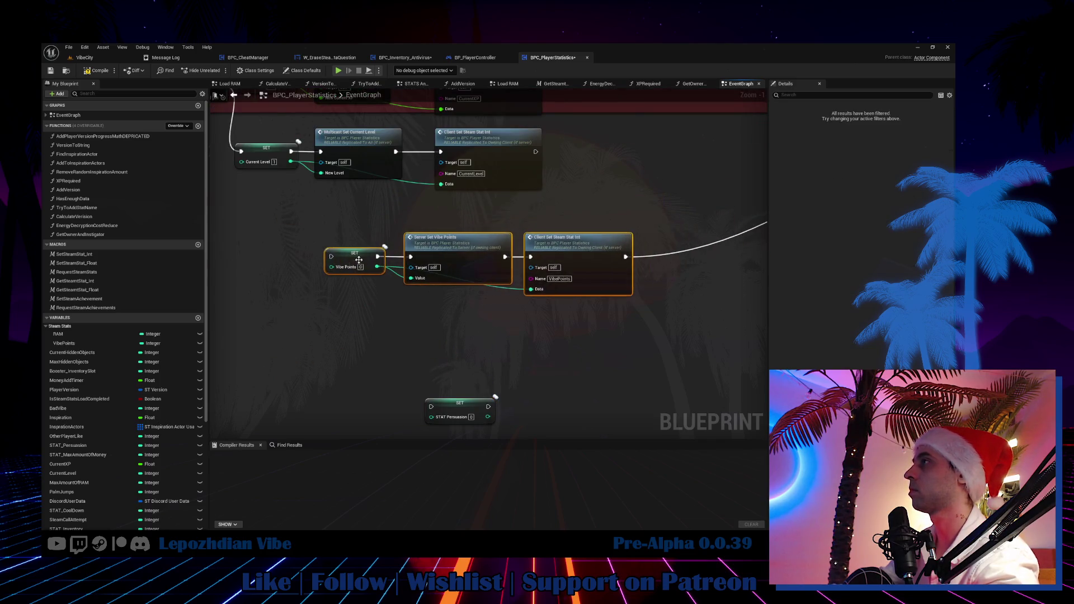
pyautogui.moveTo(347, 188); pyautogui.dragTo(455, 348)
pyautogui.moveTo(455, 346); pyautogui.dragTo(383, 326)
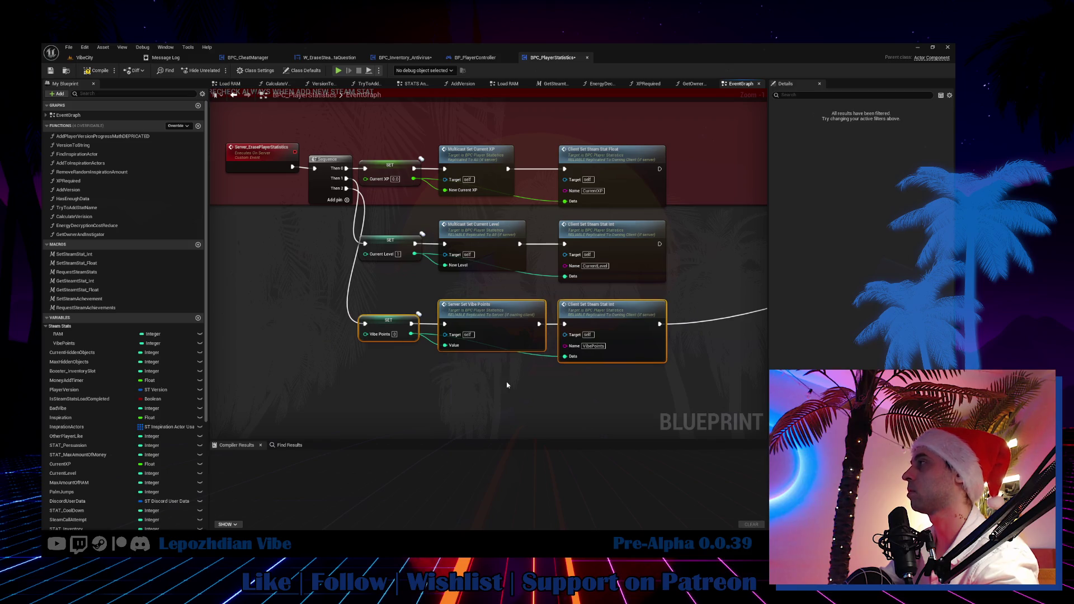
# Step: Place the RAM reset nodes under Vibe Points and wire Sequence Then 3 to them
pyautogui.scroll(-2, 507, 385)
pyautogui.moveTo(507, 385); pyautogui.dragTo(244, 315)
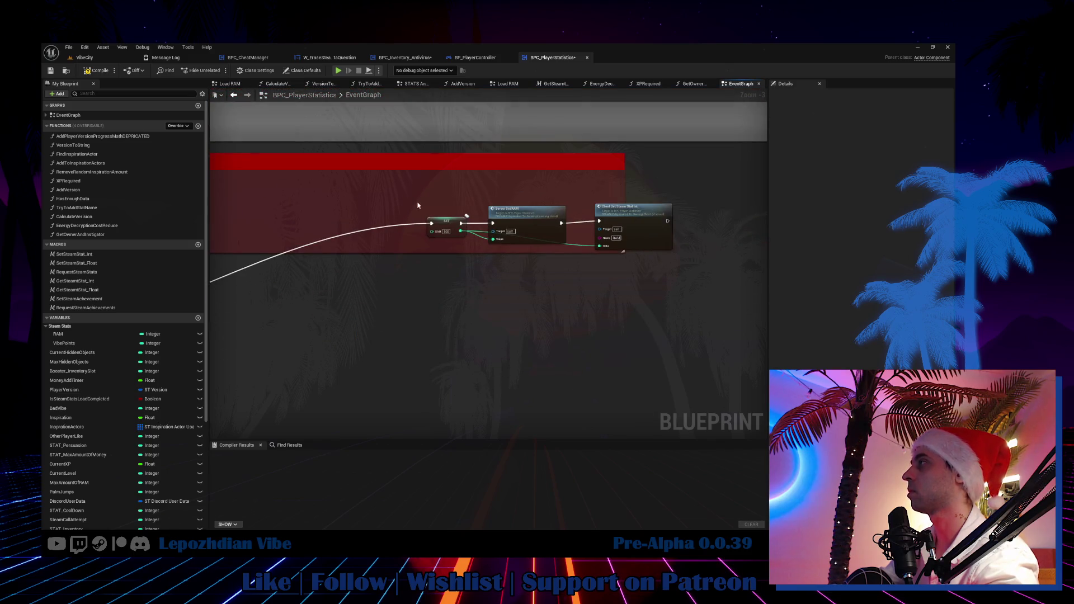
pyautogui.moveTo(418, 206); pyautogui.dragTo(627, 246)
pyautogui.scroll(-2, 484, 243)
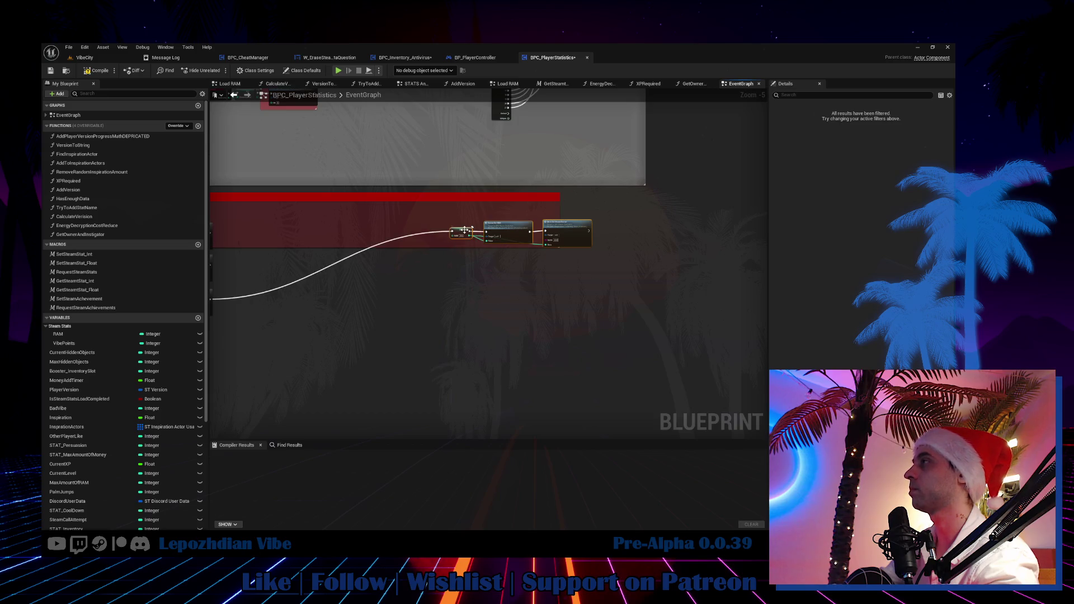
pyautogui.moveTo(464, 230); pyautogui.dragTo(251, 327)
pyautogui.scroll(3, 251, 327)
pyautogui.moveTo(602, 311)
pyautogui.mouseDown()
pyautogui.moveTo(297, 315)
pyautogui.moveTo(433, 350)
pyautogui.moveTo(343, 345)
pyautogui.mouseUp()
pyautogui.moveTo(307, 161); pyautogui.dragTo(322, 337)
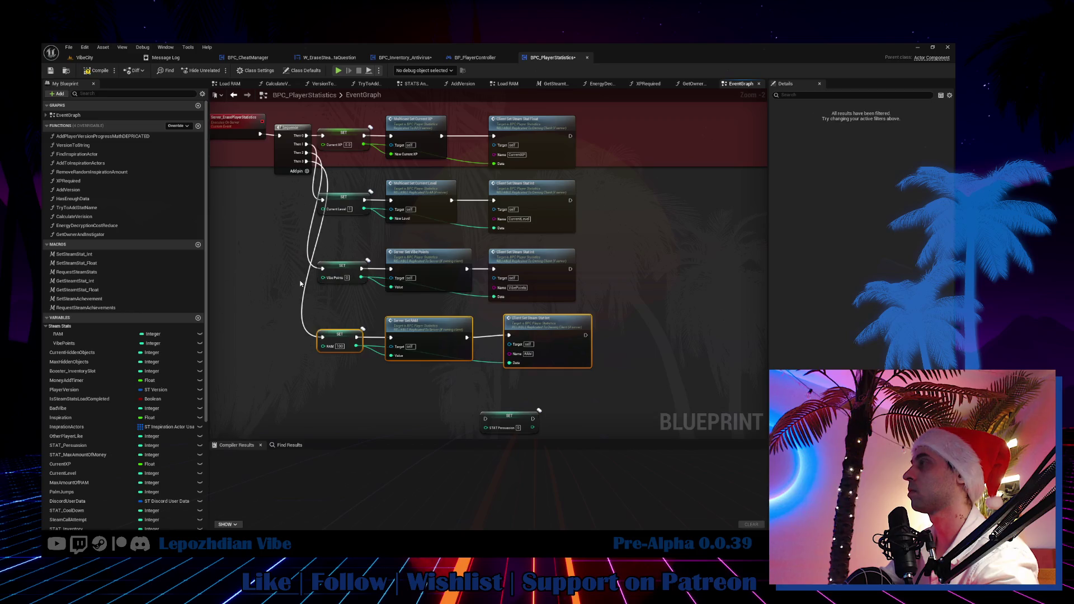
# Step: Position the STAT Persuasion SET node and wire Sequence Then 4 to it
pyautogui.moveTo(424, 406); pyautogui.dragTo(442, 354)
pyautogui.scroll(2, 536, 364)
pyautogui.moveTo(531, 374)
pyautogui.mouseDown()
pyautogui.moveTo(320, 320)
pyautogui.moveTo(315, 347)
pyautogui.mouseUp()
pyautogui.scroll(-3, 301, 289)
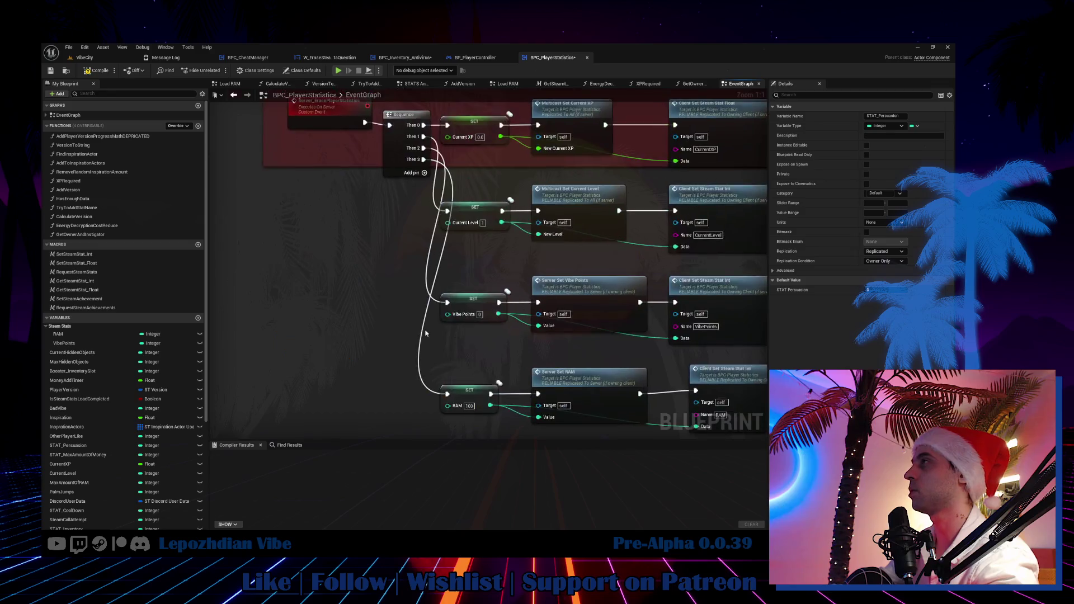
pyautogui.click(406, 218)
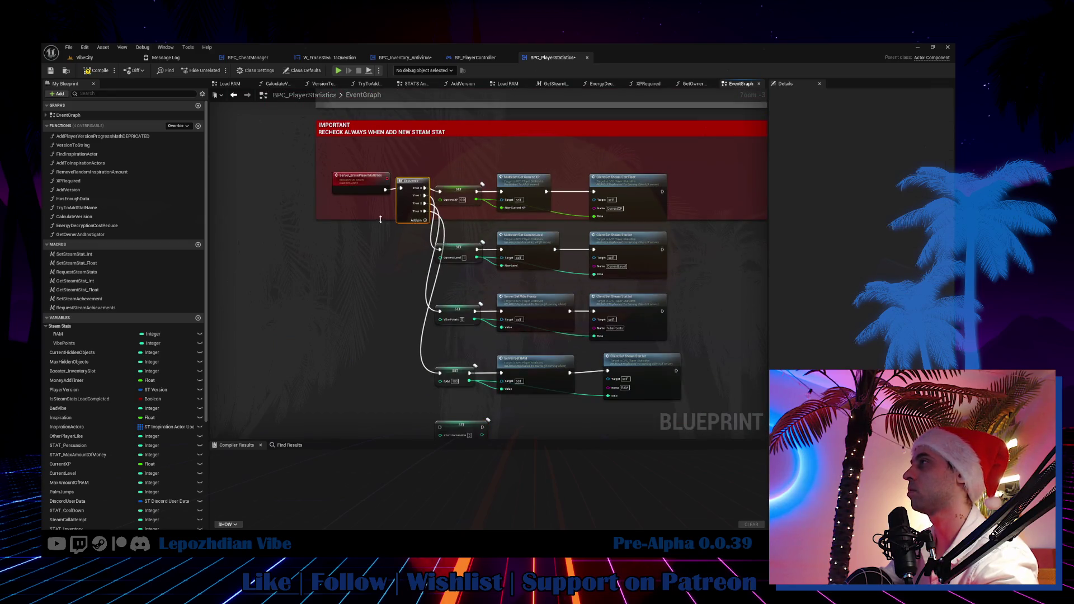
pyautogui.scroll(-4, 379, 251)
pyautogui.scroll(-4, 407, 226)
pyautogui.moveTo(409, 223)
pyautogui.mouseDown()
pyautogui.moveTo(396, 132)
pyautogui.moveTo(457, 43)
pyautogui.moveTo(459, 55)
pyautogui.mouseUp()
pyautogui.moveTo(918, 220)
pyautogui.mouseDown()
pyautogui.moveTo(517, 204)
pyautogui.moveTo(547, 212)
pyautogui.mouseUp()
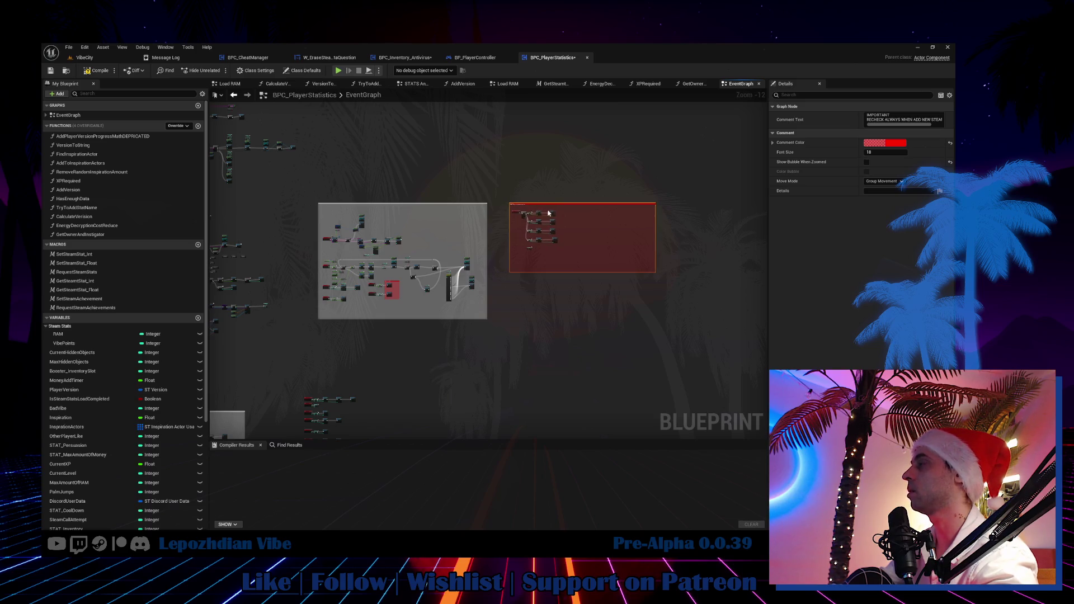
pyautogui.scroll(12, 548, 213)
pyautogui.scroll(-2, 401, 350)
pyautogui.scroll(2, 390, 272)
pyautogui.moveTo(391, 273)
pyautogui.mouseDown()
pyautogui.moveTo(391, 391)
pyautogui.moveTo(390, 372)
pyautogui.mouseUp()
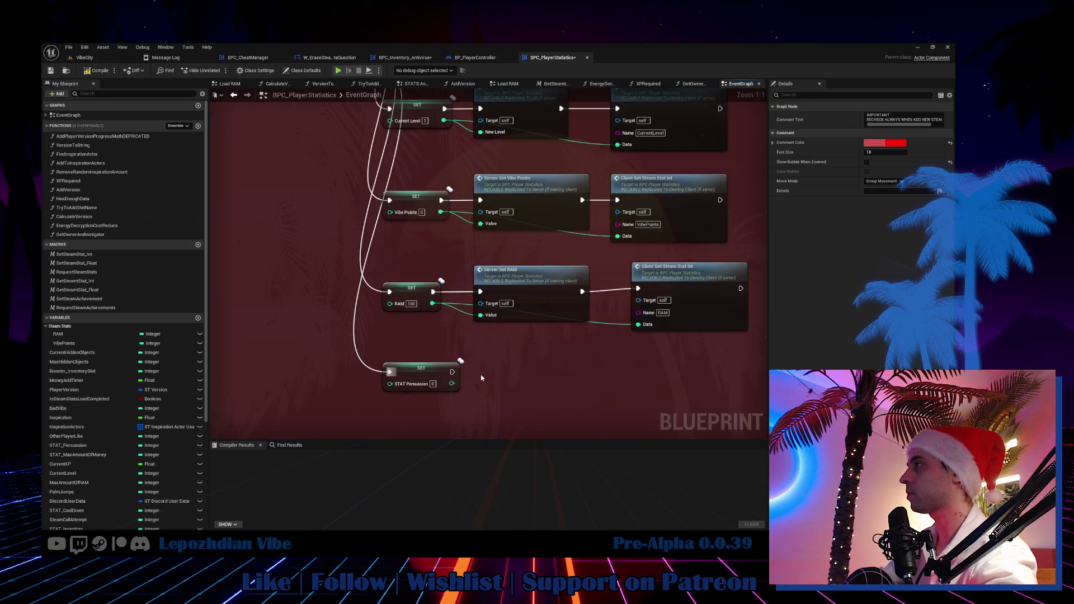
# Step: Add a Server Set STAT Persuasion node fed by the STAT Persuasion SET and wire its execution
pyautogui.rightClick(481, 378)
pyautogui.write('server s')
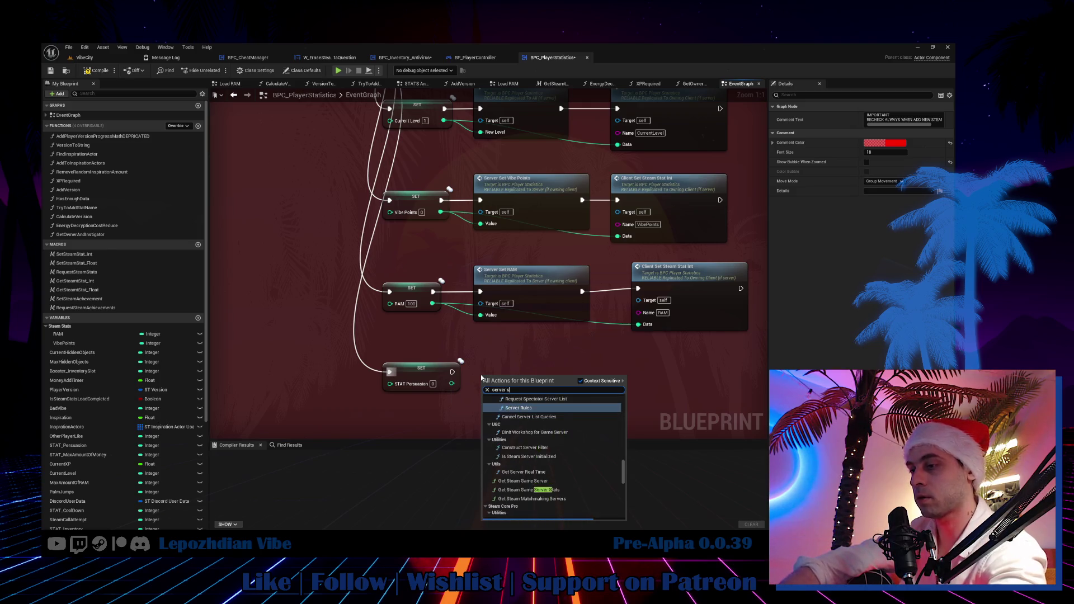
pyautogui.write('et per')
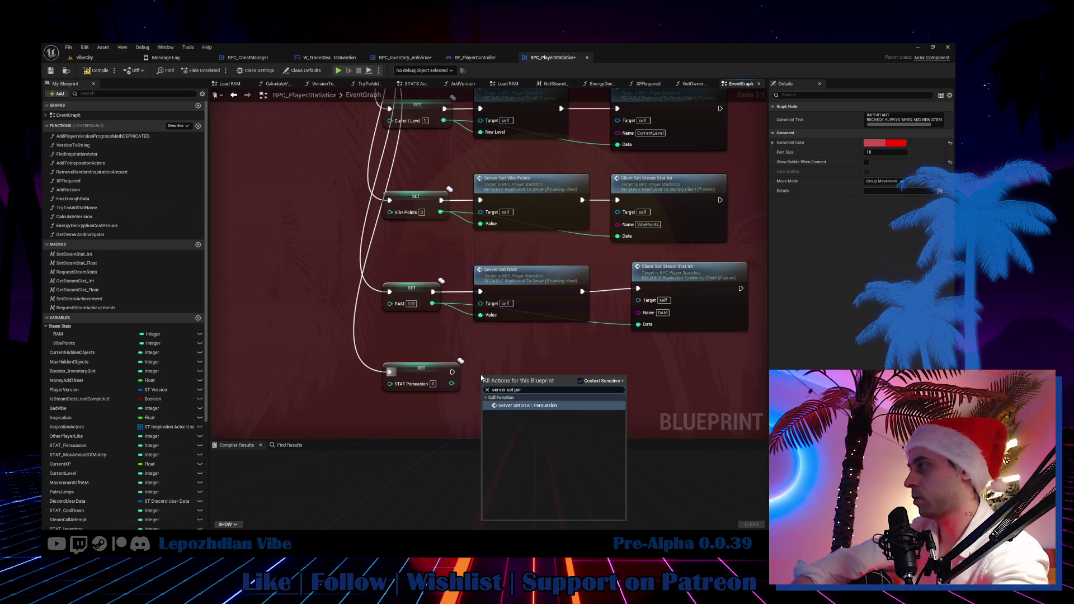
pyautogui.click(546, 405)
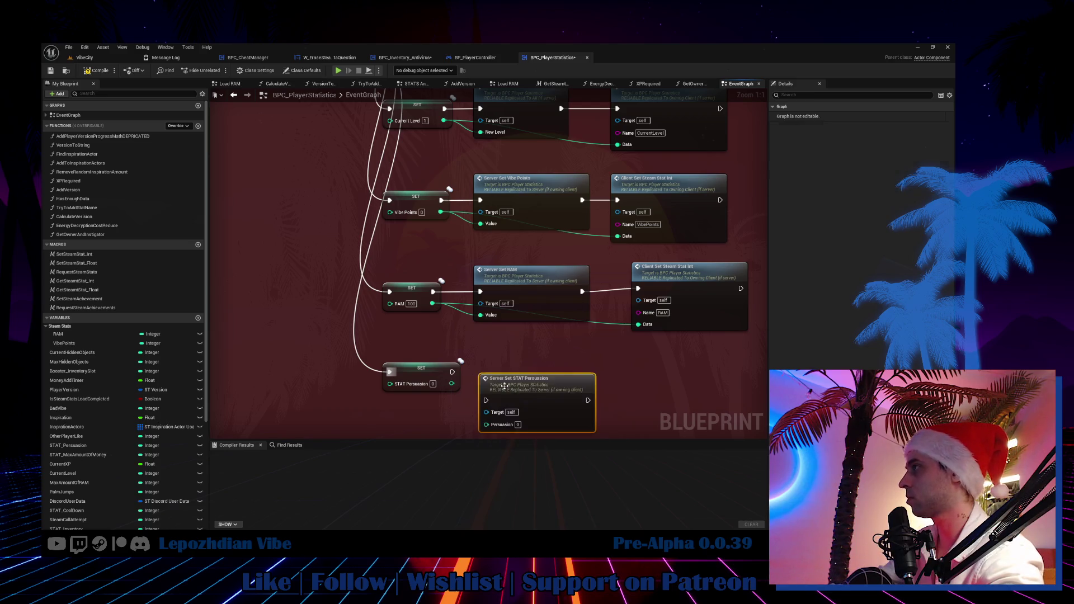
pyautogui.moveTo(493, 428); pyautogui.dragTo(493, 426)
pyautogui.moveTo(453, 372); pyautogui.dragTo(510, 402)
pyautogui.moveTo(510, 402); pyautogui.dragTo(507, 374)
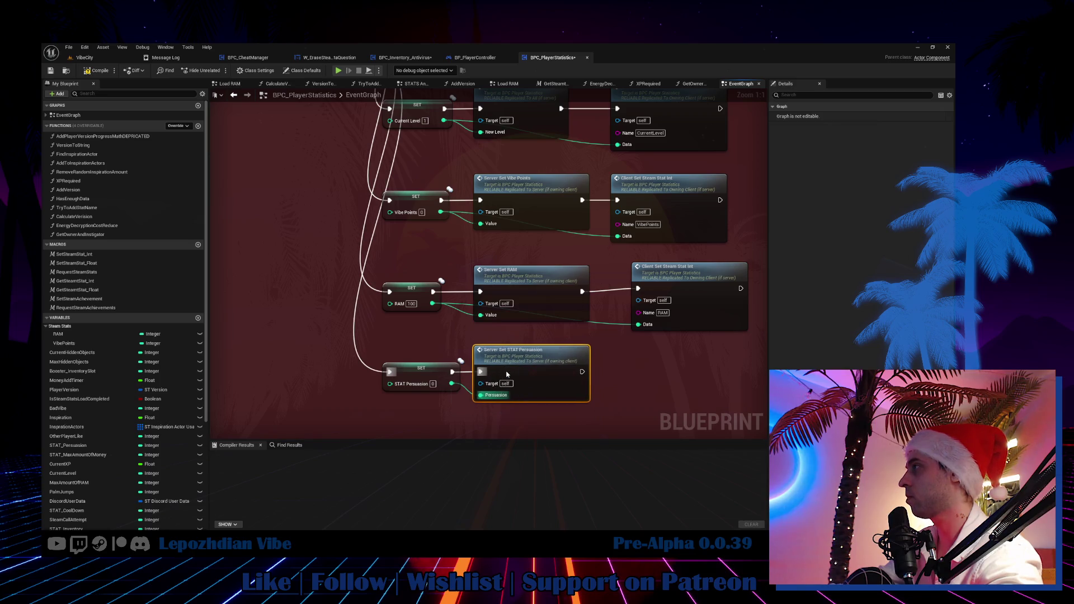
# Step: Duplicate Client Set Steam Stat Int, name it STAT_Persuasion, and wire its Data and execution
pyautogui.rightClick(579, 355)
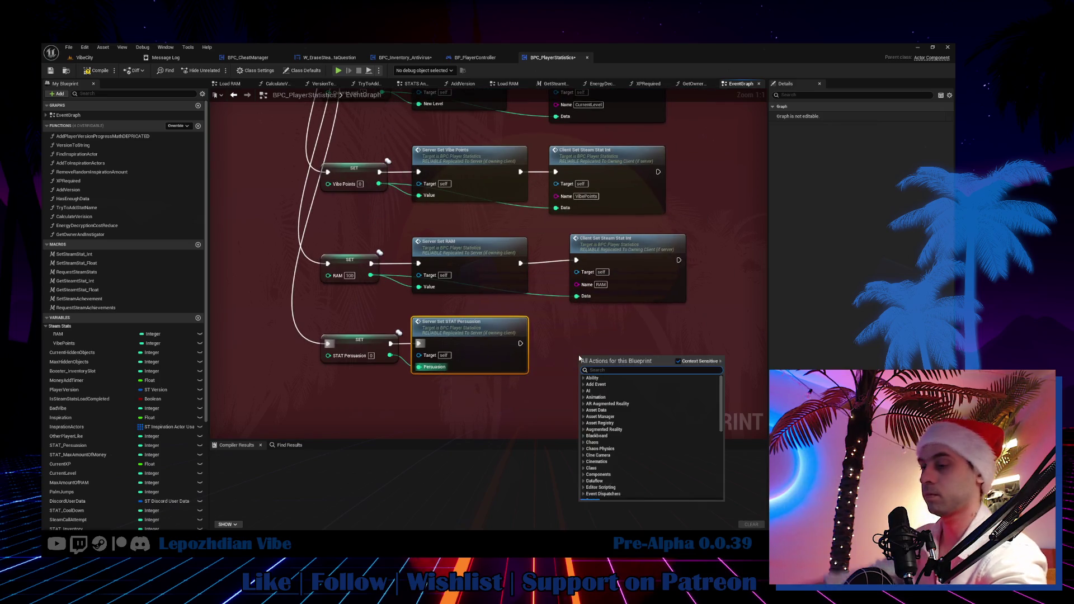
pyautogui.moveTo(630, 253); pyautogui.dragTo(609, 254)
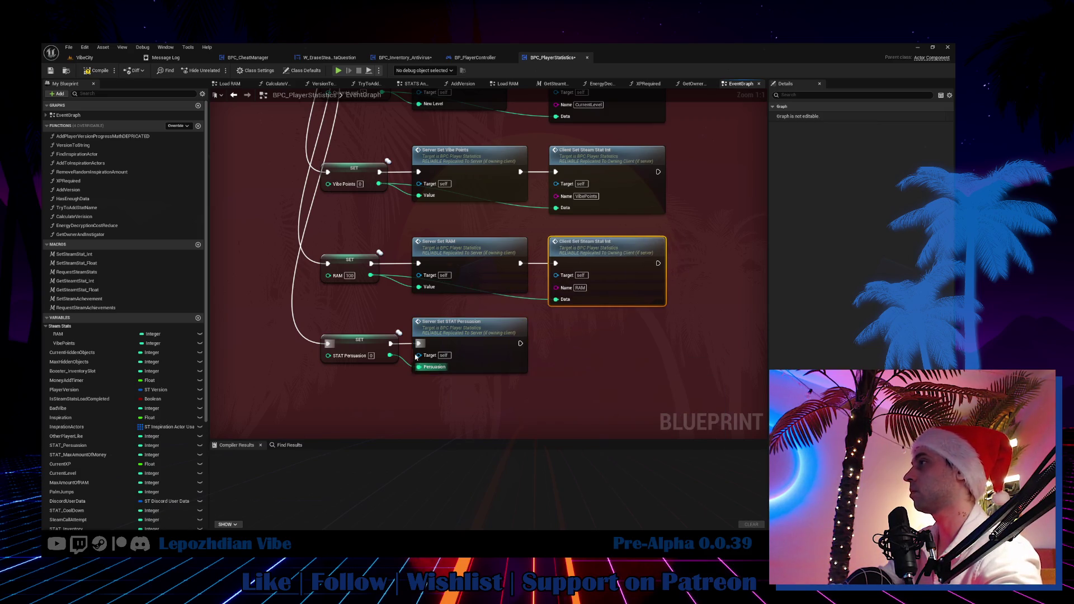
pyautogui.hotkey('ctrl', 'c')
pyautogui.hotkey('ctrl', 'v')
pyautogui.click(365, 345)
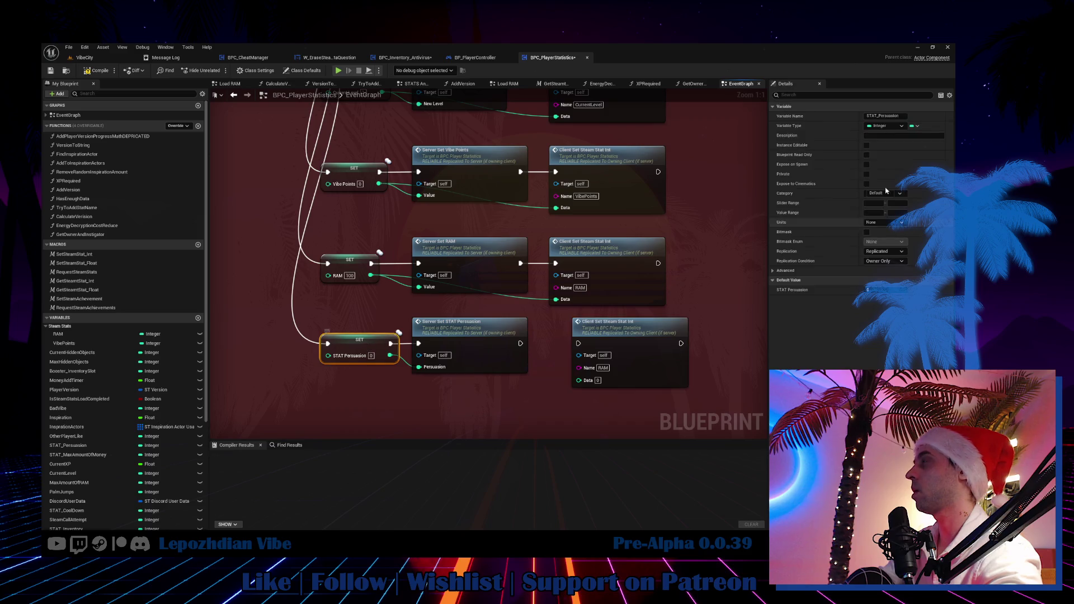
pyautogui.click(898, 116)
pyautogui.hotkey('ctrl', 'c')
pyautogui.click(602, 368)
pyautogui.hotkey('ctrl', 'v')
pyautogui.press('Return')
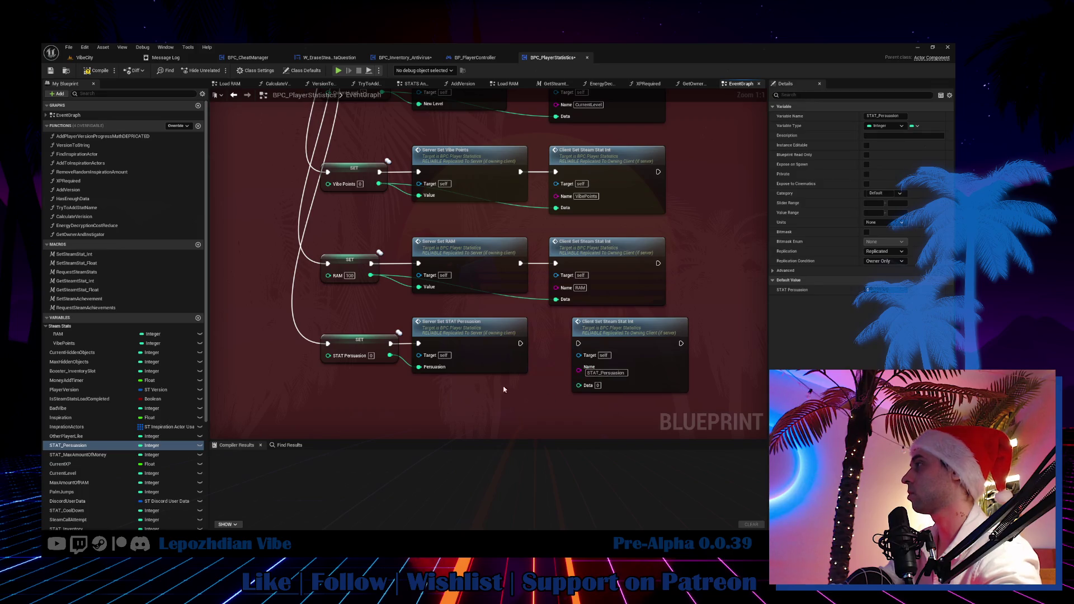
pyautogui.moveTo(390, 356); pyautogui.dragTo(579, 385)
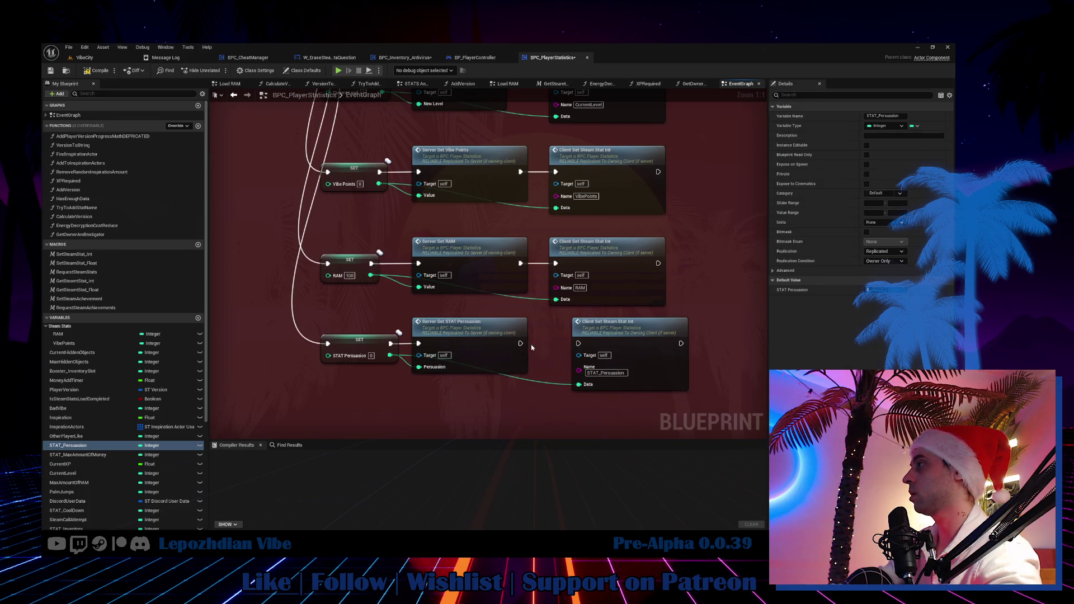
pyautogui.moveTo(520, 343); pyautogui.dragTo(604, 331)
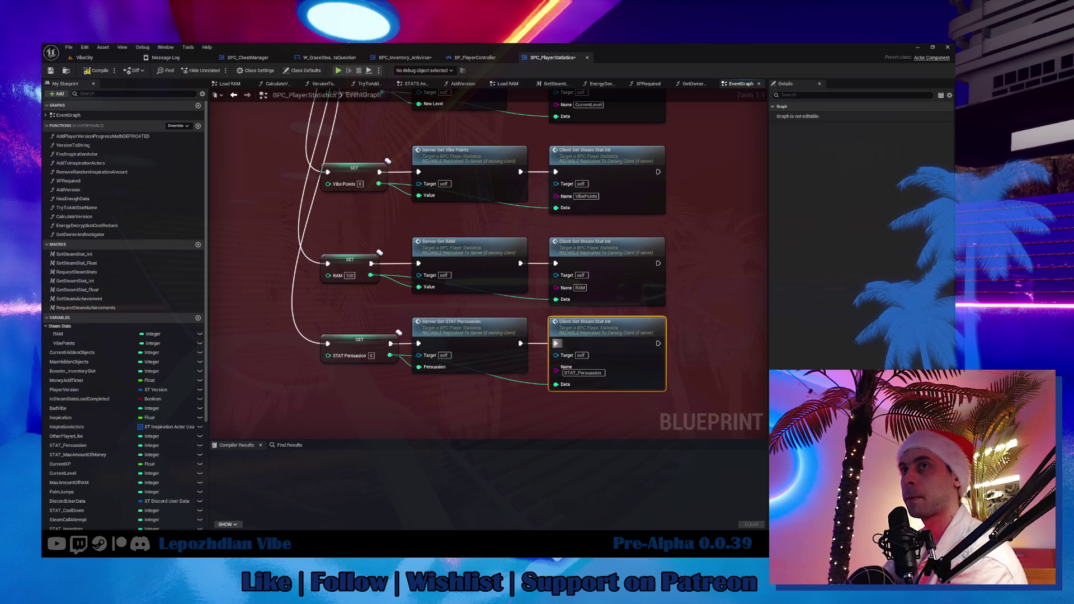
pyautogui.moveTo(361, 413); pyautogui.dragTo(445, 583)
pyautogui.moveTo(367, 252); pyautogui.dragTo(390, 287)
# Step: Add another output pin to the Sequence node and bring the erase event into view
pyautogui.click(379, 241)
pyautogui.click(397, 259)
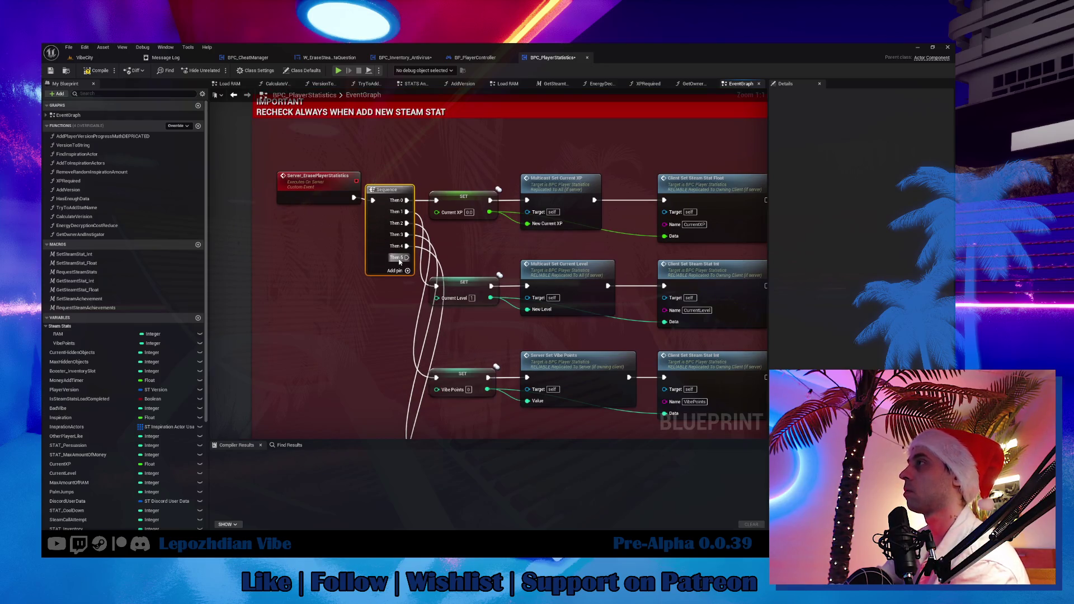
pyautogui.scroll(-3, 301, 199)
pyautogui.moveTo(301, 200)
pyautogui.mouseDown()
pyautogui.moveTo(365, 272)
pyautogui.moveTo(368, 186)
pyautogui.mouseUp()
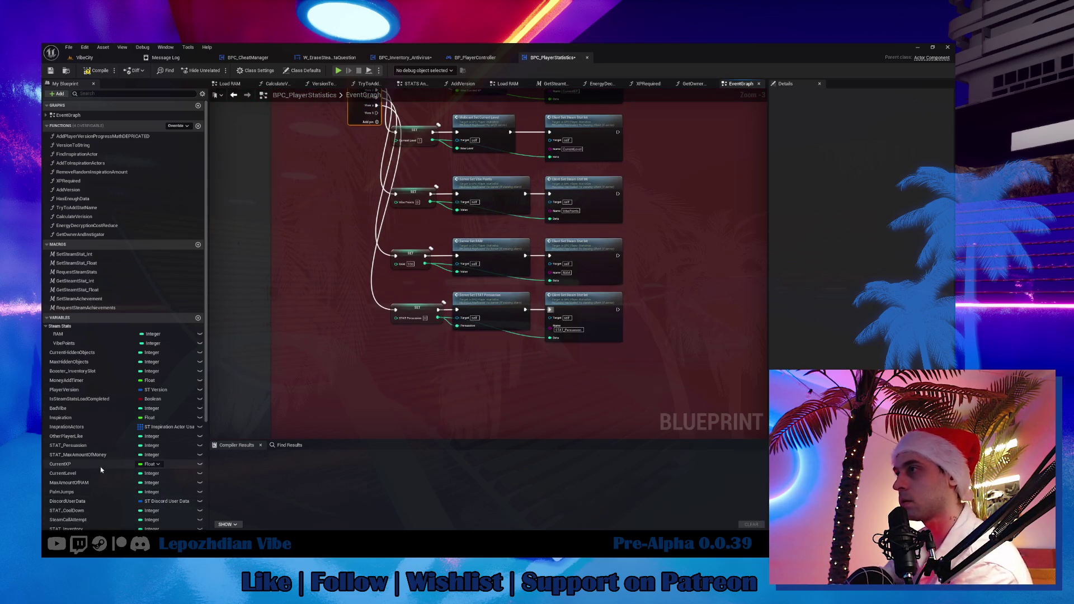
# Step: File the STAT_Persuasion variable under the SteamStats category
pyautogui.click(67, 446)
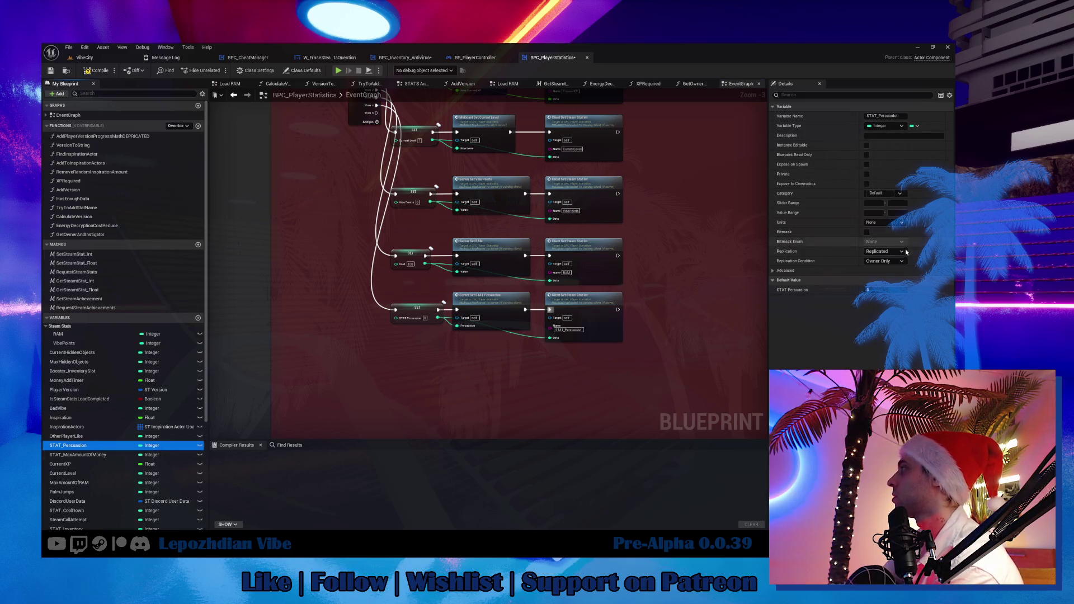
pyautogui.click(888, 193)
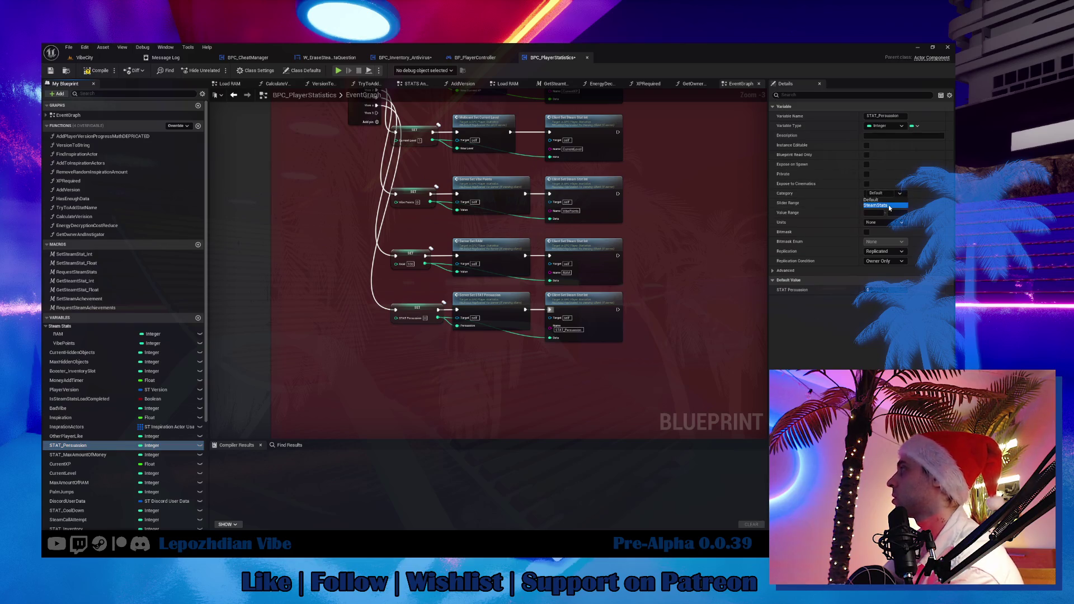
pyautogui.click(889, 206)
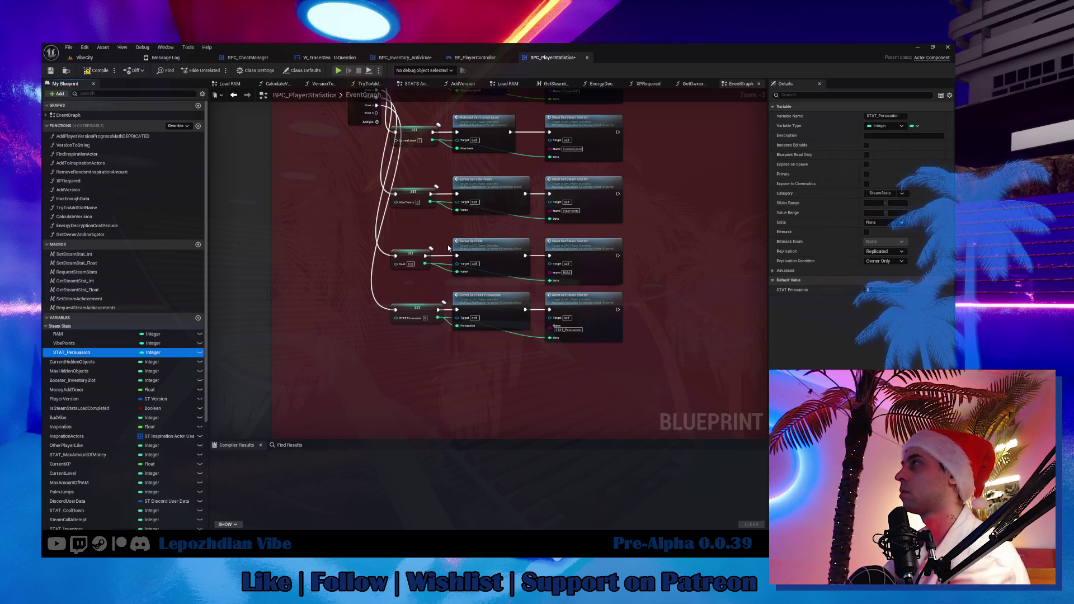
pyautogui.scroll(3, 390, 282)
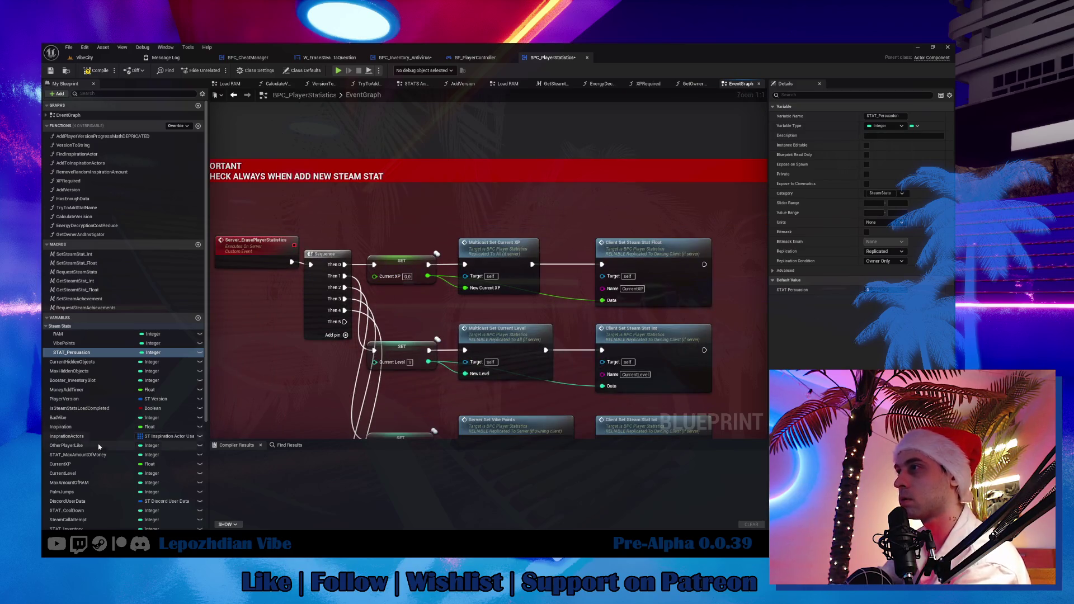
pyautogui.scroll(-2, 99, 441)
# Step: Move CurrentXP and CurrentLevel into the SteamStats category, then show the Vibe Points, RAM and Persuasion nodes
pyautogui.click(60, 442)
pyautogui.click(884, 193)
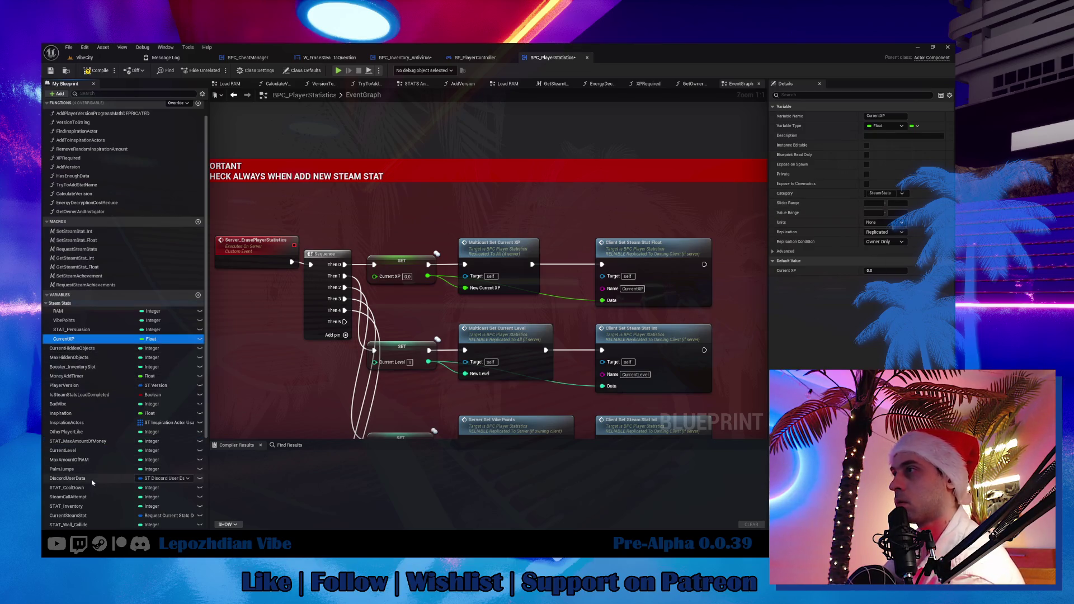
pyautogui.scroll(-3, 92, 472)
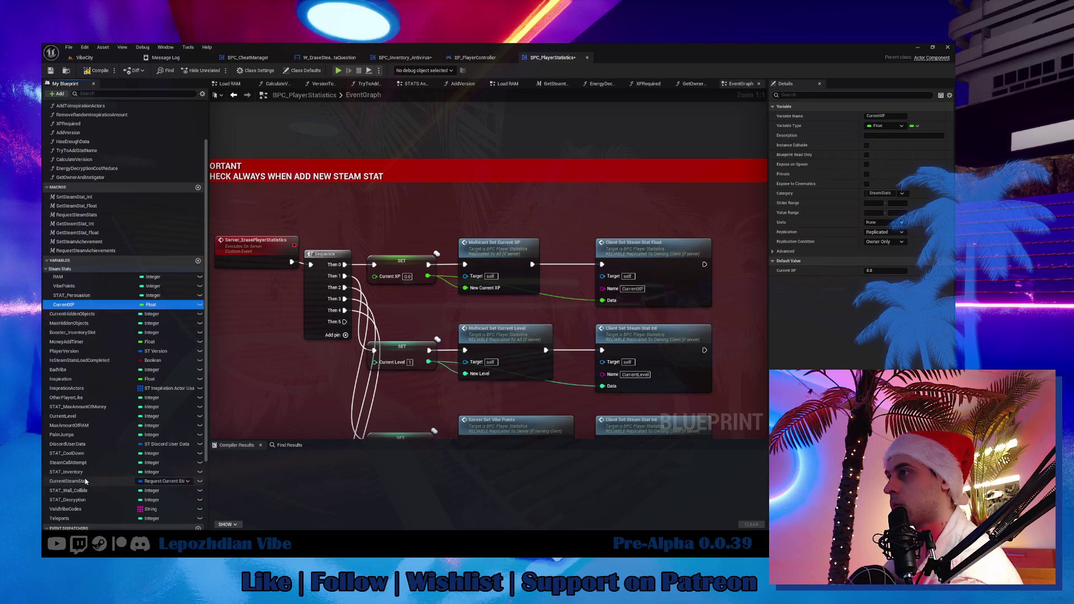
pyautogui.scroll(-4, 84, 471)
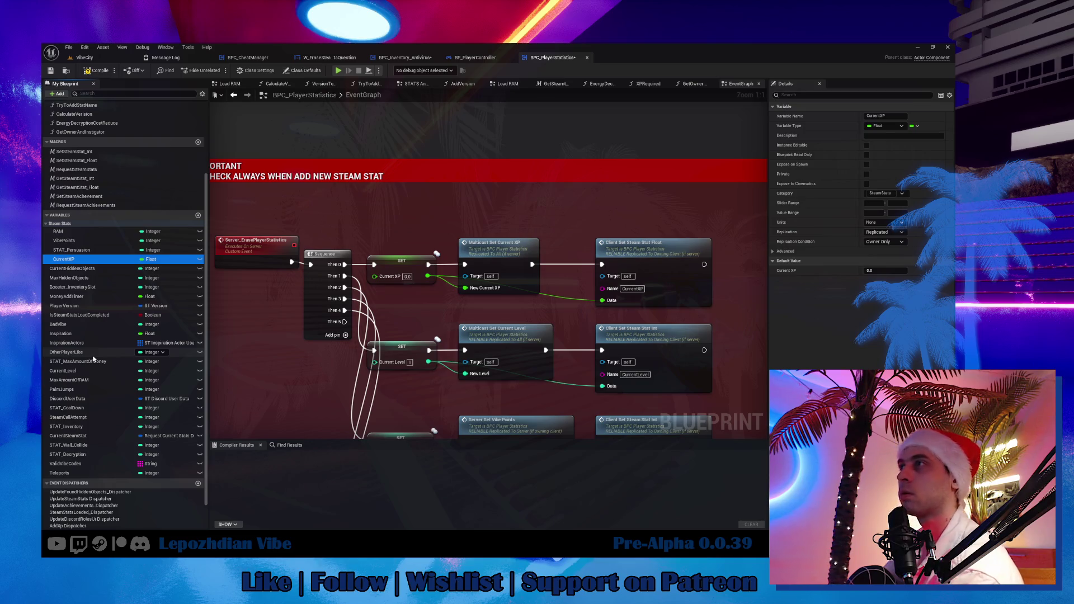
pyautogui.scroll(5, 94, 358)
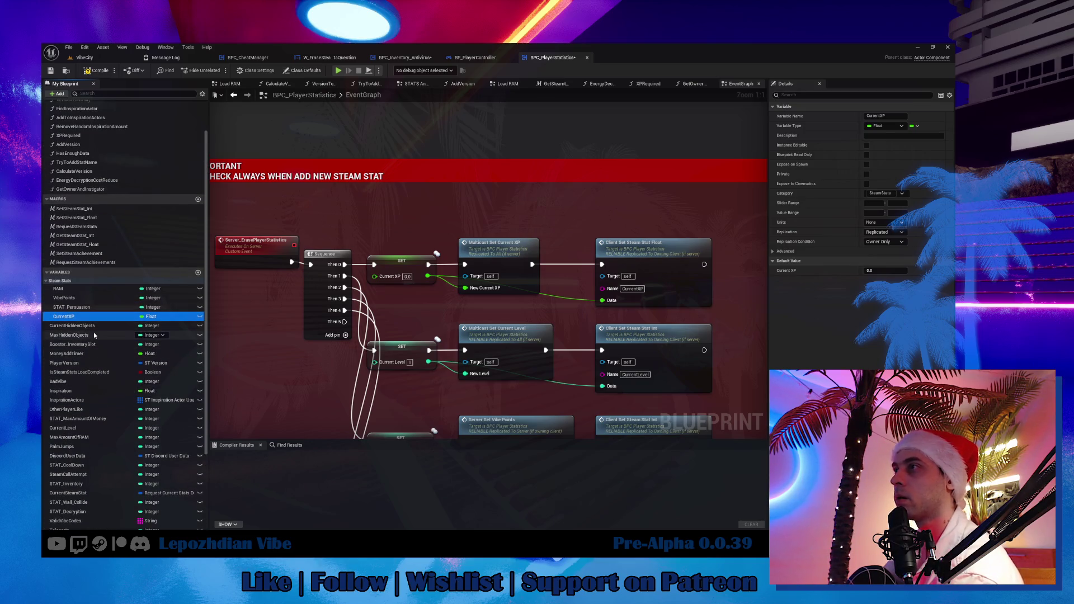
pyautogui.click(89, 427)
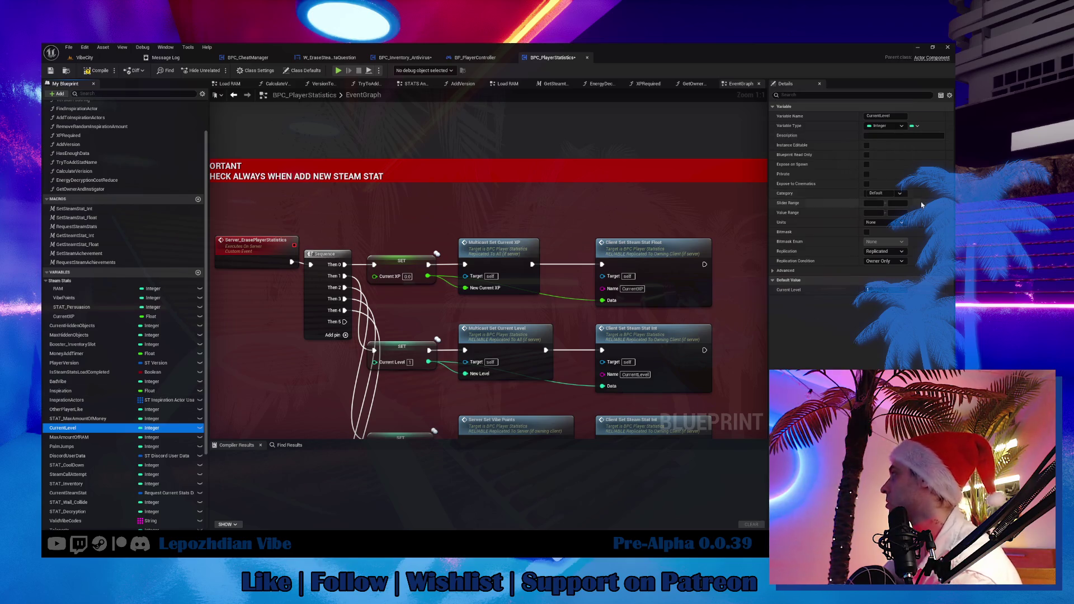
pyautogui.click(892, 193)
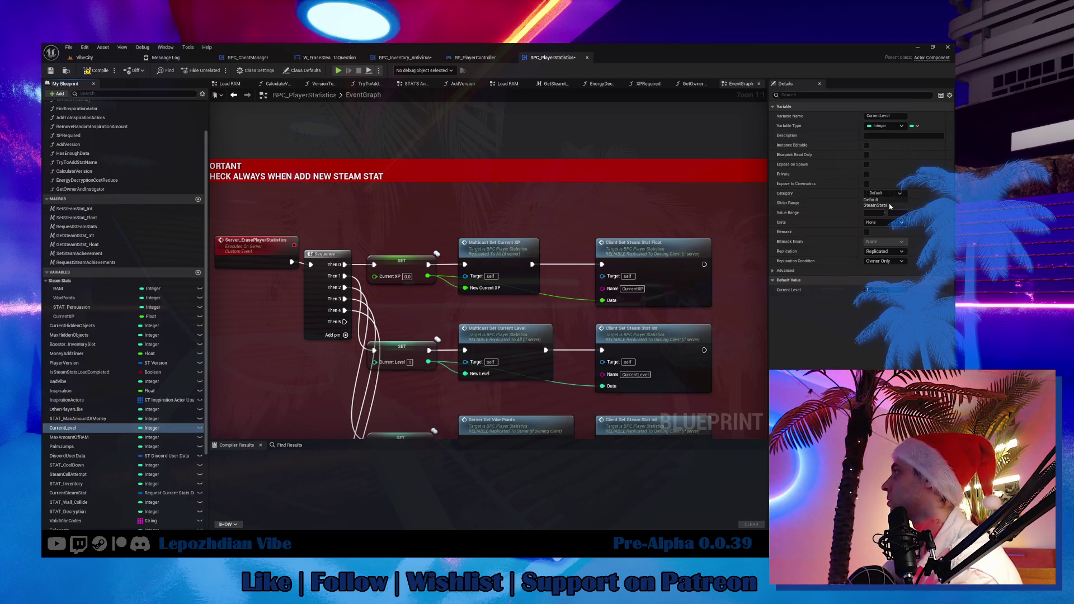
pyautogui.click(889, 207)
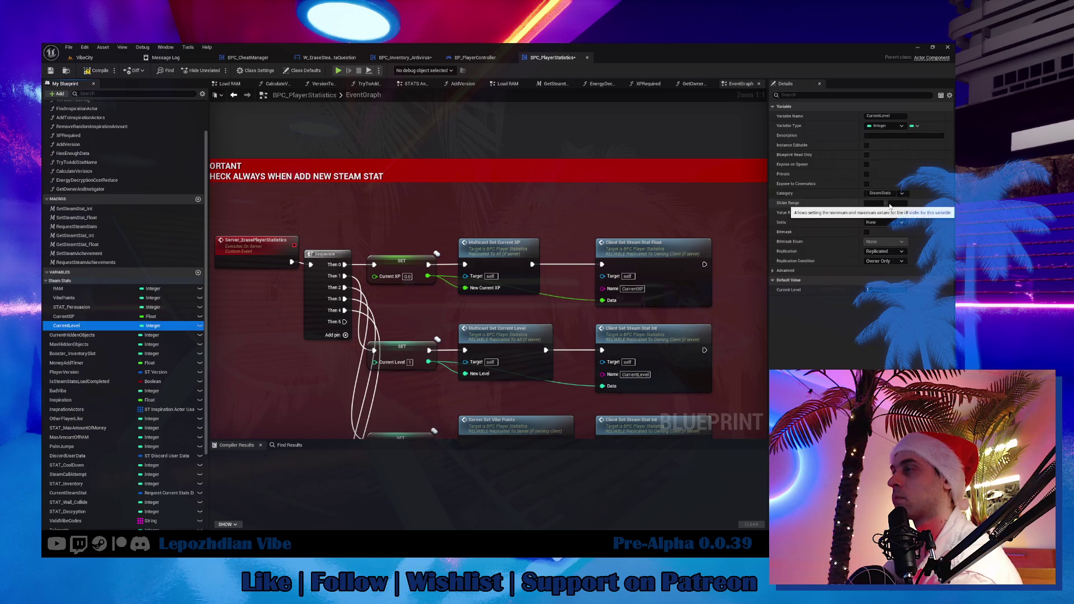
pyautogui.moveTo(348, 401)
pyautogui.mouseDown()
pyautogui.moveTo(371, 305)
pyautogui.moveTo(366, 123)
pyautogui.mouseUp()
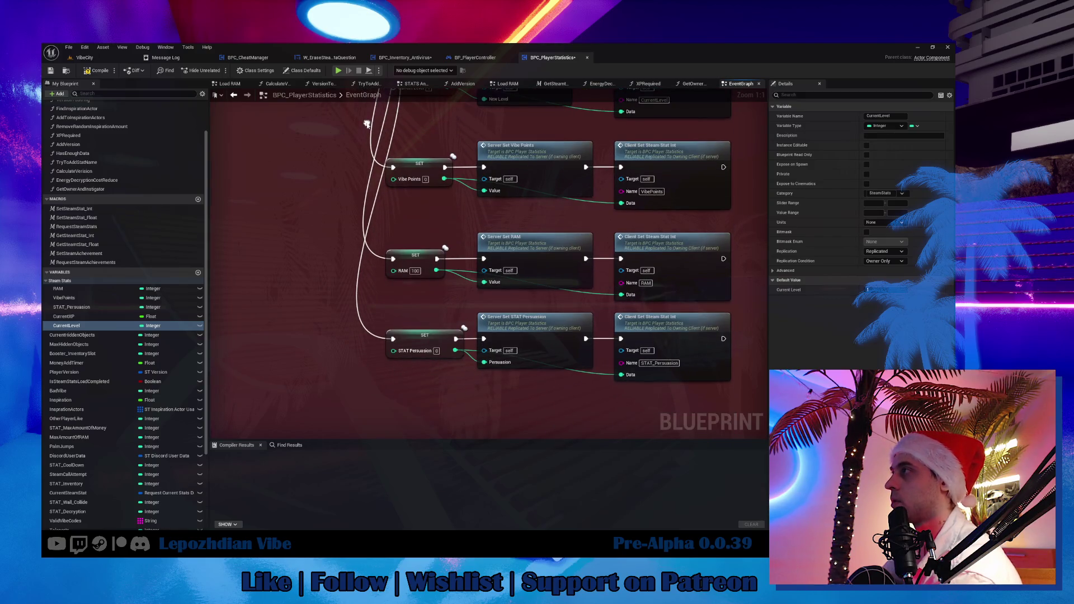
# Step: Wire a new Sequence node from the main Sequence and remove its extra Then 5 pin
pyautogui.scroll(-3, 397, 258)
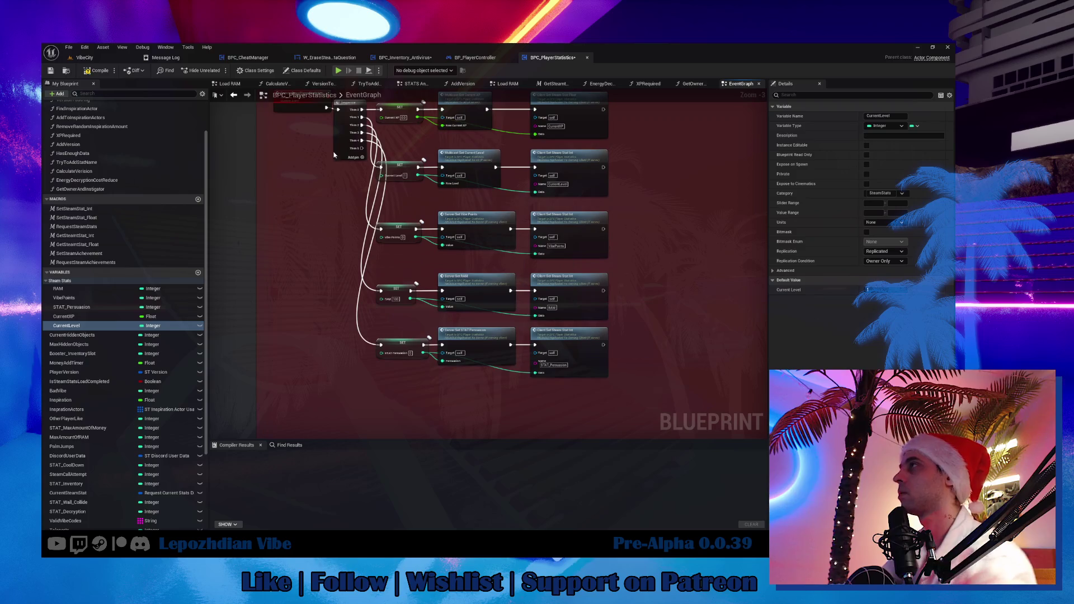
pyautogui.moveTo(362, 144); pyautogui.dragTo(306, 305)
pyautogui.write('sequence')
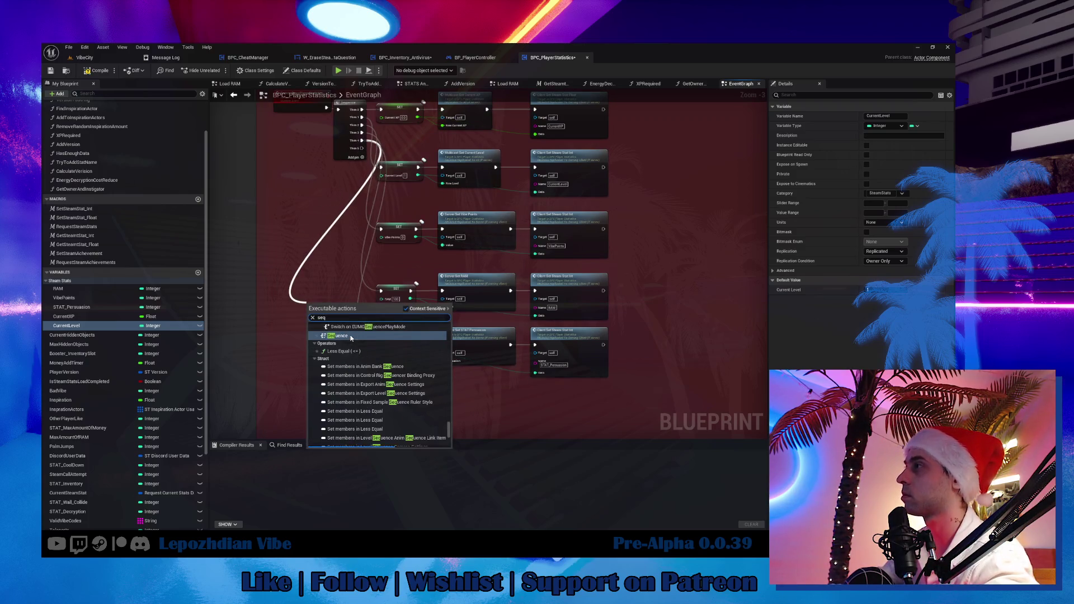
pyautogui.press('Return')
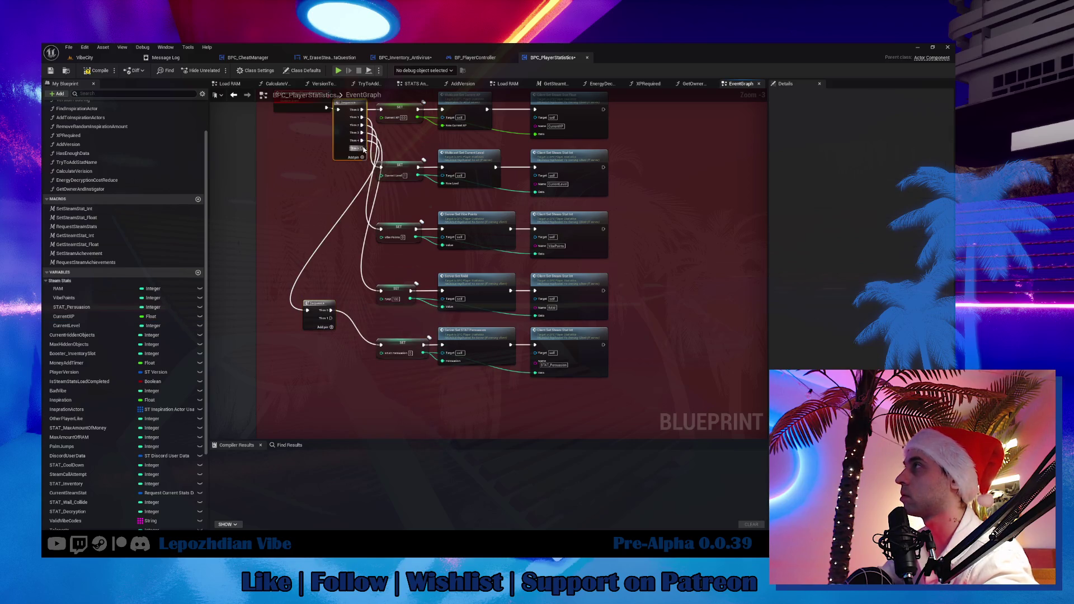
pyautogui.rightClick(364, 149)
pyautogui.press('Escape')
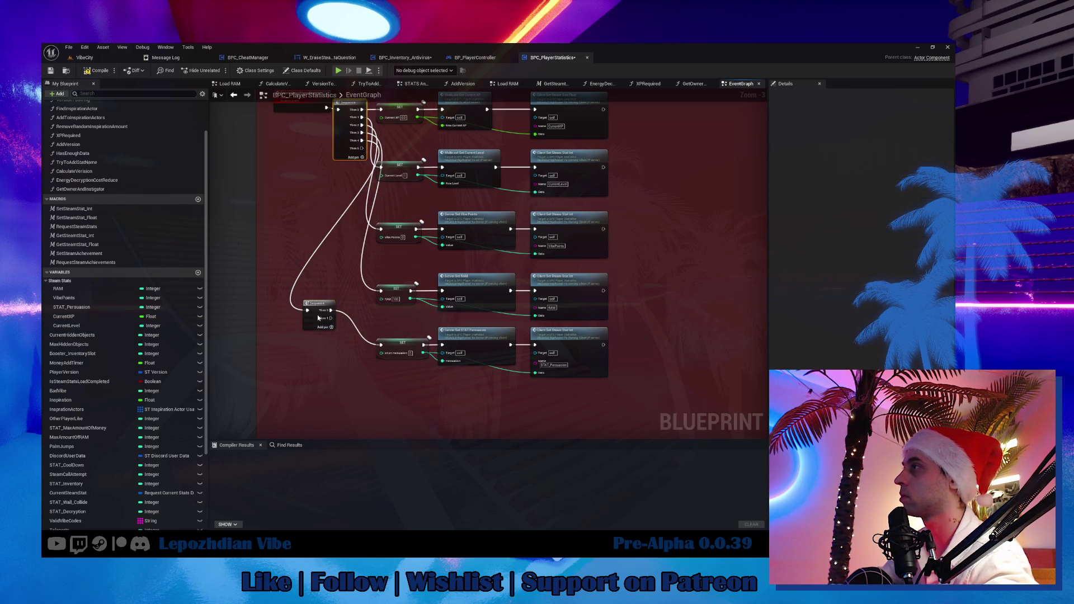
pyautogui.moveTo(319, 316)
pyautogui.mouseDown()
pyautogui.moveTo(343, 357)
pyautogui.moveTo(690, 342)
pyautogui.mouseUp()
# Step: Shift the Persuasion row right, add a reroute node, and drag in STAT_MaxAmountOfMoney
pyautogui.moveTo(388, 340)
pyautogui.mouseDown()
pyautogui.moveTo(628, 333)
pyautogui.moveTo(456, 336)
pyautogui.mouseUp()
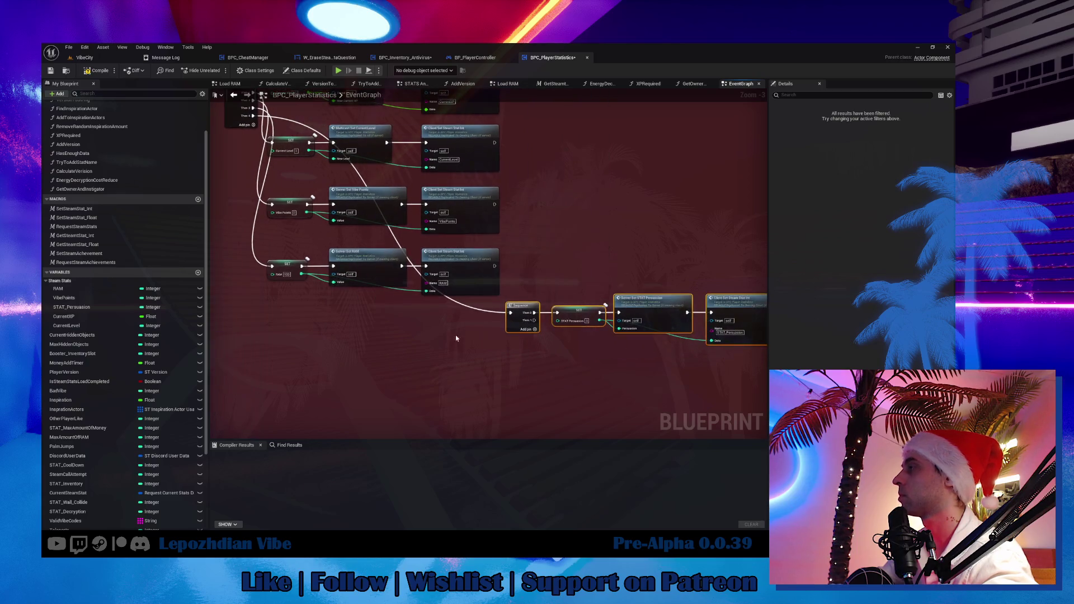
pyautogui.click(474, 312)
pyautogui.doubleClick(476, 311)
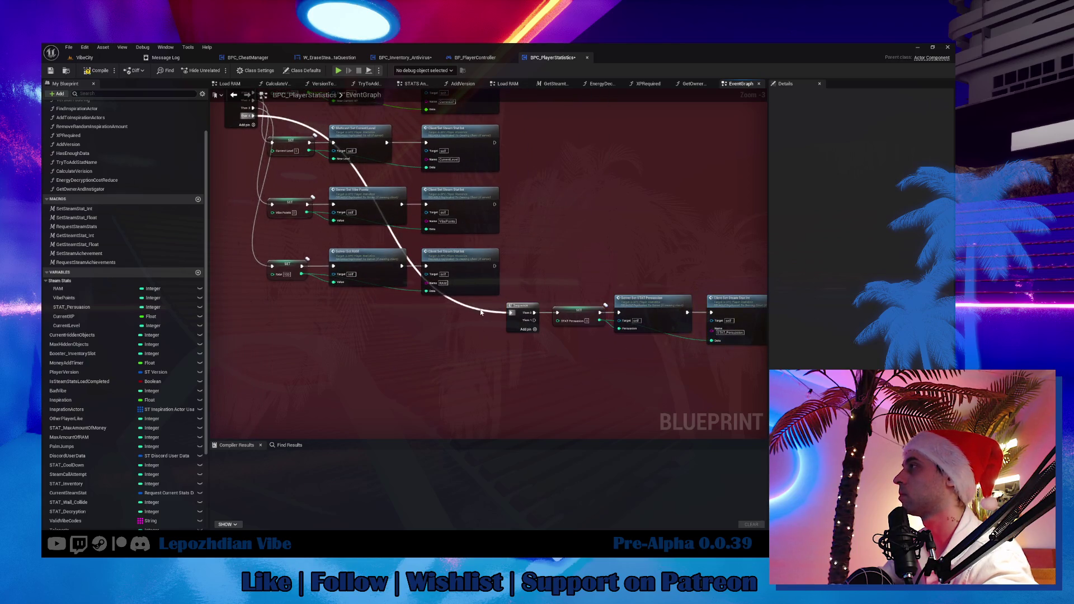
pyautogui.moveTo(478, 310); pyautogui.dragTo(275, 315)
pyautogui.scroll(3, 438, 332)
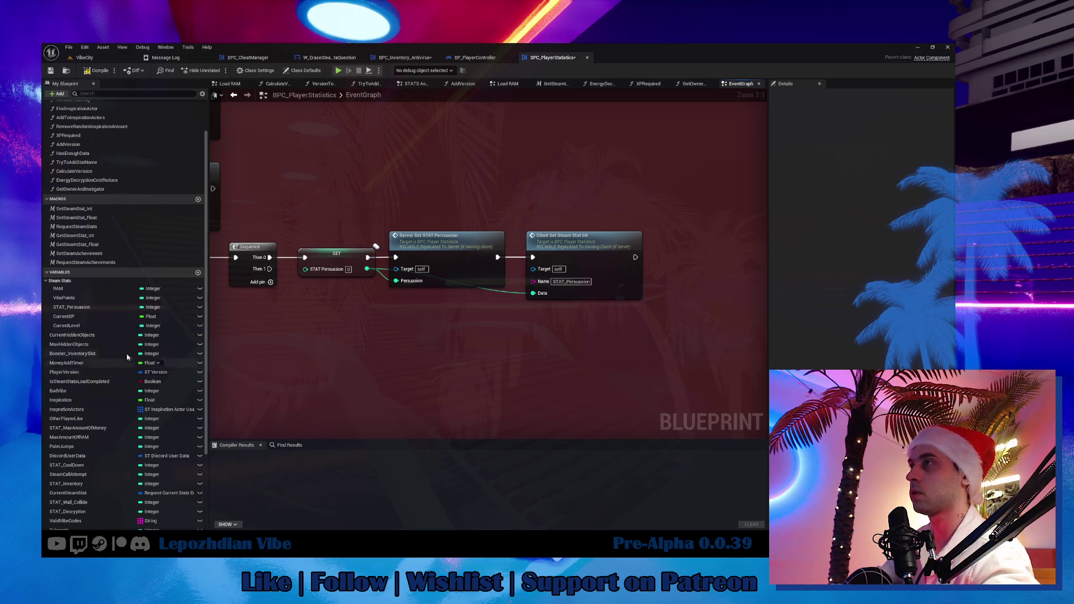
pyautogui.moveTo(94, 428)
pyautogui.mouseDown()
pyautogui.moveTo(241, 318)
pyautogui.moveTo(345, 315)
pyautogui.moveTo(339, 299)
pyautogui.moveTo(338, 309)
pyautogui.mouseUp()
# Step: Create SET nodes for STAT_MaxAmountOfMoney, STAT_Inventory and STAT_Wall_Collide
pyautogui.click(268, 338)
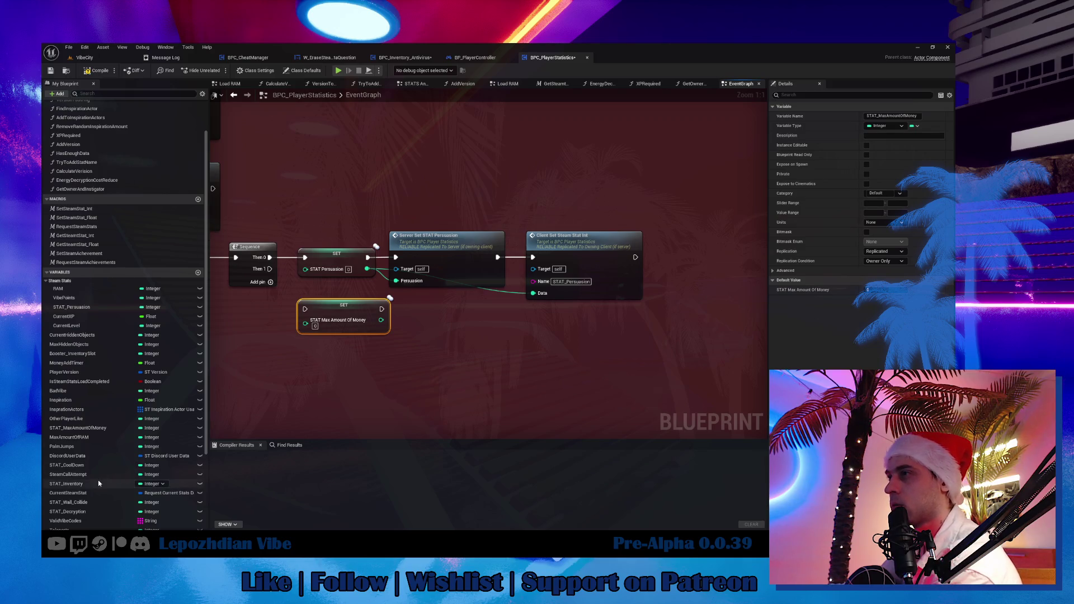
pyautogui.moveTo(98, 483)
pyautogui.mouseDown()
pyautogui.moveTo(343, 371)
pyautogui.moveTo(327, 361)
pyautogui.mouseUp()
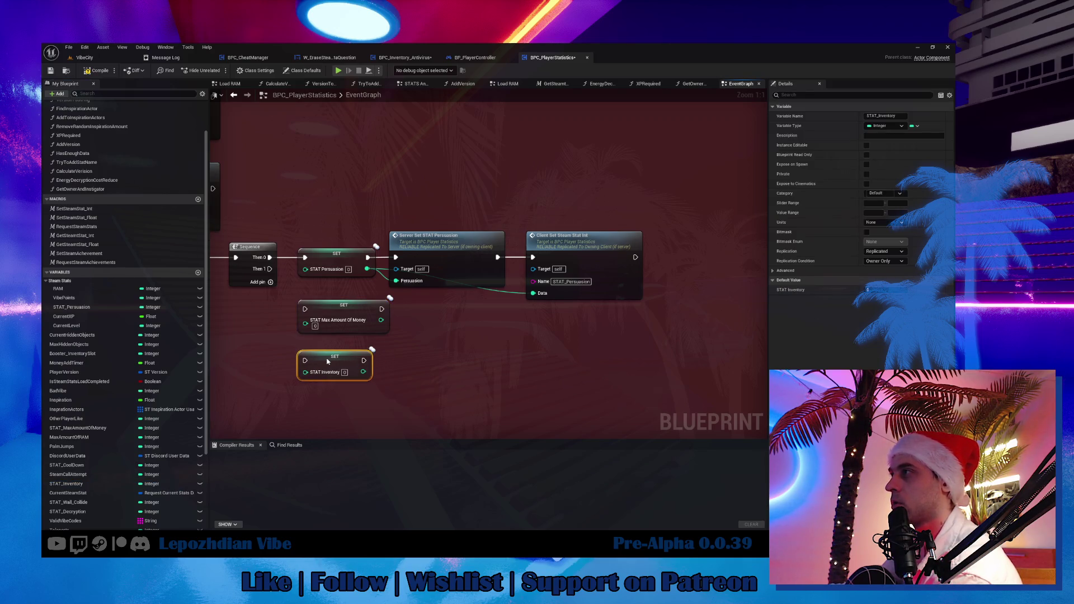
pyautogui.click(101, 506)
pyautogui.moveTo(101, 505)
pyautogui.mouseDown()
pyautogui.moveTo(337, 392)
pyautogui.moveTo(341, 407)
pyautogui.mouseUp()
pyautogui.click(366, 428)
# Step: Create SET nodes for STAT_Decryption, BadVibe and MaxAmountOfRAM, then inspect the Teleports variable
pyautogui.moveTo(78, 511)
pyautogui.mouseDown()
pyautogui.moveTo(456, 392)
pyautogui.moveTo(460, 408)
pyautogui.mouseUp()
pyautogui.click(459, 407)
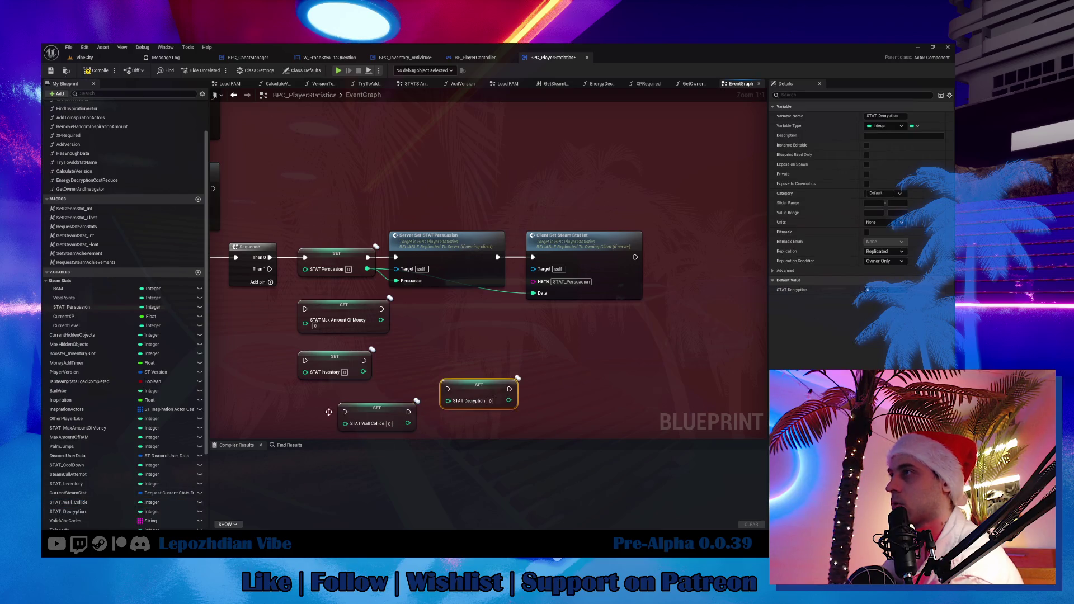
pyautogui.moveTo(117, 391); pyautogui.dragTo(551, 361)
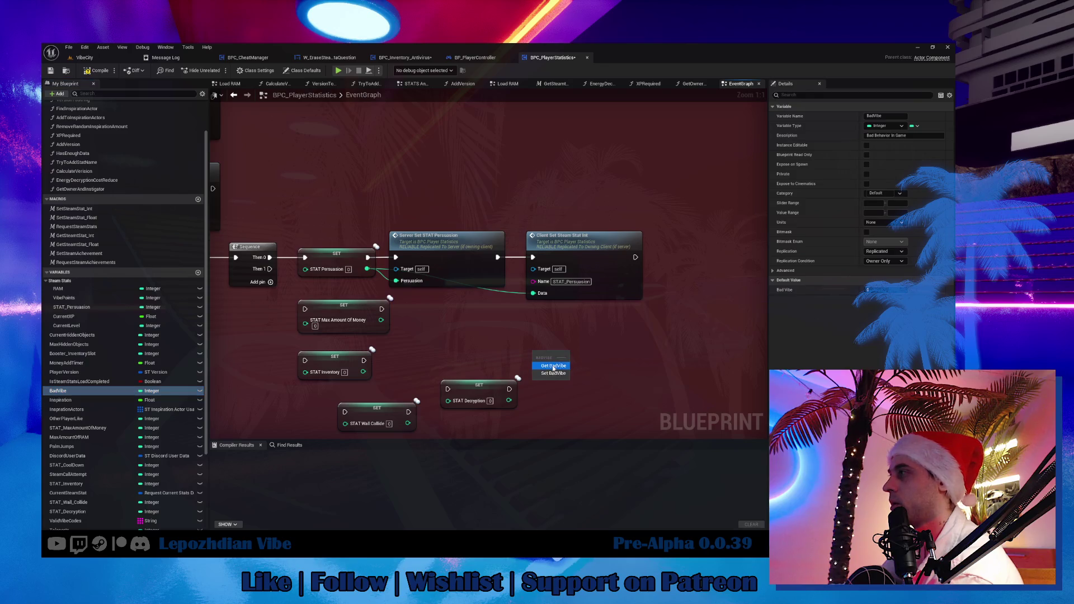
pyautogui.click(556, 373)
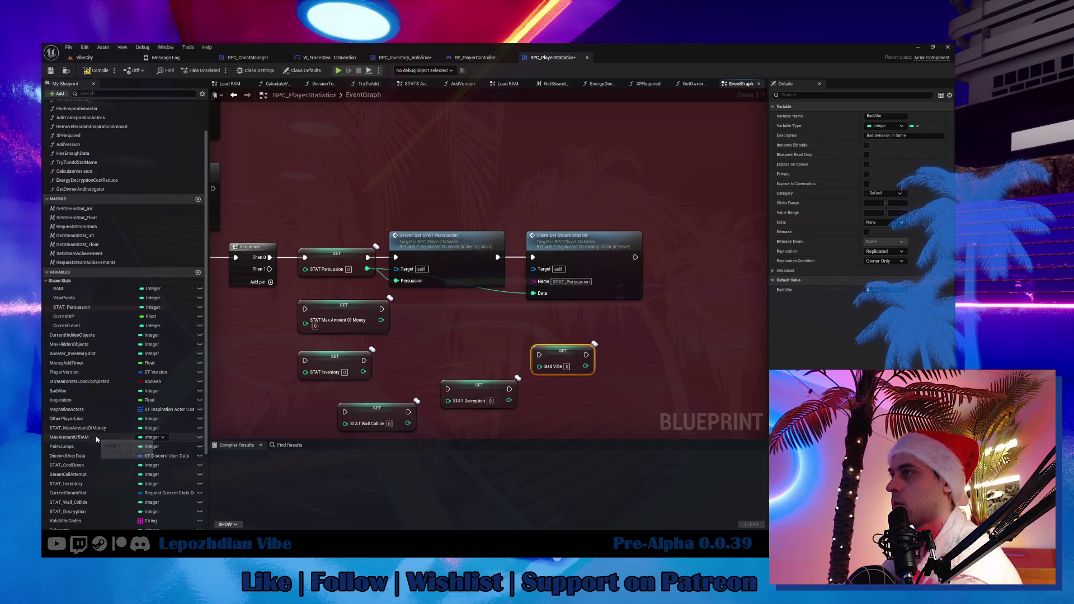
pyautogui.moveTo(96, 440)
pyautogui.mouseDown()
pyautogui.moveTo(549, 407)
pyautogui.moveTo(555, 316)
pyautogui.mouseUp()
pyautogui.click(582, 418)
pyautogui.click(551, 369)
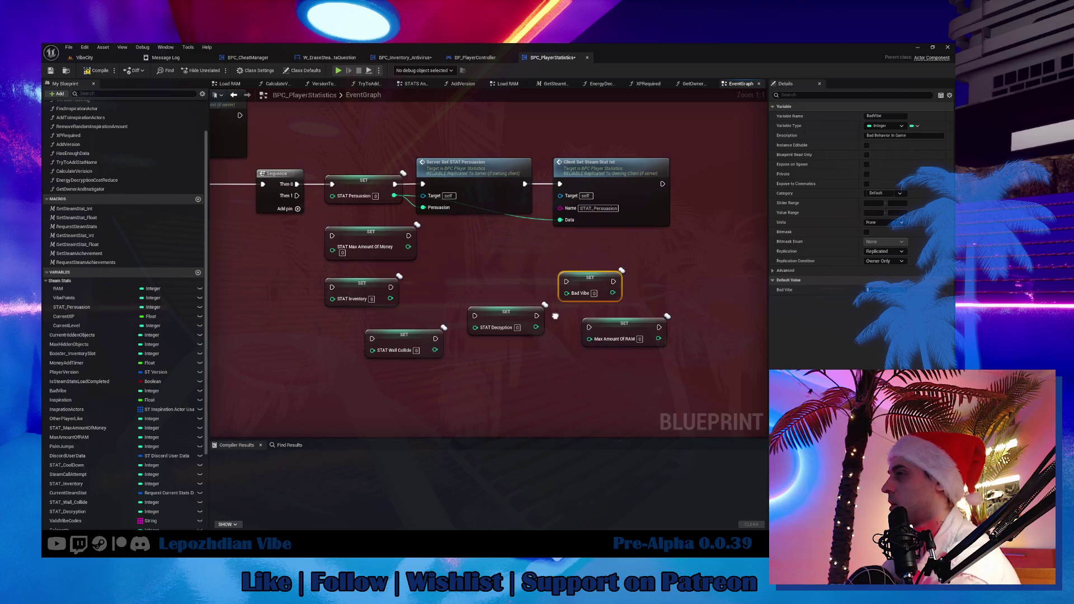
pyautogui.scroll(-2, 137, 465)
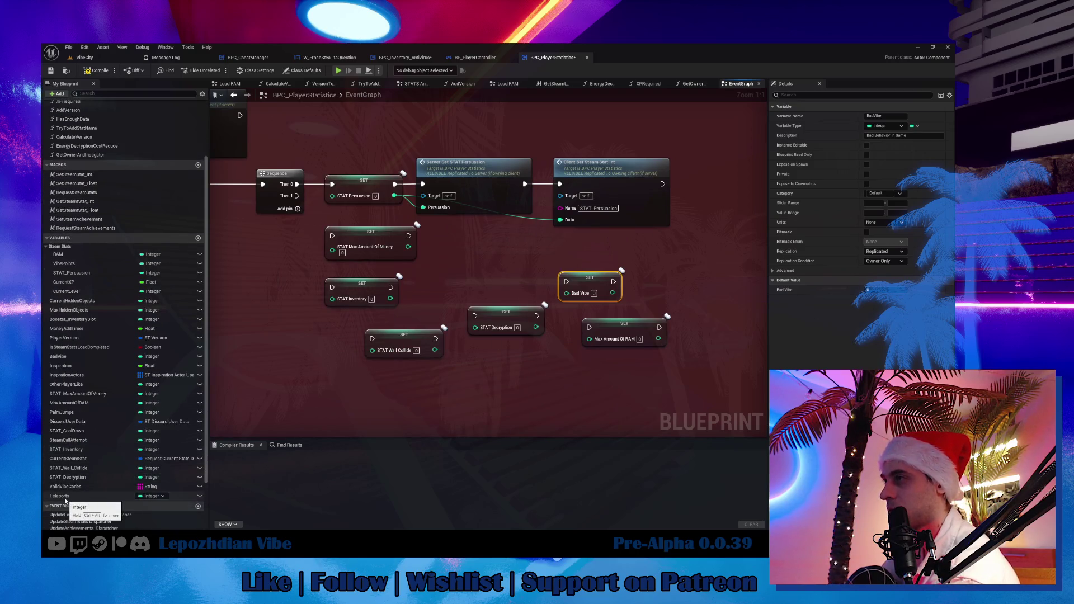
pyautogui.click(63, 496)
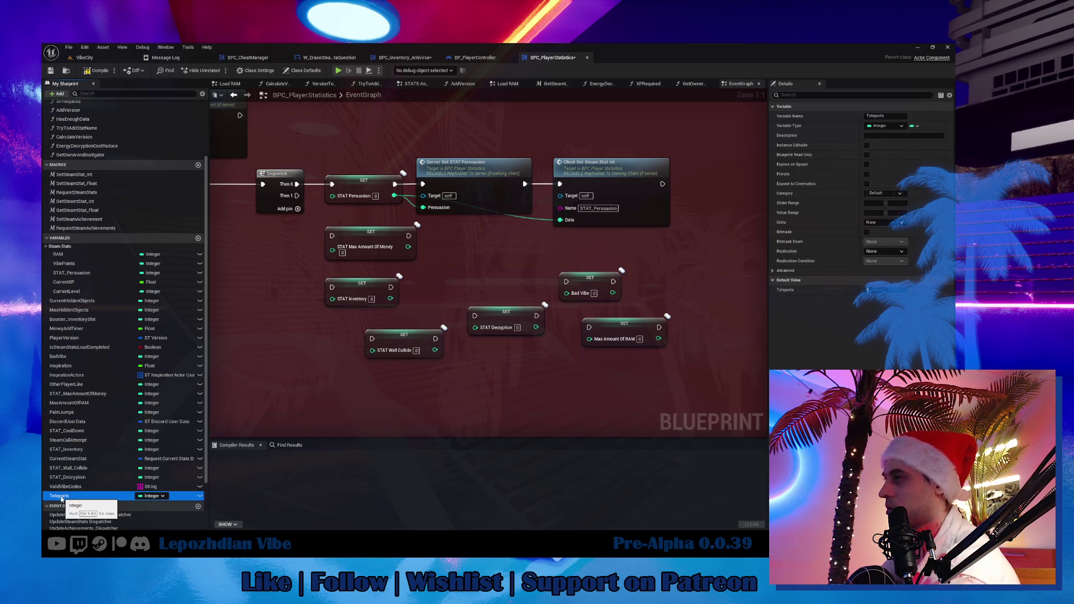
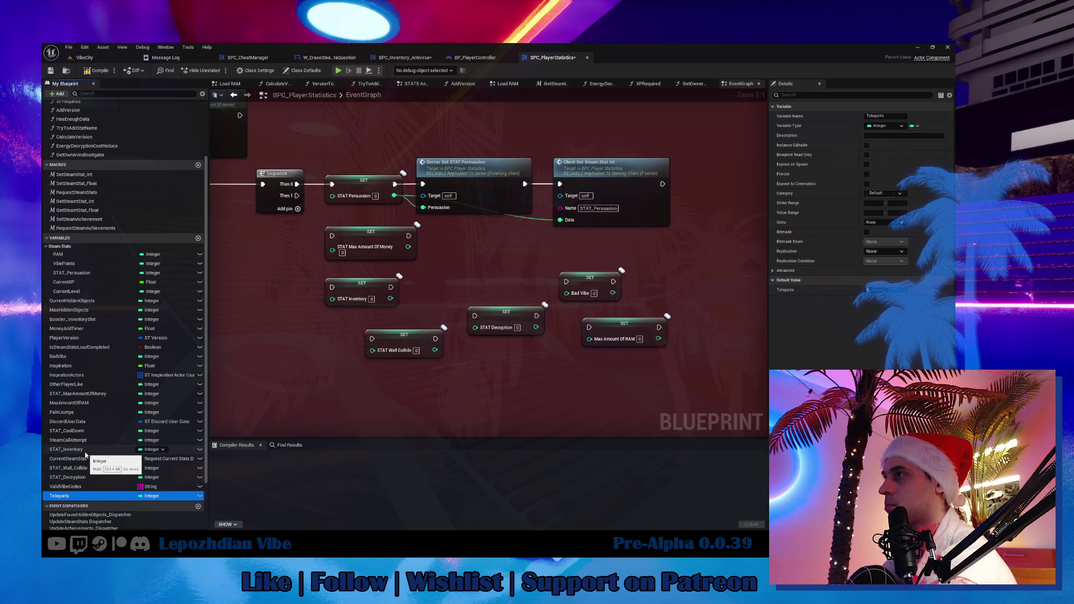
# Step: Add SET nodes for the PalmJumps and OtherPlayerLike variables to the EventGraph
pyautogui.click(73, 412)
pyautogui.moveTo(396, 370); pyautogui.dragTo(507, 359)
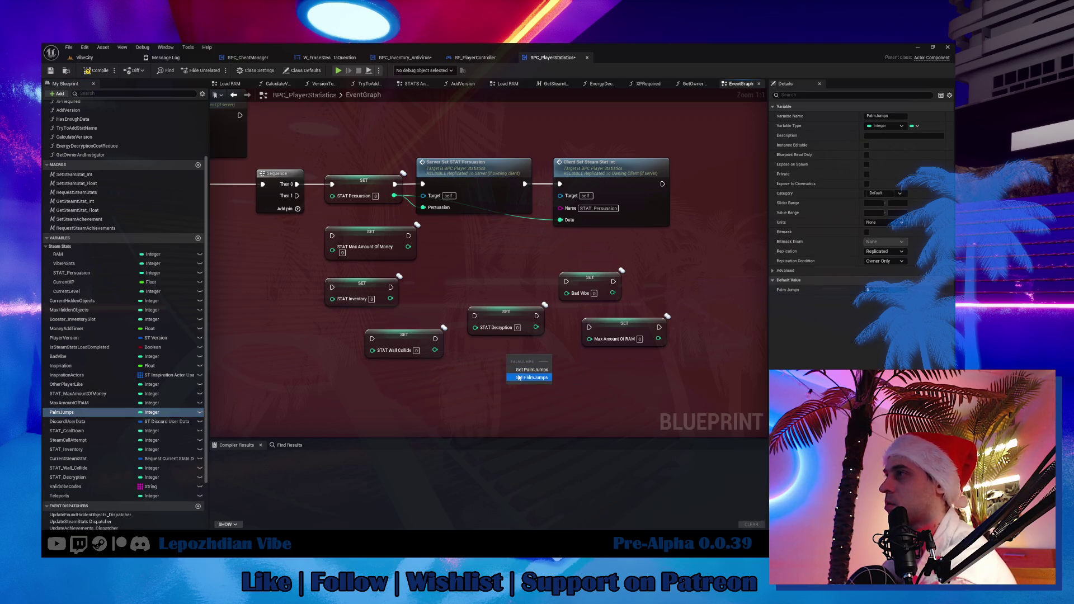
pyautogui.click(519, 378)
pyautogui.moveTo(105, 385); pyautogui.dragTo(602, 373)
pyautogui.click(618, 391)
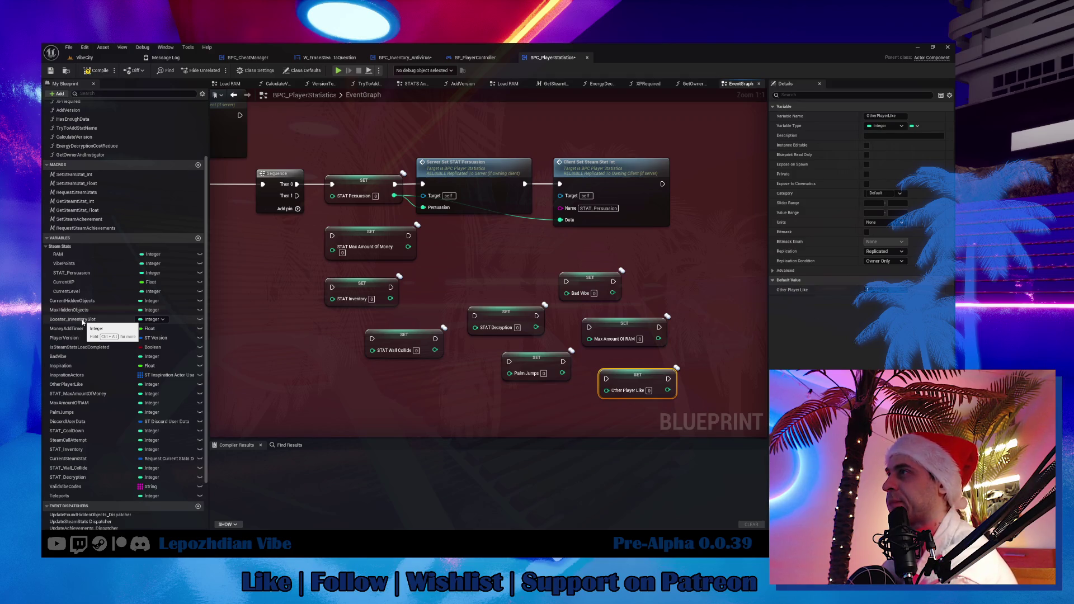
# Step: Add Then 2 and Then 3 Sequence outputs; wire Then 1 to Max Amount Of Money, Then 3 to Wall Collide
pyautogui.moveTo(458, 259); pyautogui.dragTo(530, 284)
pyautogui.moveTo(368, 222)
pyautogui.mouseDown()
pyautogui.moveTo(404, 261)
pyautogui.moveTo(392, 288)
pyautogui.moveTo(400, 313)
pyautogui.moveTo(418, 314)
pyautogui.mouseUp()
pyautogui.click(369, 235)
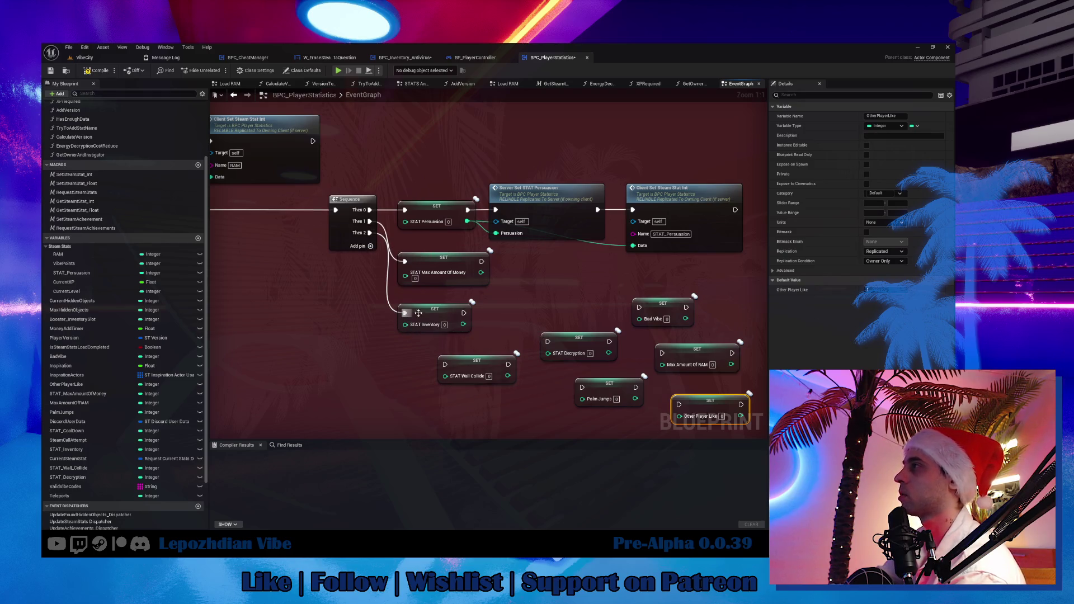
pyautogui.click(370, 246)
pyautogui.moveTo(369, 244)
pyautogui.mouseDown()
pyautogui.moveTo(445, 365)
pyautogui.moveTo(423, 362)
pyautogui.mouseUp()
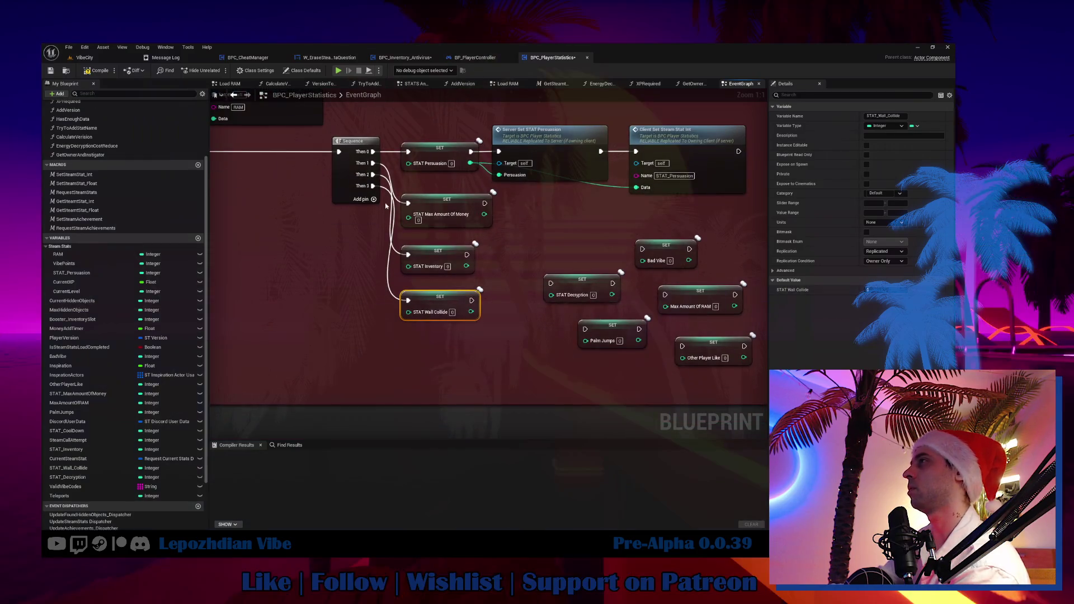
# Step: Stack the Decryption and Bad Vibe setters, wire Then 4 to Decryption, and add a Then 5 output
pyautogui.moveTo(556, 289); pyautogui.dragTo(424, 341)
pyautogui.moveTo(372, 197)
pyautogui.mouseDown()
pyautogui.moveTo(404, 335)
pyautogui.moveTo(431, 338)
pyautogui.mouseUp()
pyautogui.moveTo(676, 251)
pyautogui.mouseDown()
pyautogui.moveTo(442, 359)
pyautogui.moveTo(438, 372)
pyautogui.mouseUp()
pyautogui.click(373, 211)
# Step: Wire Then 5 to Bad Vibe, line up Palm Jumps below it, and wire Then 6 to Palm Jumps
pyautogui.moveTo(373, 208); pyautogui.dragTo(407, 375)
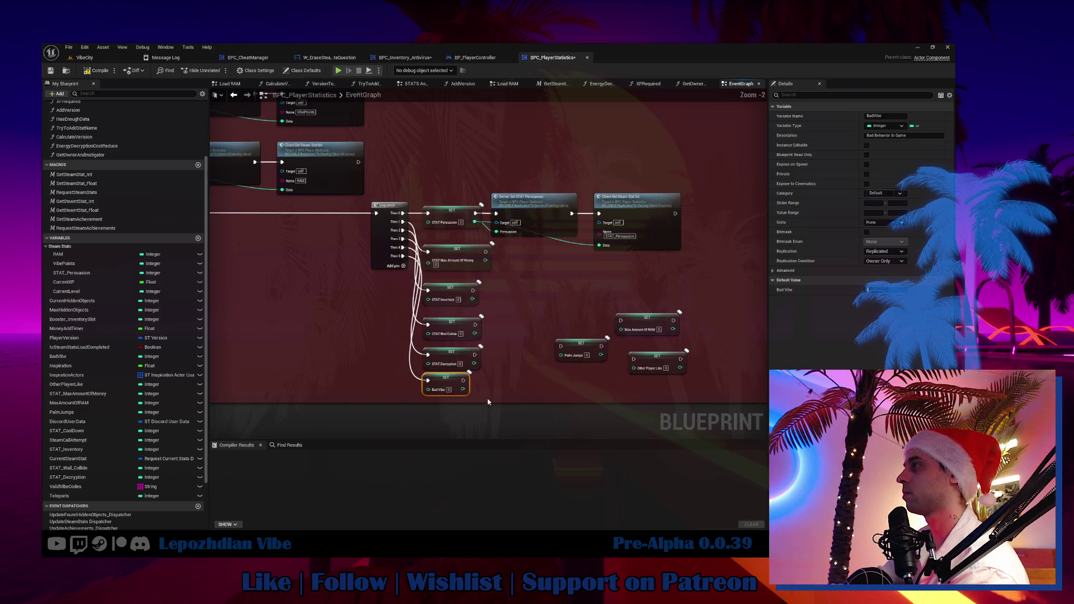
pyautogui.scroll(-2, 487, 401)
pyautogui.click(485, 283)
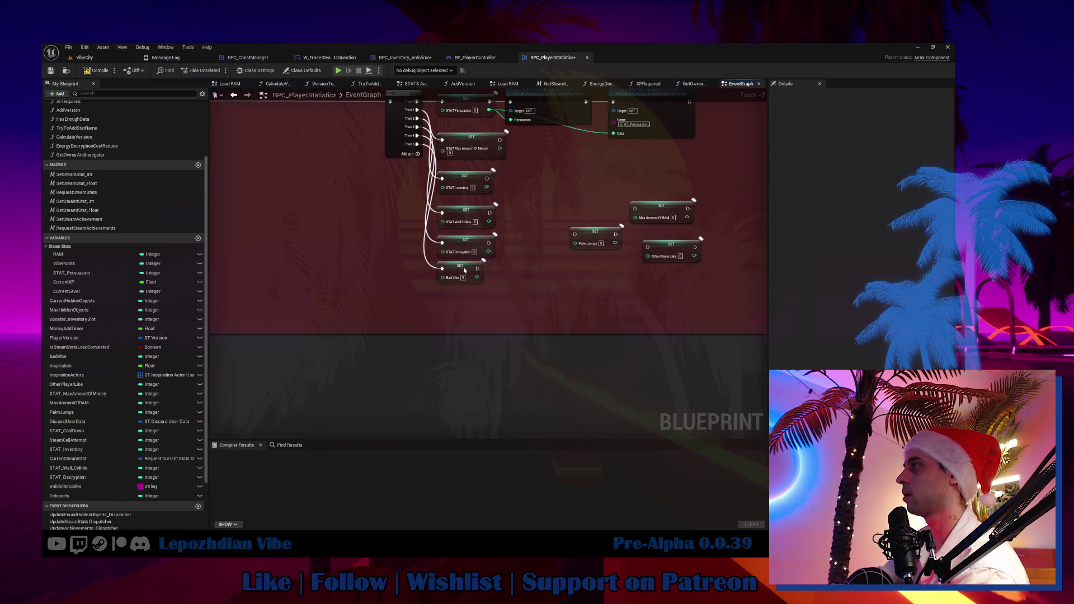
pyautogui.moveTo(464, 270); pyautogui.dragTo(464, 275)
pyautogui.moveTo(594, 234)
pyautogui.mouseDown()
pyautogui.moveTo(502, 307)
pyautogui.moveTo(466, 307)
pyautogui.mouseUp()
pyautogui.moveTo(417, 151)
pyautogui.mouseDown()
pyautogui.moveTo(440, 330)
pyautogui.moveTo(442, 303)
pyautogui.mouseUp()
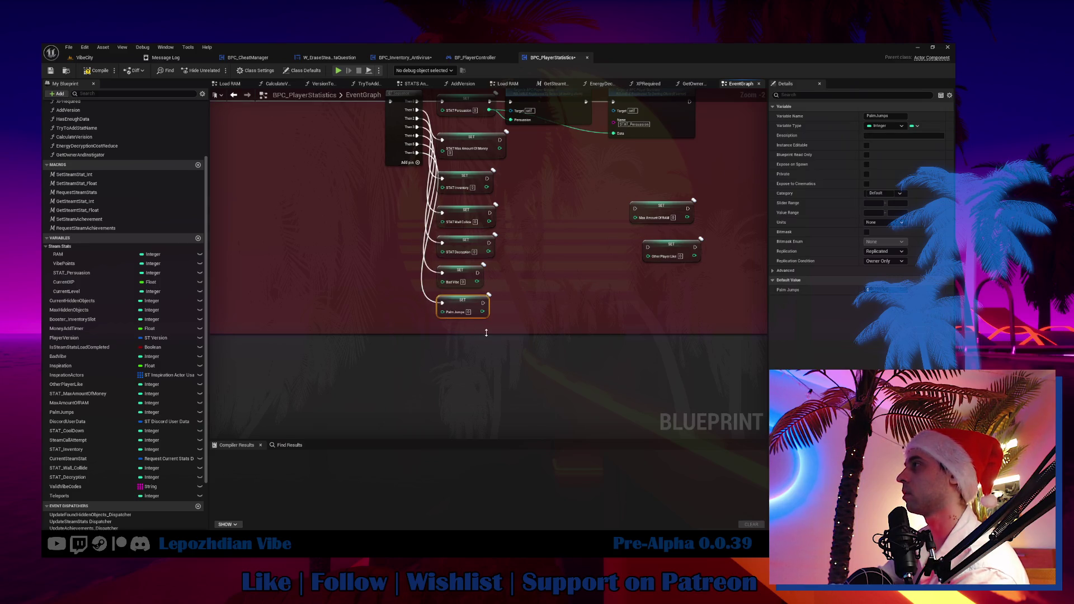
# Step: Stack Max Amount Of RAM and Other Player Like setters, wiring them to new Then 7 and Then 8
pyautogui.scroll(2, 496, 374)
pyautogui.moveTo(679, 224)
pyautogui.mouseDown()
pyautogui.moveTo(576, 332)
pyautogui.moveTo(416, 377)
pyautogui.mouseUp()
pyautogui.moveTo(351, 157)
pyautogui.mouseDown()
pyautogui.moveTo(387, 380)
pyautogui.moveTo(416, 386)
pyautogui.mouseUp()
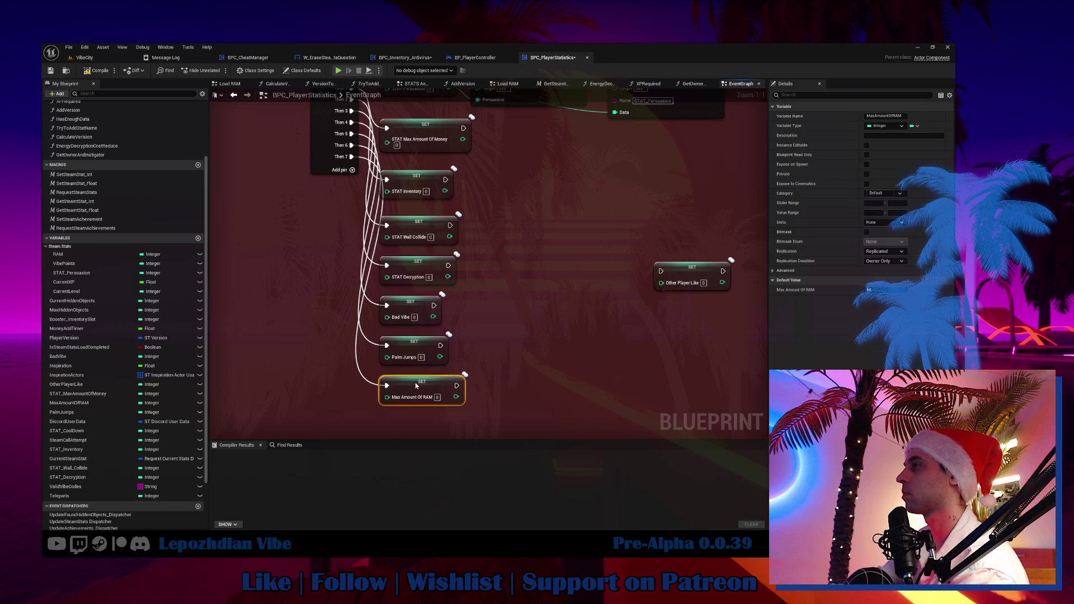
pyautogui.moveTo(687, 271); pyautogui.dragTo(411, 411)
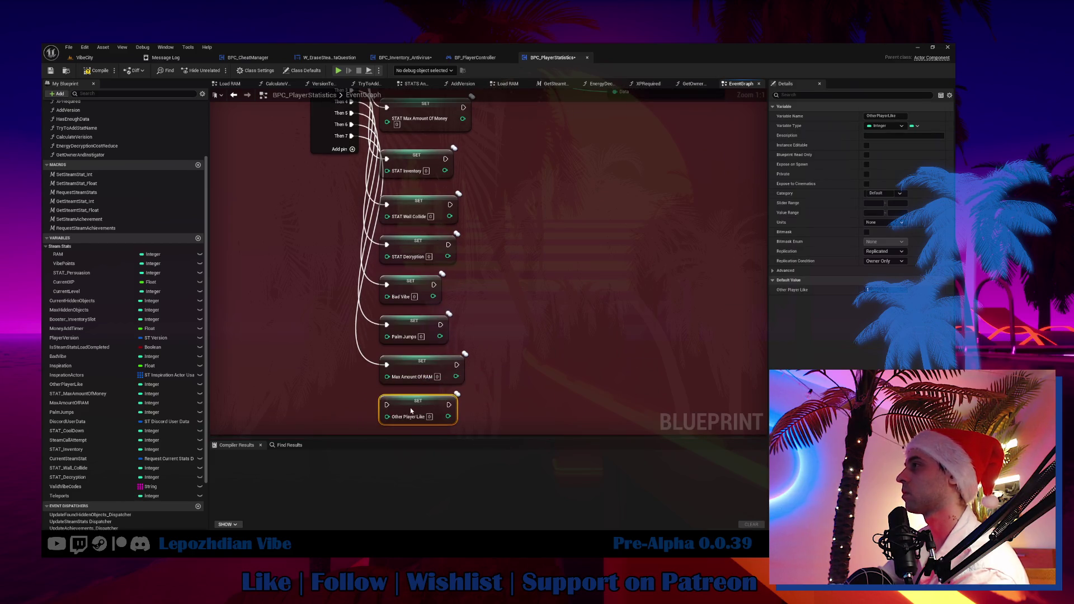
pyautogui.click(352, 149)
pyautogui.moveTo(351, 147)
pyautogui.mouseDown()
pyautogui.moveTo(391, 355)
pyautogui.moveTo(386, 404)
pyautogui.mouseUp()
# Step: Find all references to MaxAmountOfRAM by name from the node's context menu
pyautogui.rightClick(421, 371)
pyautogui.moveTo(504, 243)
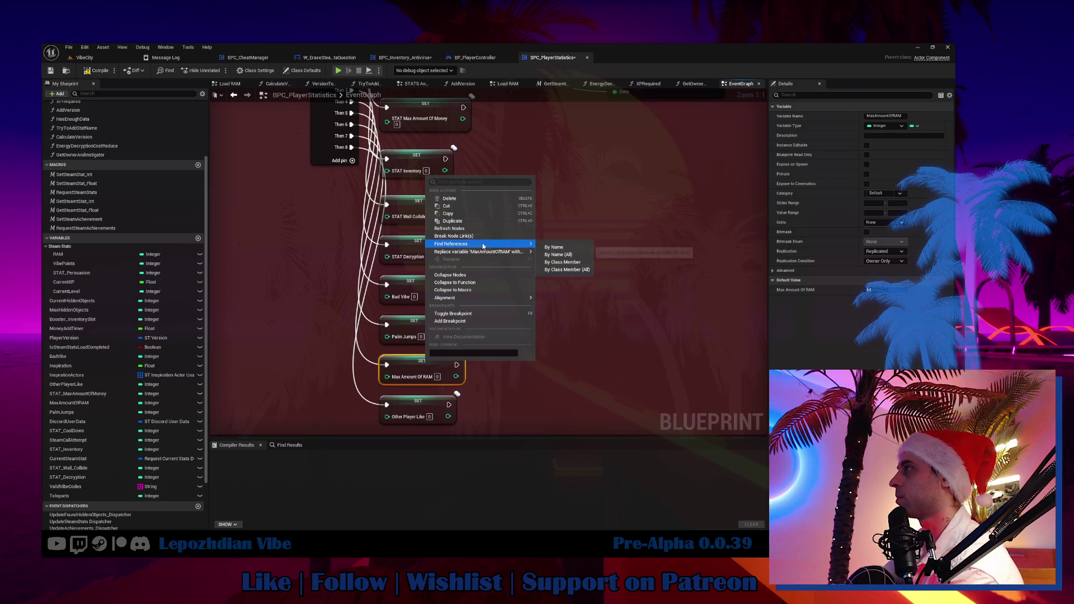
pyautogui.click(559, 256)
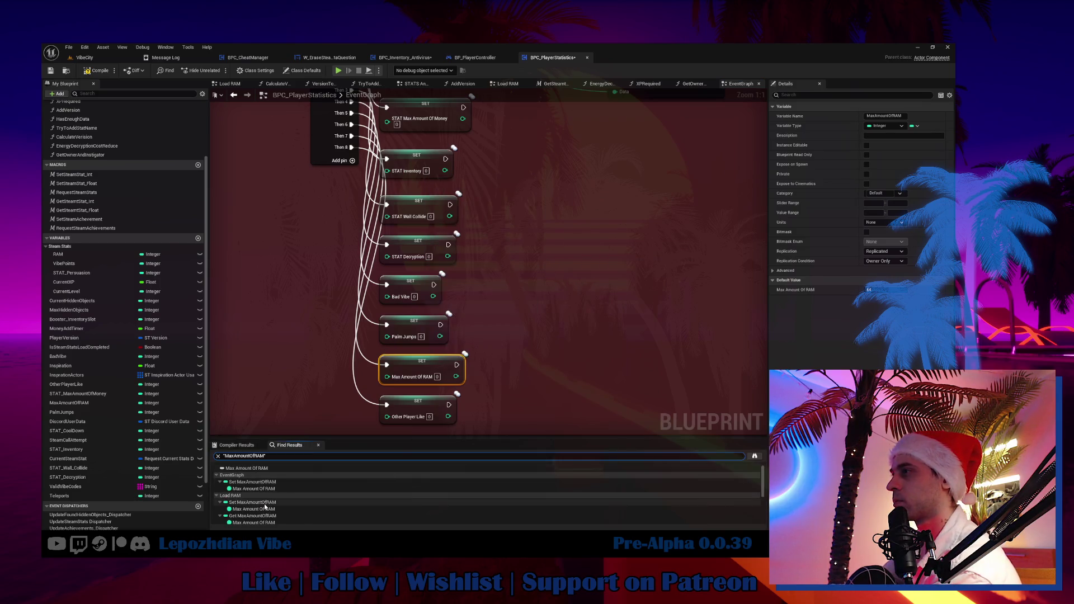
pyautogui.scroll(-2, 265, 507)
# Step: Jump through the MaxAmountOfRAM get and set results in Load RAM and EventGraph
pyautogui.click(261, 494)
pyautogui.click(257, 479)
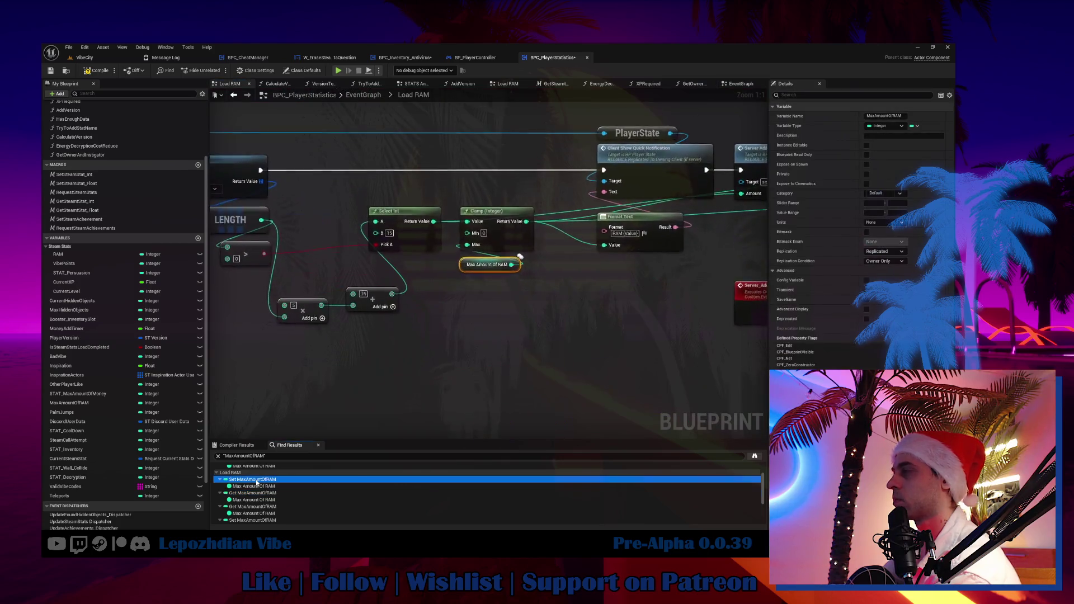
pyautogui.scroll(1, 257, 482)
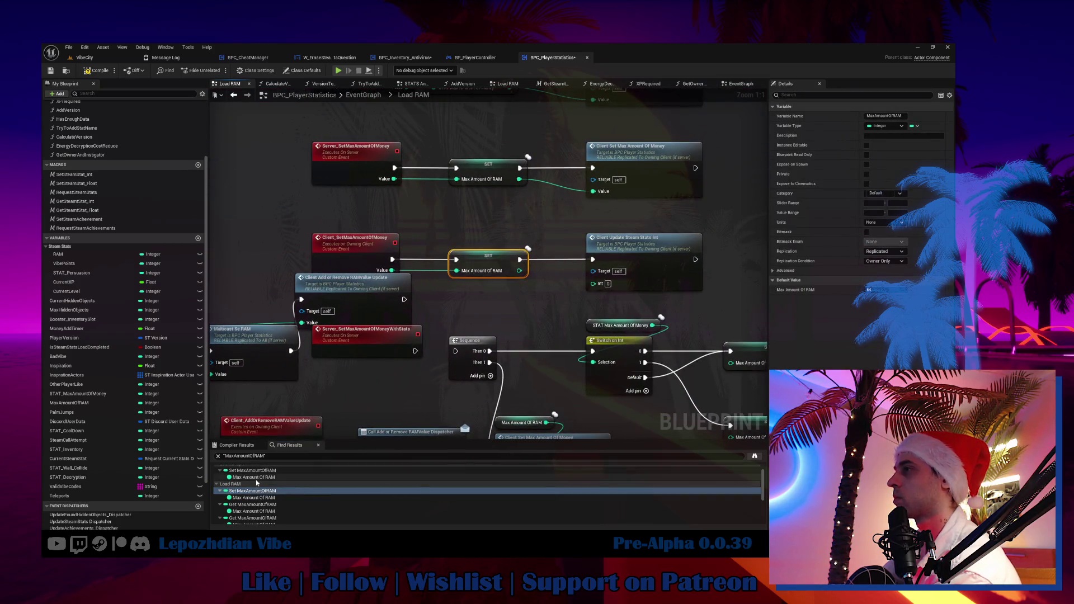
pyautogui.click(258, 480)
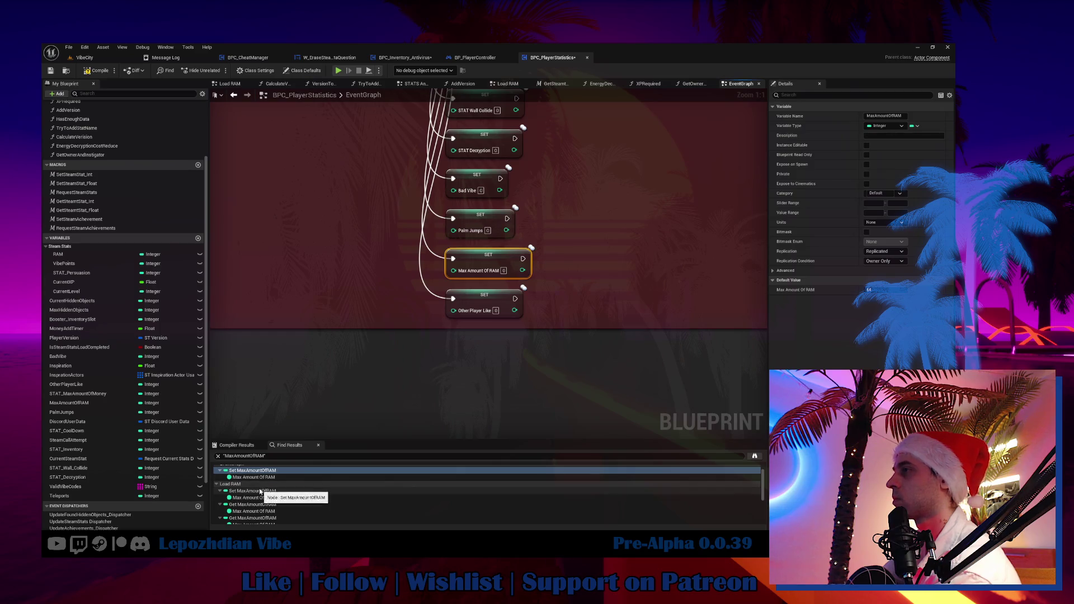
pyautogui.click(260, 491)
pyautogui.scroll(-1, 260, 492)
pyautogui.scroll(-2, 260, 492)
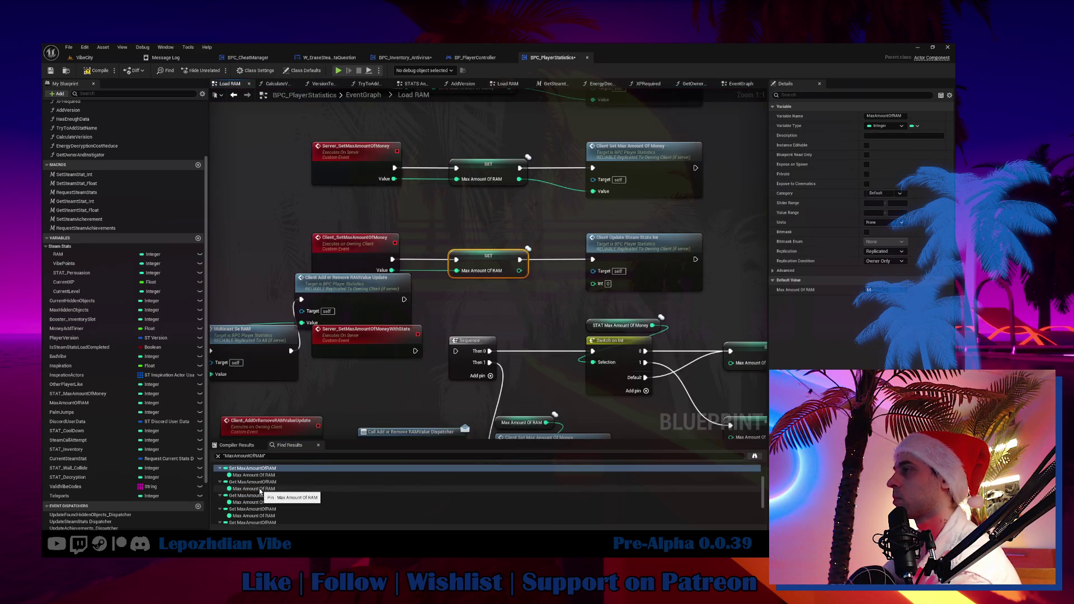
pyautogui.click(265, 497)
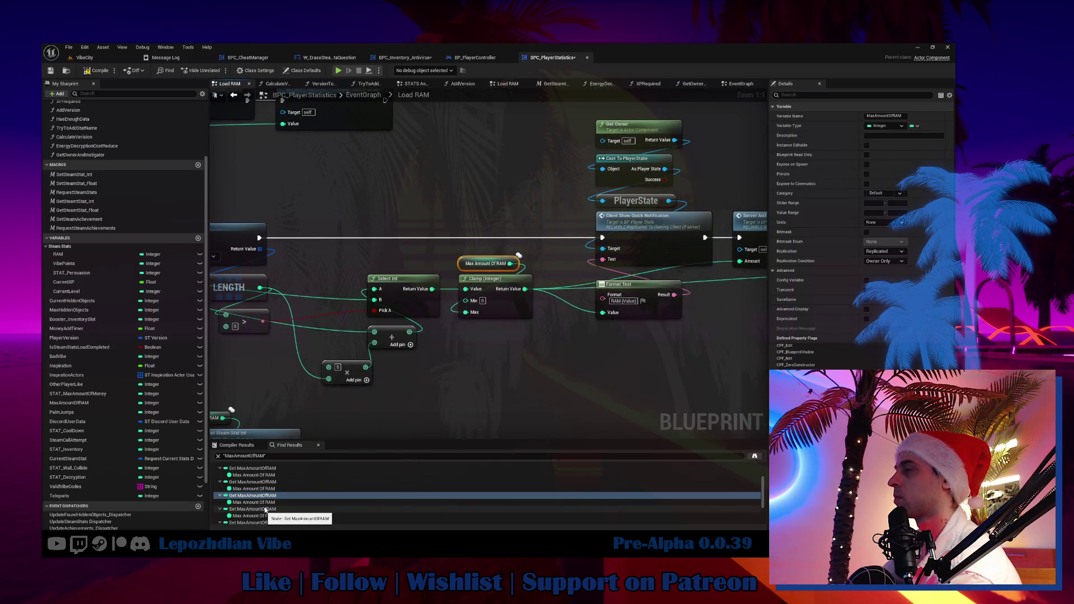
# Step: Look over the Load RAM network, then go back to the EventGraph
pyautogui.scroll(-11, 554, 341)
pyautogui.moveTo(617, 253)
pyautogui.mouseDown()
pyautogui.moveTo(583, 409)
pyautogui.moveTo(560, 241)
pyautogui.mouseUp()
pyautogui.scroll(-1, 374, 108)
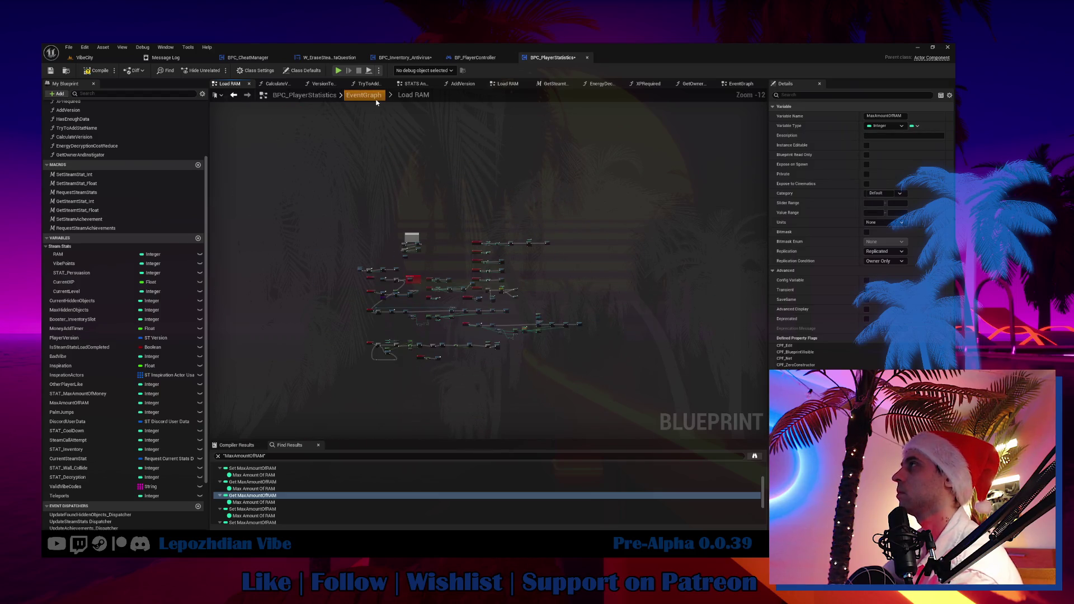
pyautogui.click(364, 95)
pyautogui.scroll(-4, 599, 259)
pyautogui.scroll(4, 611, 208)
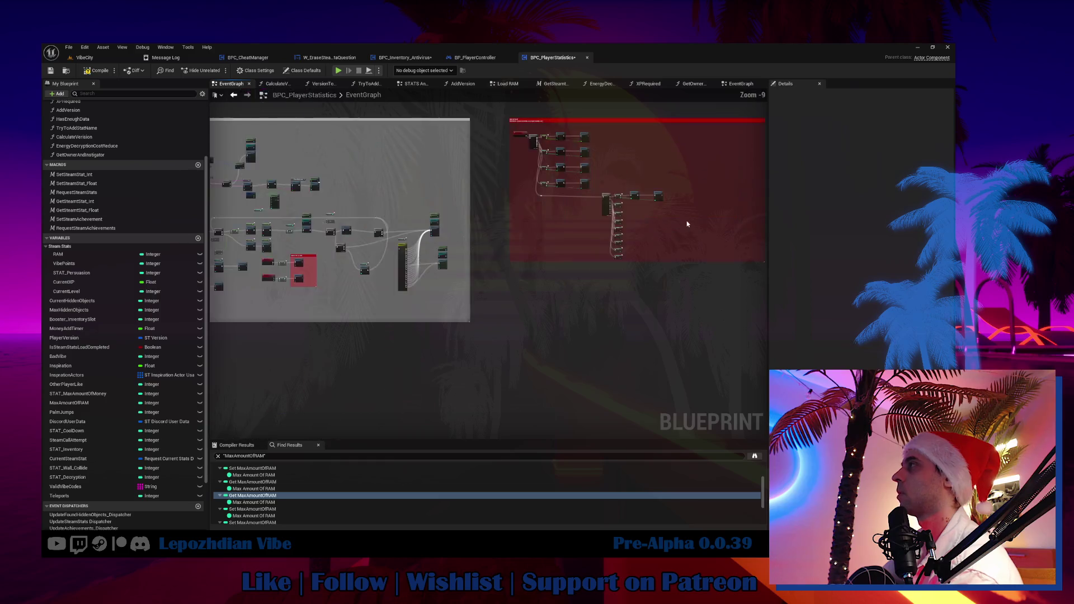
# Step: Attach a Server Set STAT Max Amount Of Money node to the money setter via 'server set stat ma'
pyautogui.moveTo(564, 254); pyautogui.dragTo(564, 317)
pyautogui.moveTo(498, 218)
pyautogui.mouseDown()
pyautogui.moveTo(494, 321)
pyautogui.moveTo(581, 333)
pyautogui.moveTo(471, 332)
pyautogui.mouseUp()
pyautogui.write('ser')
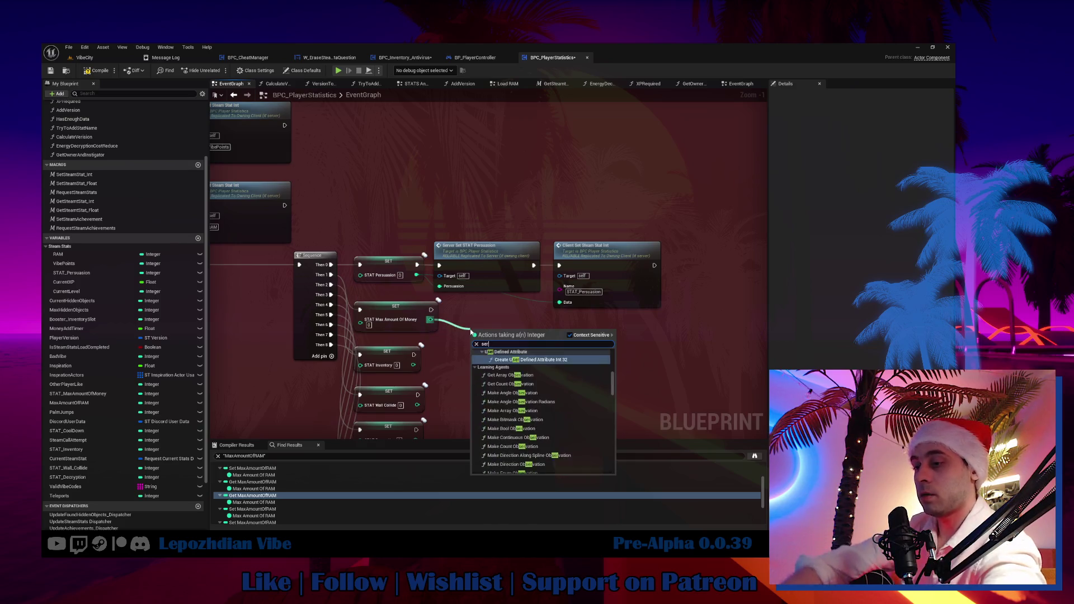
pyautogui.write('ver set s')
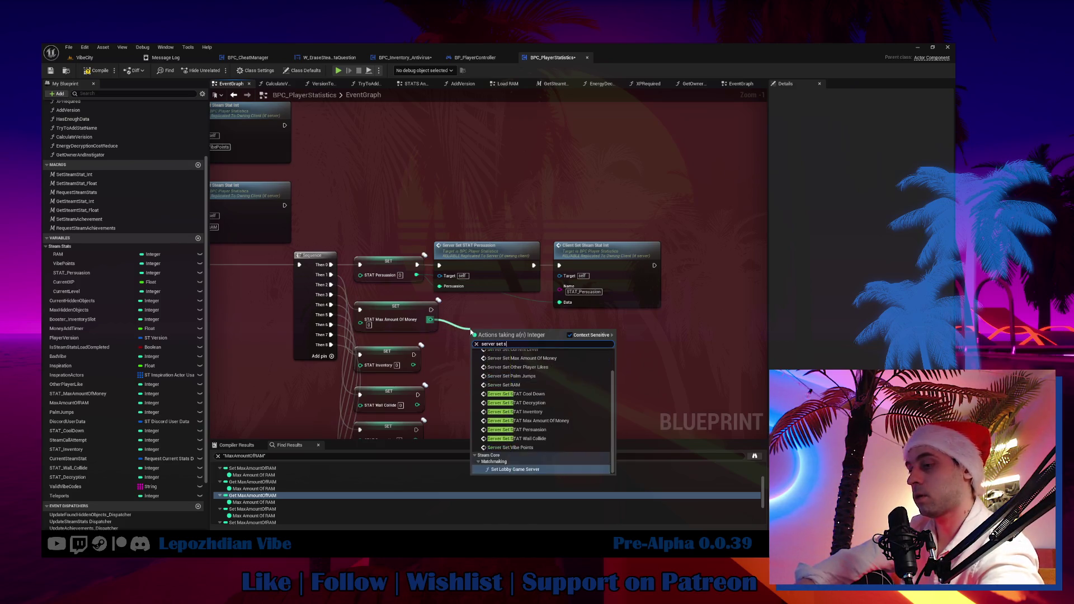
pyautogui.write('tat max')
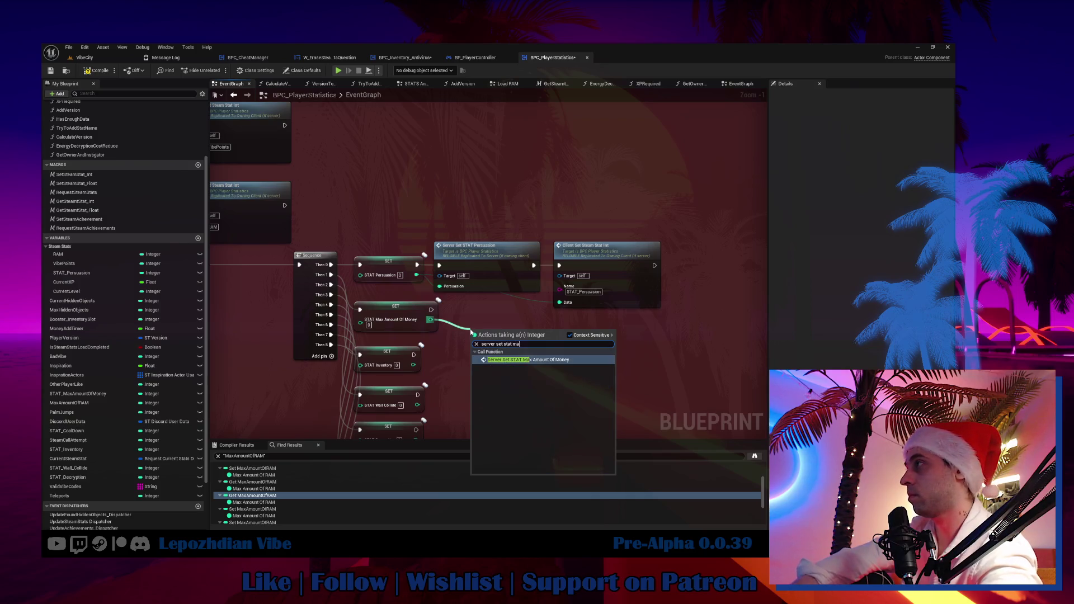
pyautogui.click(578, 363)
pyautogui.moveTo(578, 364)
pyautogui.mouseDown()
pyautogui.moveTo(554, 194)
pyautogui.moveTo(557, 295)
pyautogui.mouseUp()
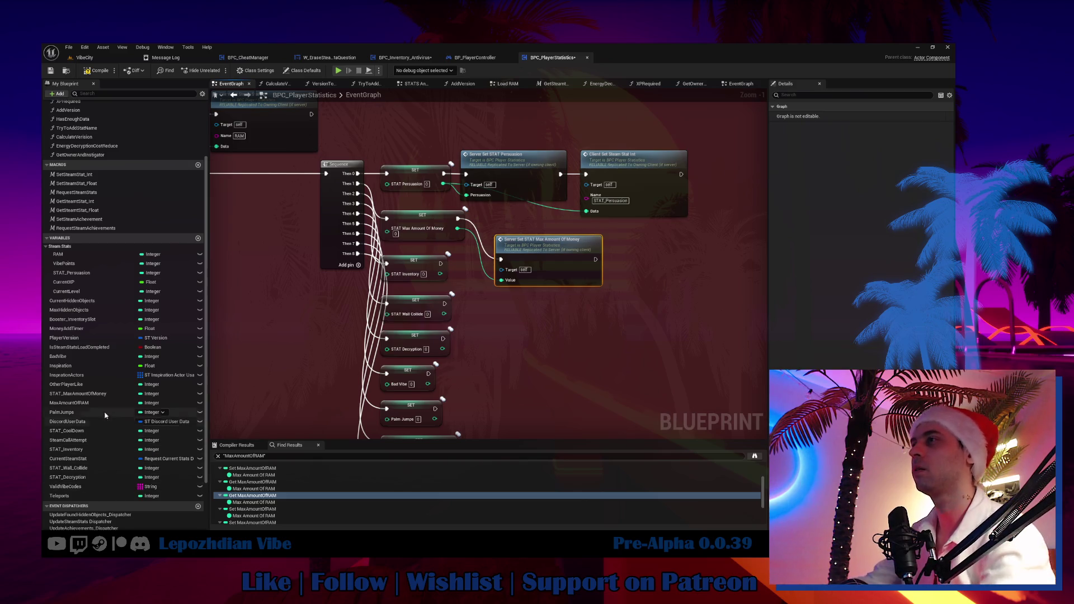
# Step: List all references to the STAT_MaxAmountOfMoney variable
pyautogui.rightClick(89, 404)
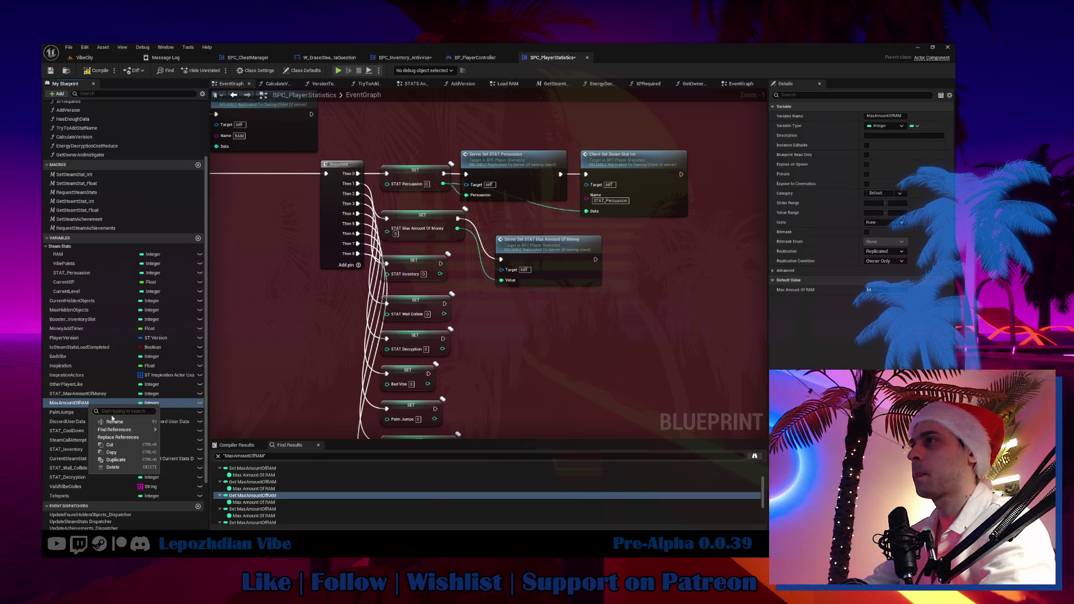
pyautogui.click(70, 477)
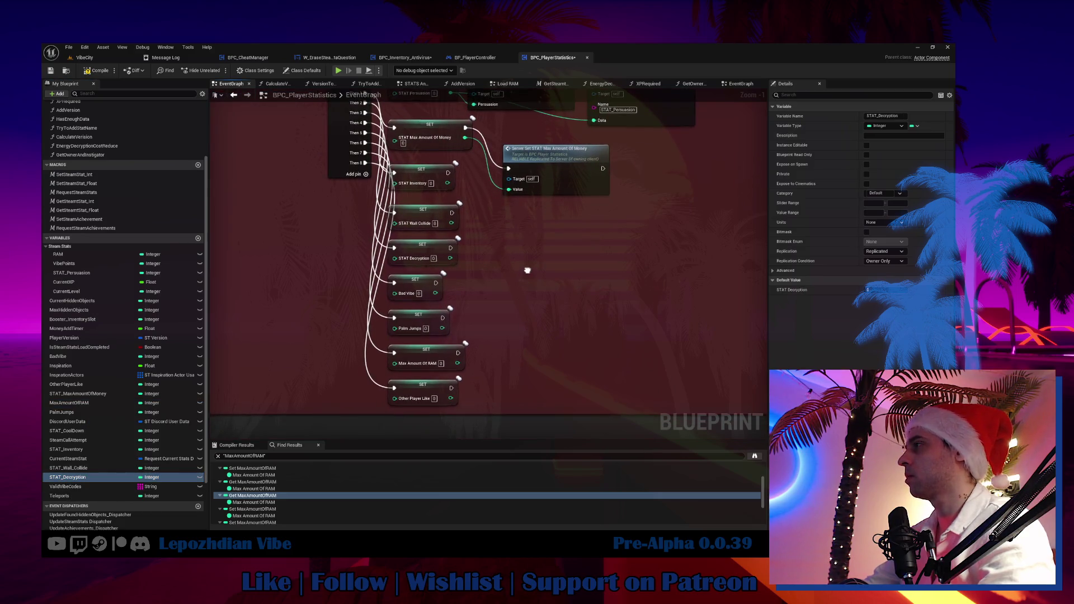
pyautogui.moveTo(527, 271); pyautogui.dragTo(498, 304)
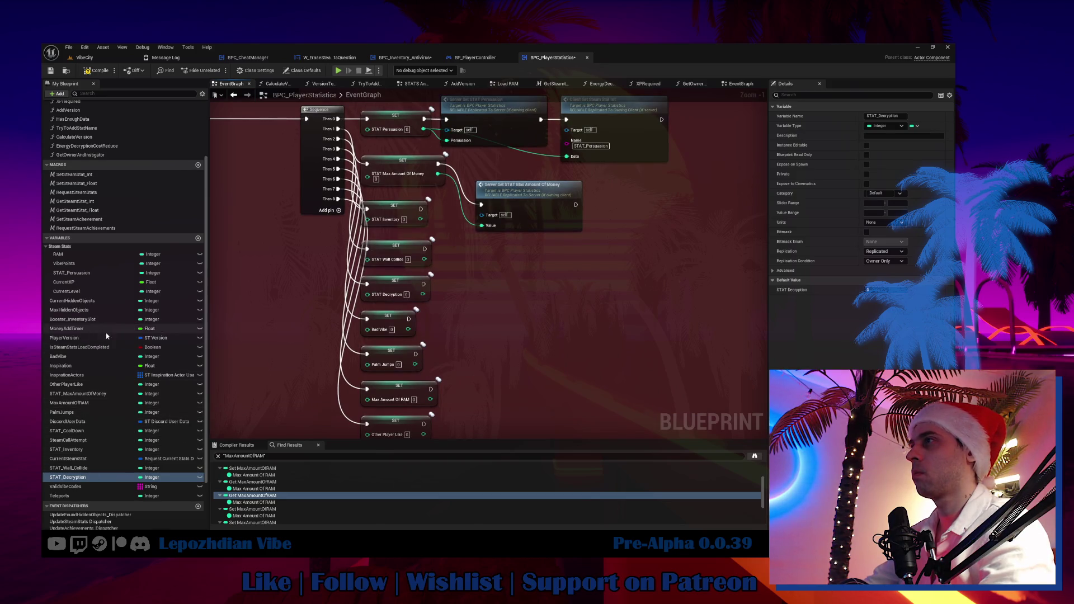
pyautogui.click(108, 395)
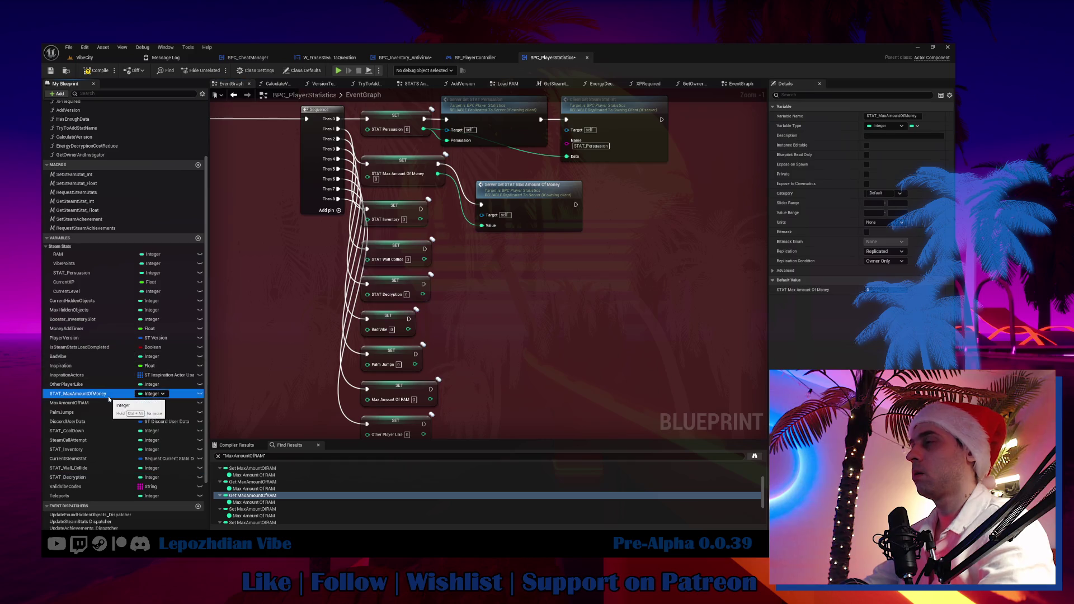
pyautogui.rightClick(109, 395)
pyautogui.moveTo(140, 422)
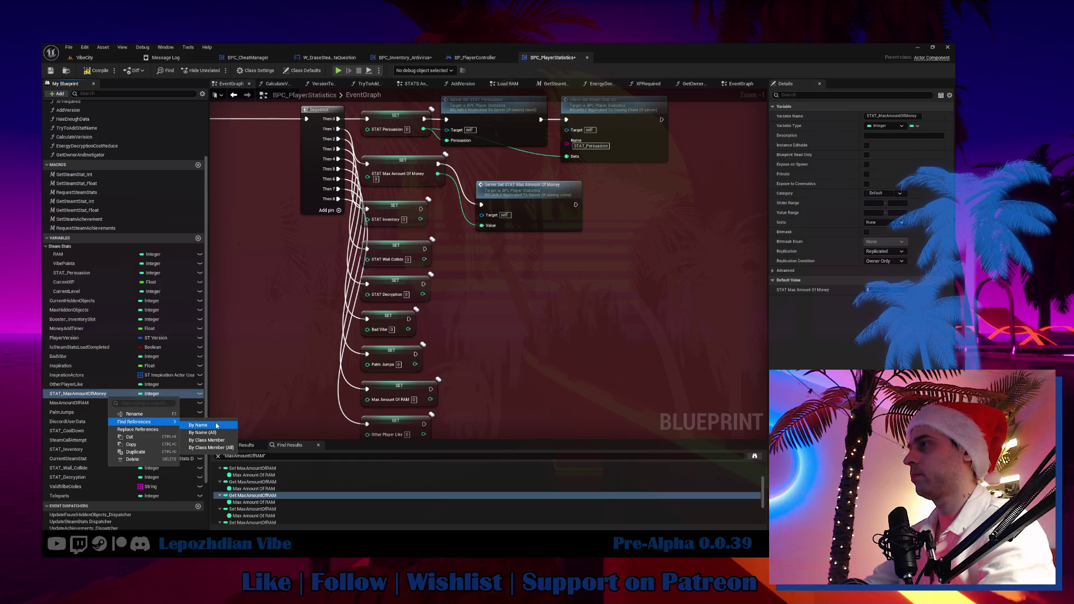
pyautogui.click(262, 430)
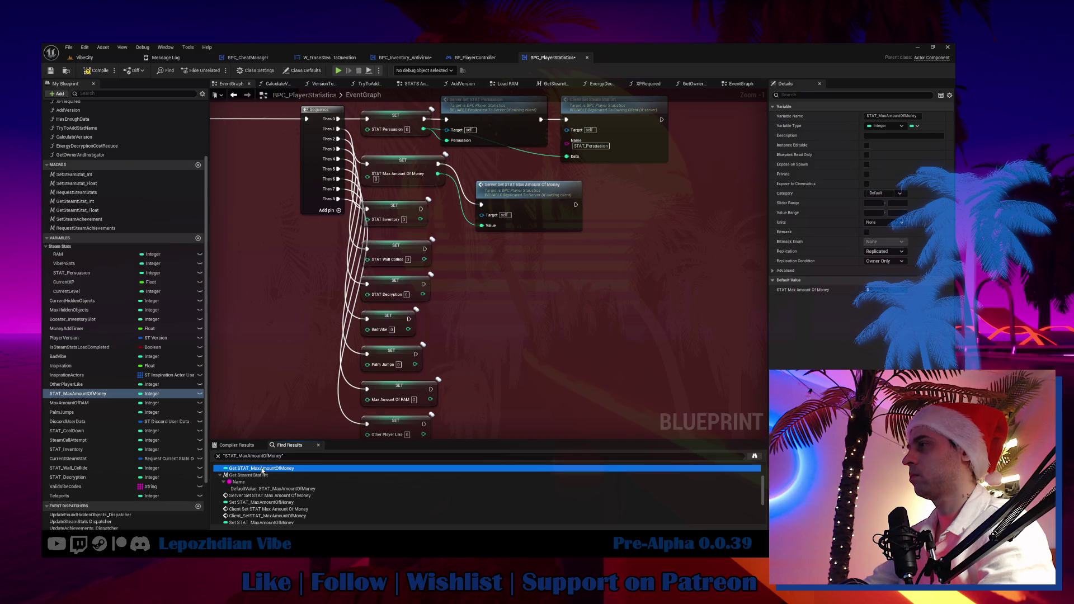
# Step: Inspect the Server Set STAT Max Amount Of Money usage in Load RAM, then return to the EventGraph
pyautogui.doubleClick(258, 496)
pyautogui.scroll(-3, 741, 342)
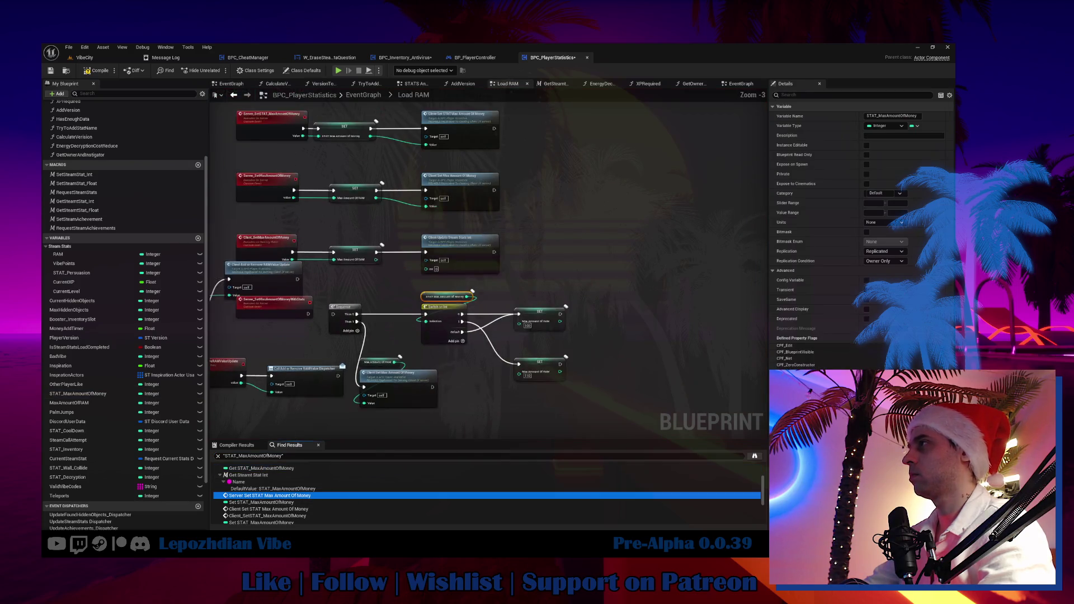
pyautogui.scroll(-4, 484, 286)
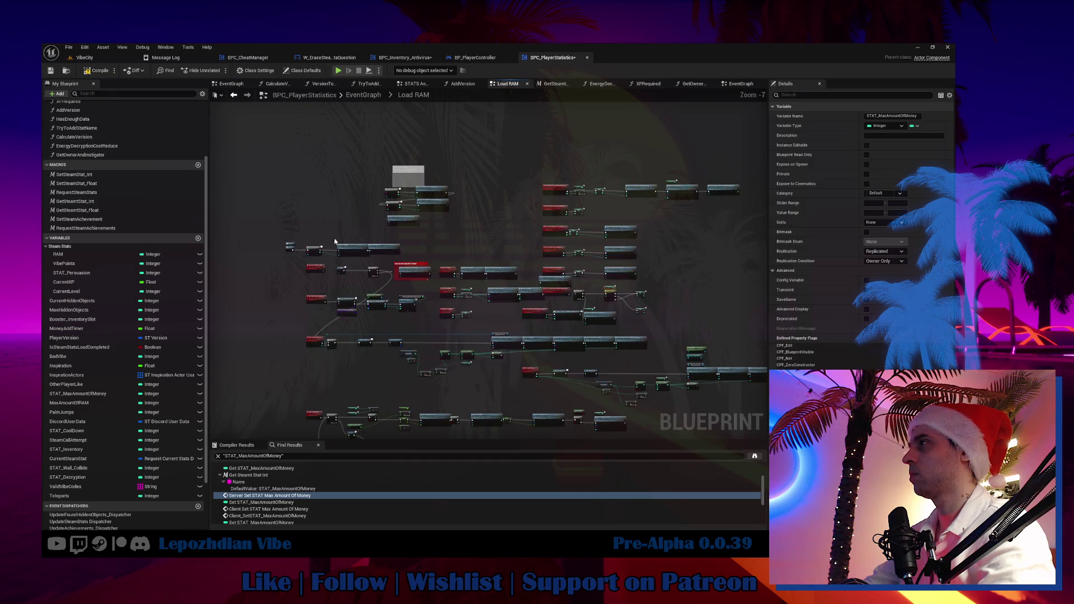
pyautogui.scroll(5, 343, 241)
pyautogui.moveTo(313, 233); pyautogui.dragTo(276, 307)
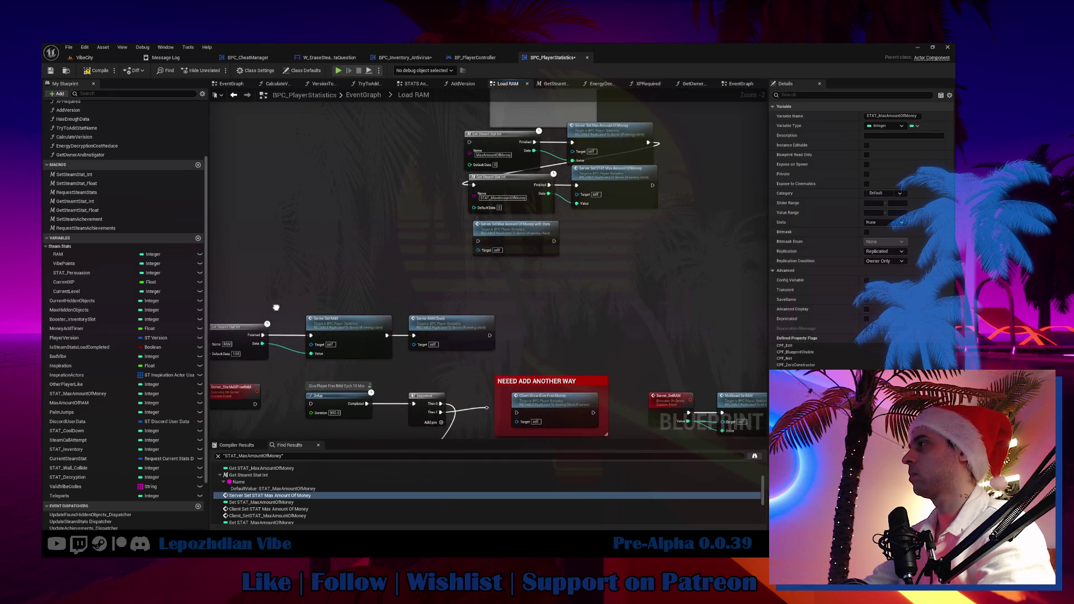
pyautogui.moveTo(435, 368); pyautogui.dragTo(519, 314)
pyautogui.scroll(-4, 520, 315)
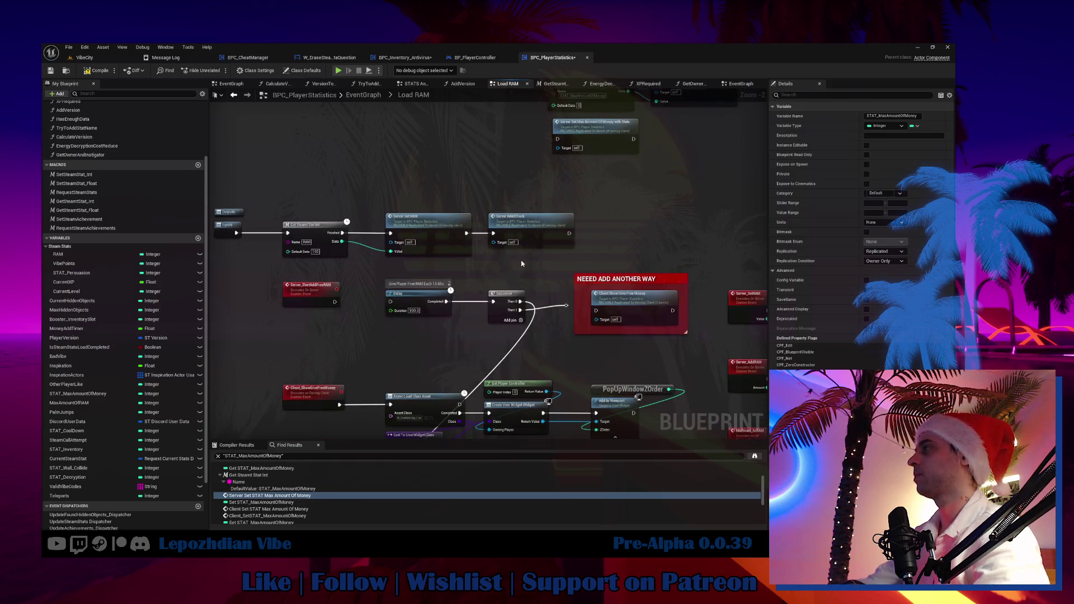
pyautogui.click(743, 84)
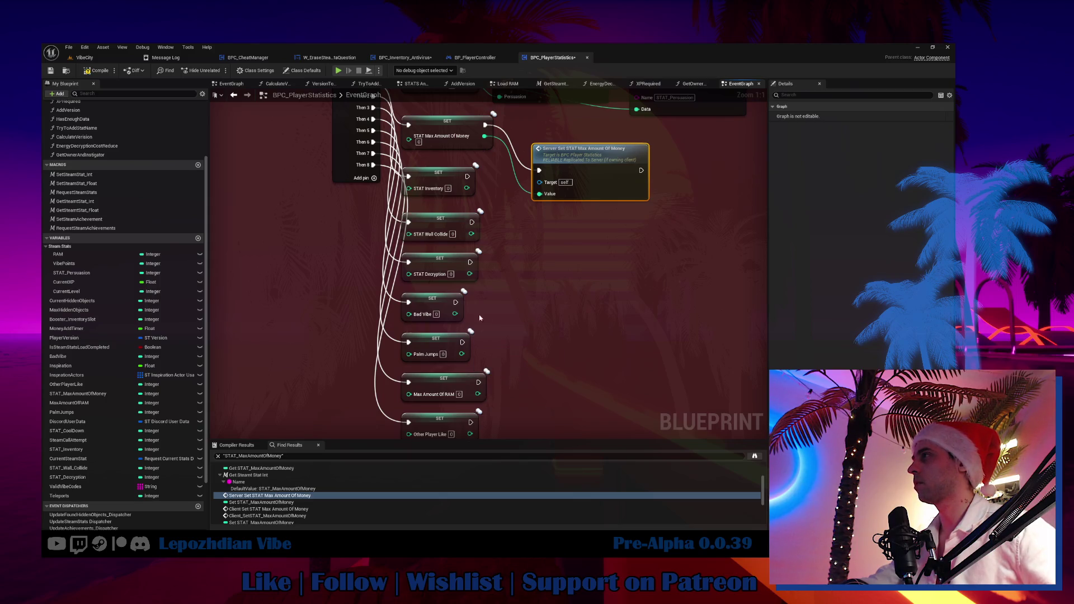
# Step: Unlink the money setter from the Sequence, move it aside, and drive SET STAT Inventory from Then 1
pyautogui.moveTo(477, 218); pyautogui.dragTo(429, 308)
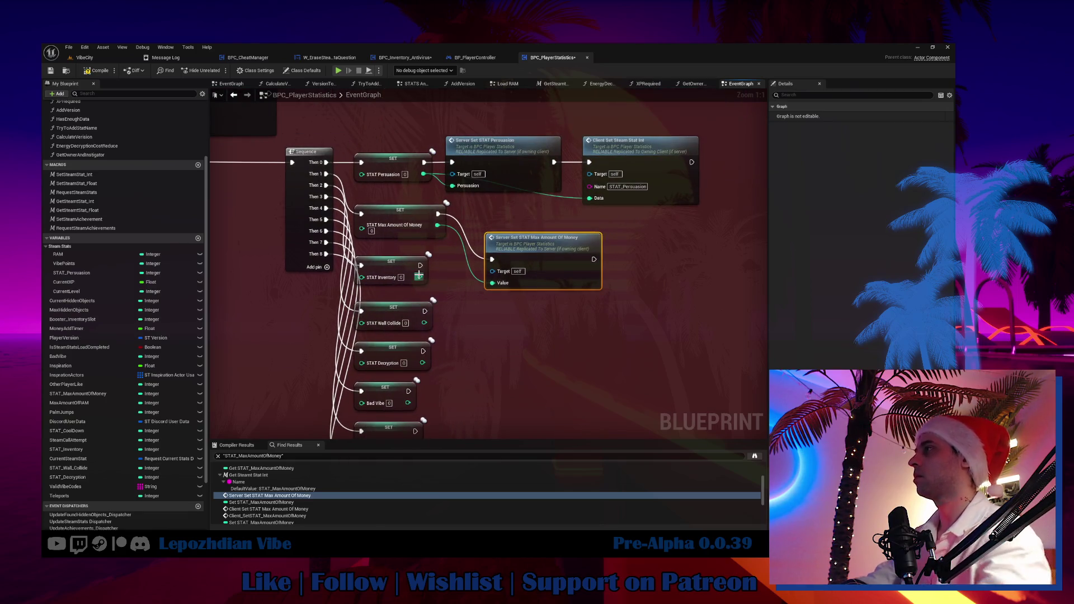
pyautogui.keyDown('alt'); pyautogui.click(362, 214); pyautogui.keyUp('alt')
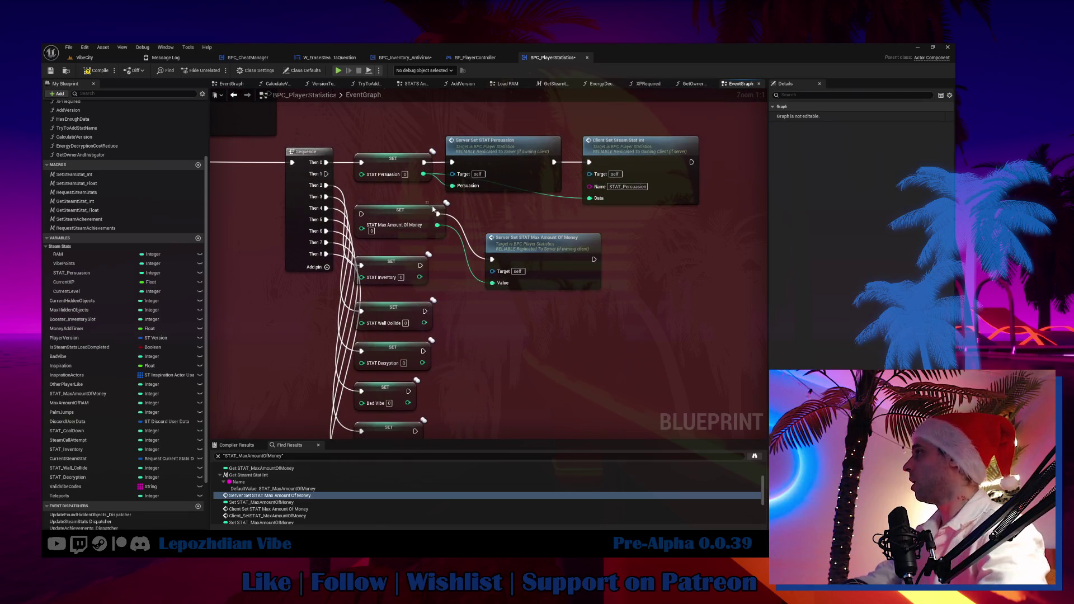
pyautogui.keyDown('ctrl'); pyautogui.click(518, 245); pyautogui.keyUp('ctrl')
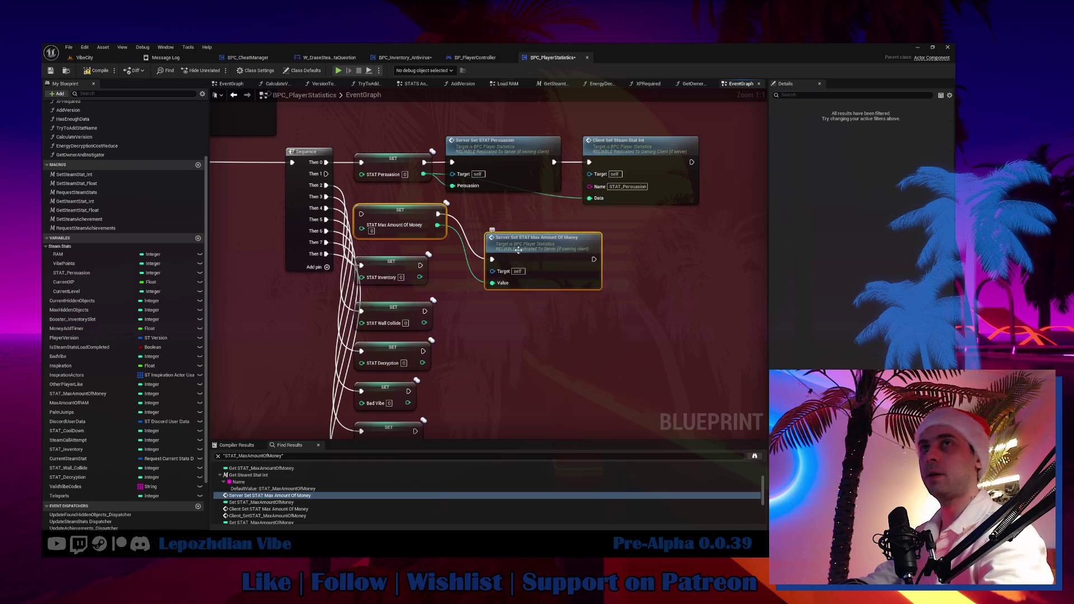
pyautogui.moveTo(504, 255); pyautogui.dragTo(649, 311)
pyautogui.moveTo(398, 258); pyautogui.dragTo(401, 208)
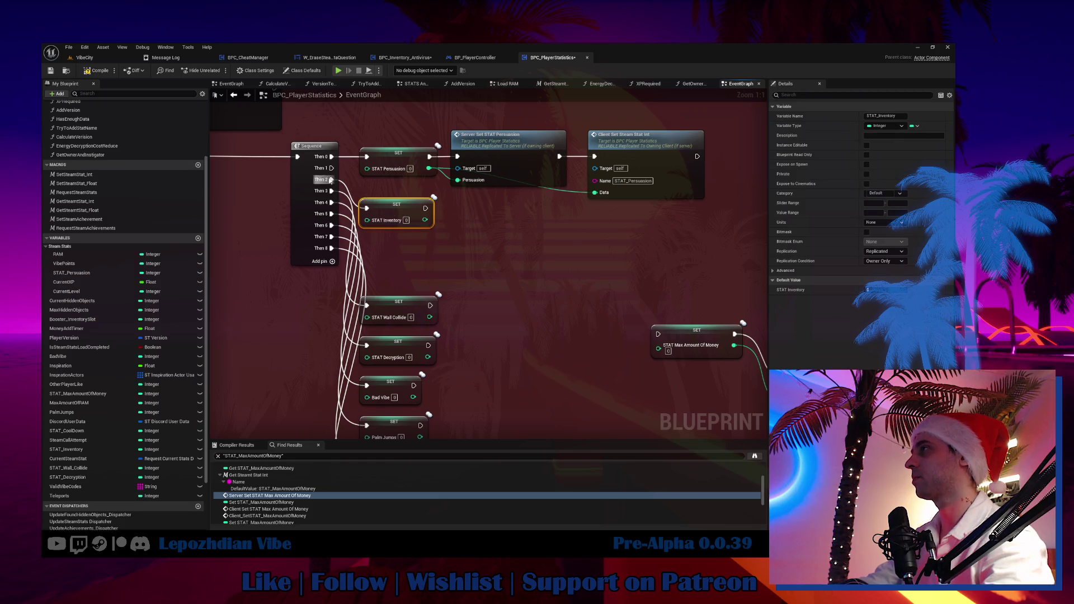
pyautogui.moveTo(333, 179); pyautogui.dragTo(332, 168)
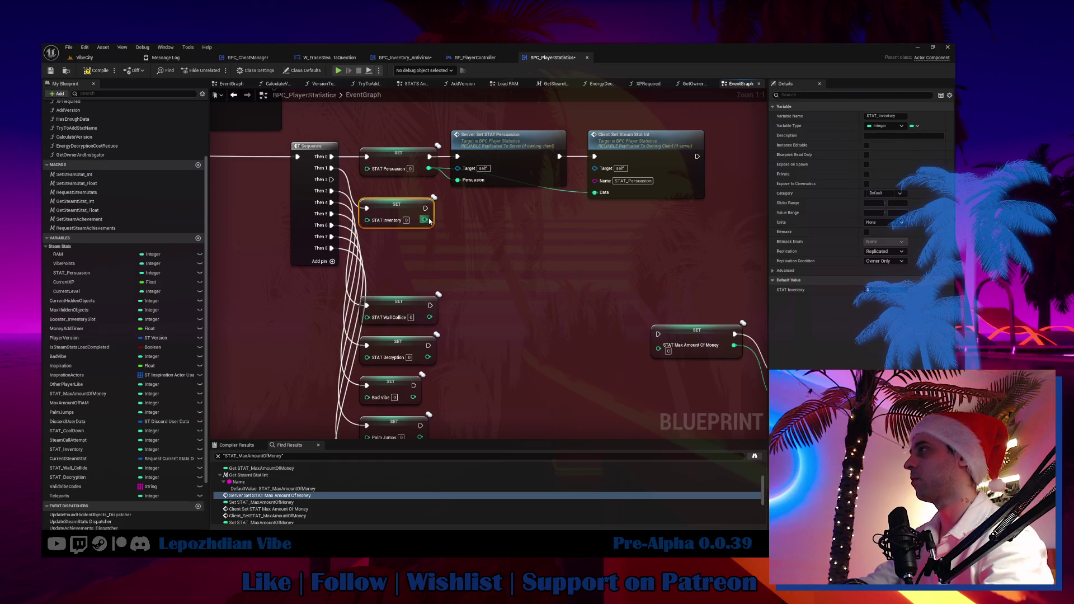
# Step: Add a Server Set STAT Inventory node after SET STAT Inventory, beside Server Set STAT Persuasion
pyautogui.moveTo(430, 221); pyautogui.dragTo(463, 228)
pyautogui.write('sta')
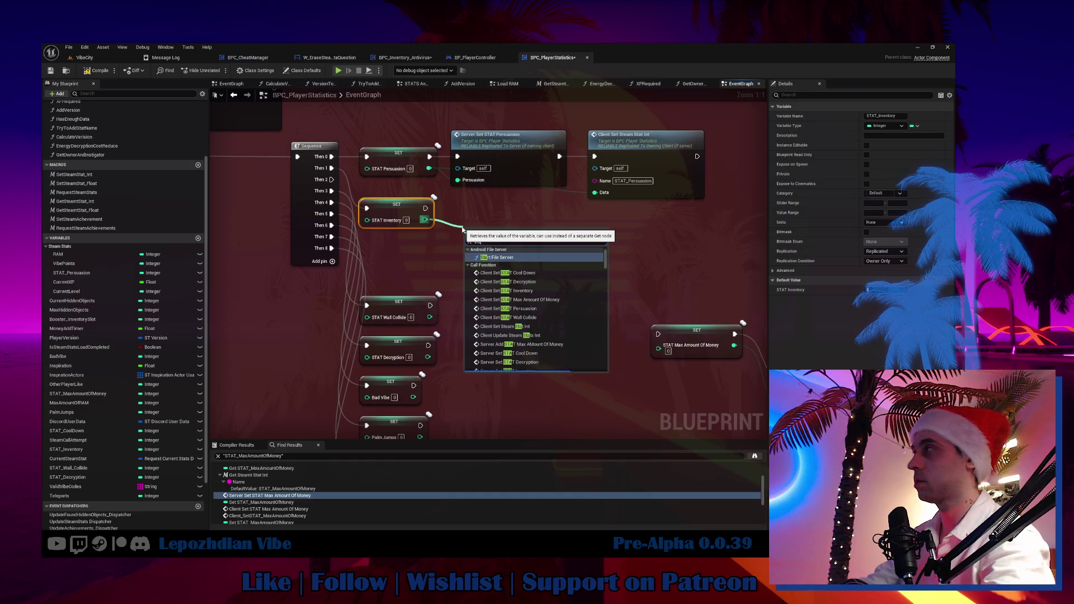
pyautogui.press('BackSpace')
pyautogui.press('BackSpace')
pyautogui.press('BackSpace')
pyautogui.write('stat')
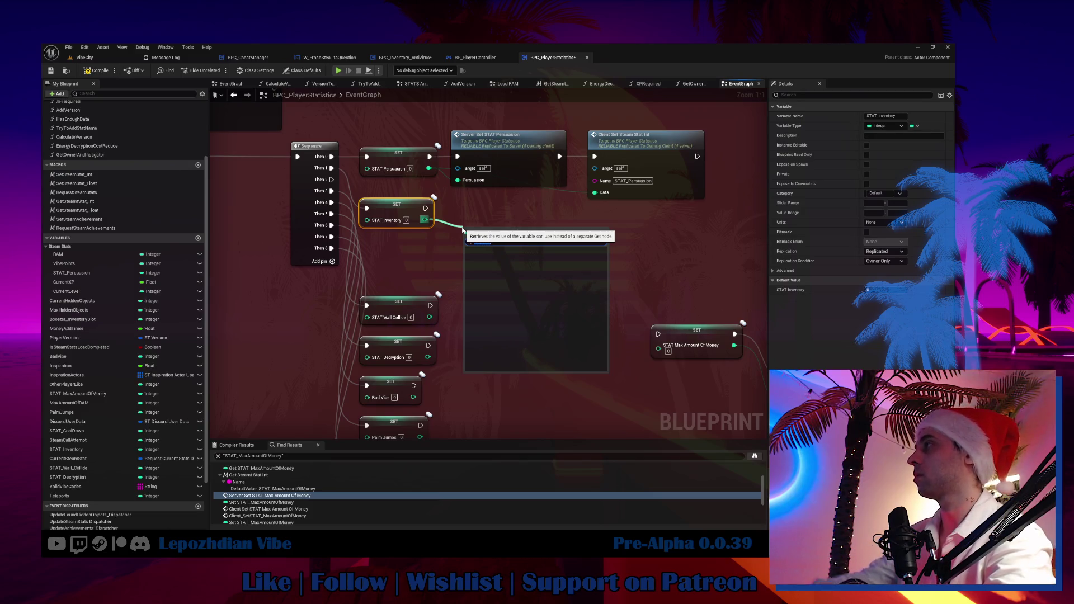
pyautogui.write('server set state')
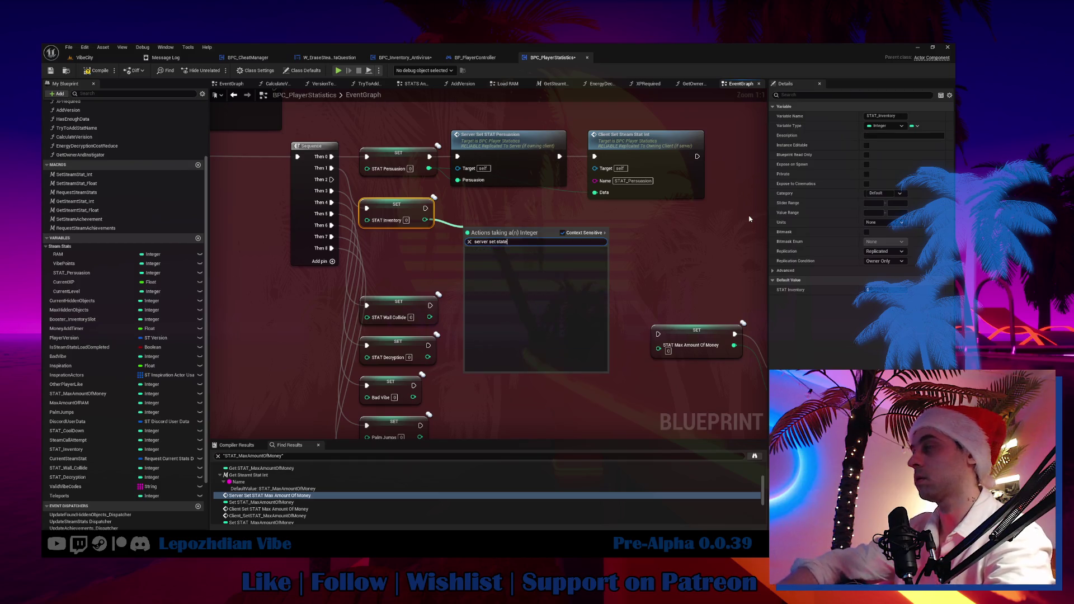
pyautogui.press('BackSpace')
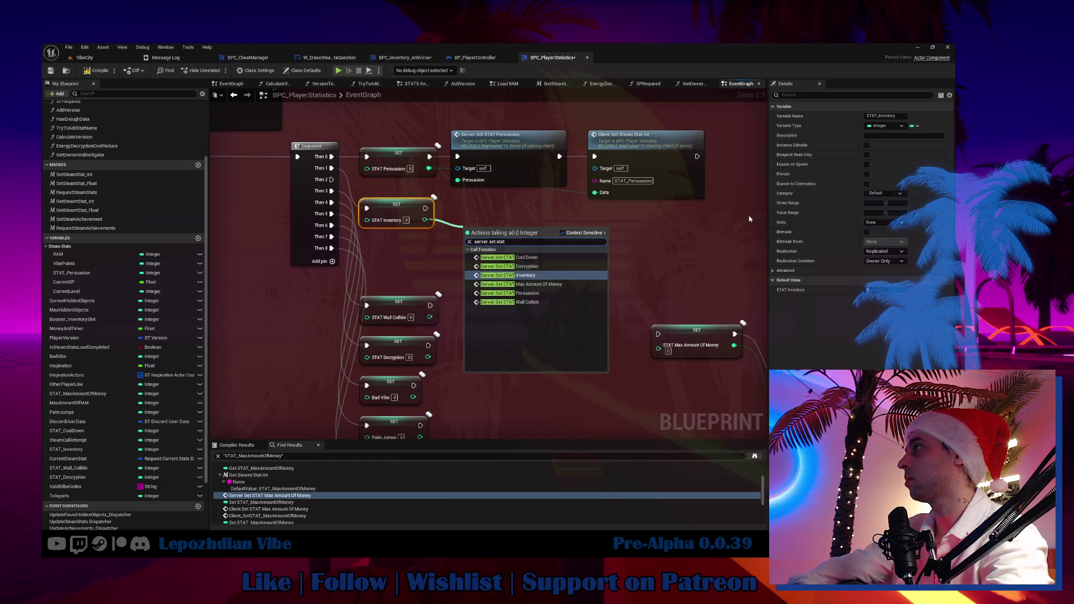
pyautogui.write(' in')
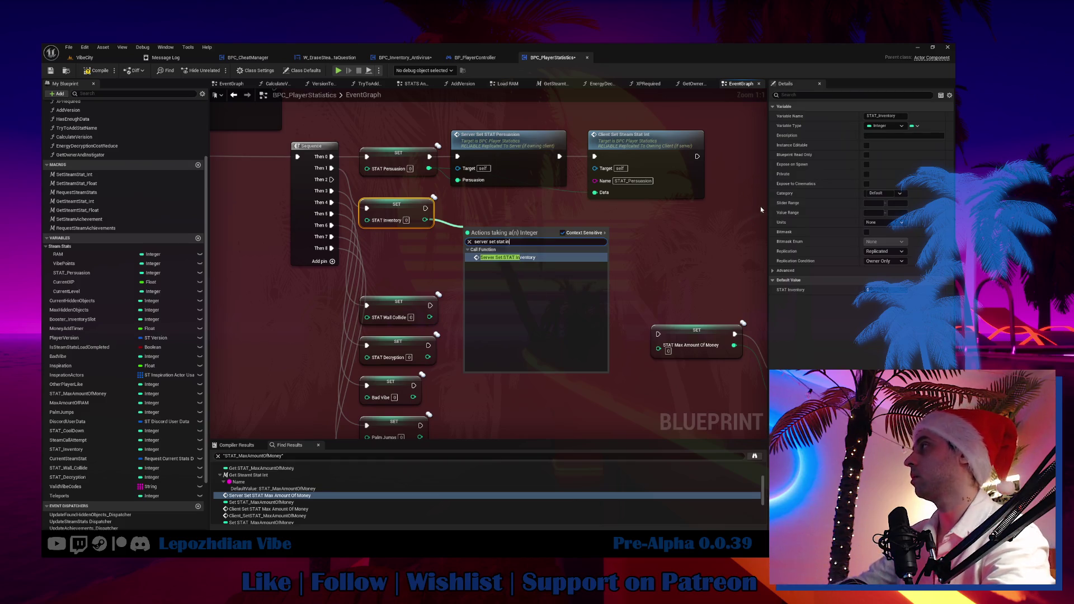
pyautogui.click(559, 257)
pyautogui.moveTo(504, 248); pyautogui.dragTo(492, 219)
pyautogui.moveTo(489, 262); pyautogui.dragTo(443, 296)
pyautogui.moveTo(351, 238); pyautogui.dragTo(352, 252)
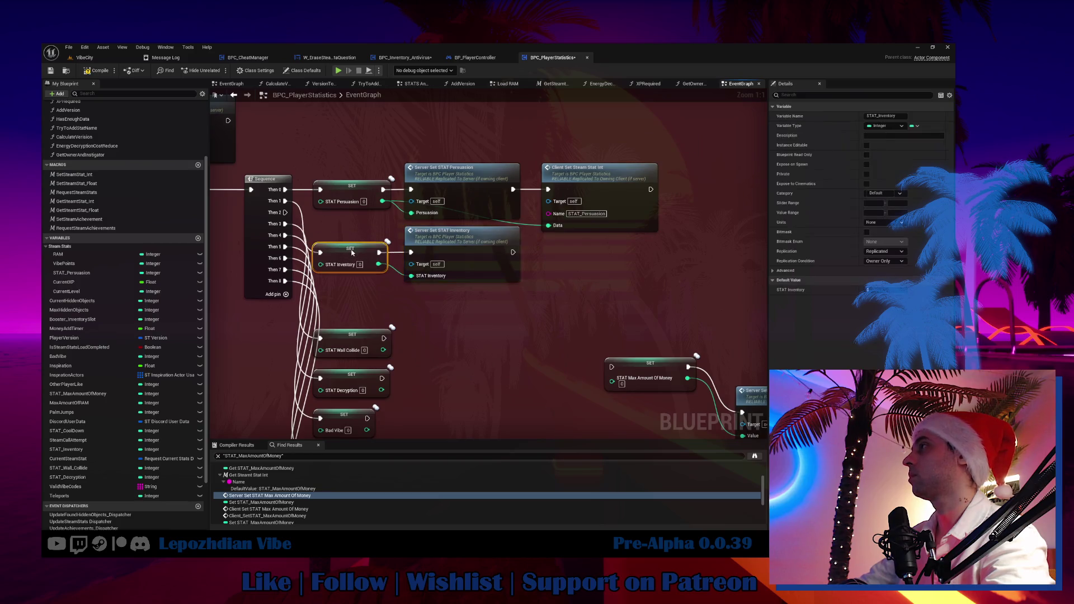
# Step: Duplicate Client Set Steam Stat Int, name it STAT_Inventory, and wire its Data and exec from Inventory
pyautogui.click(582, 186)
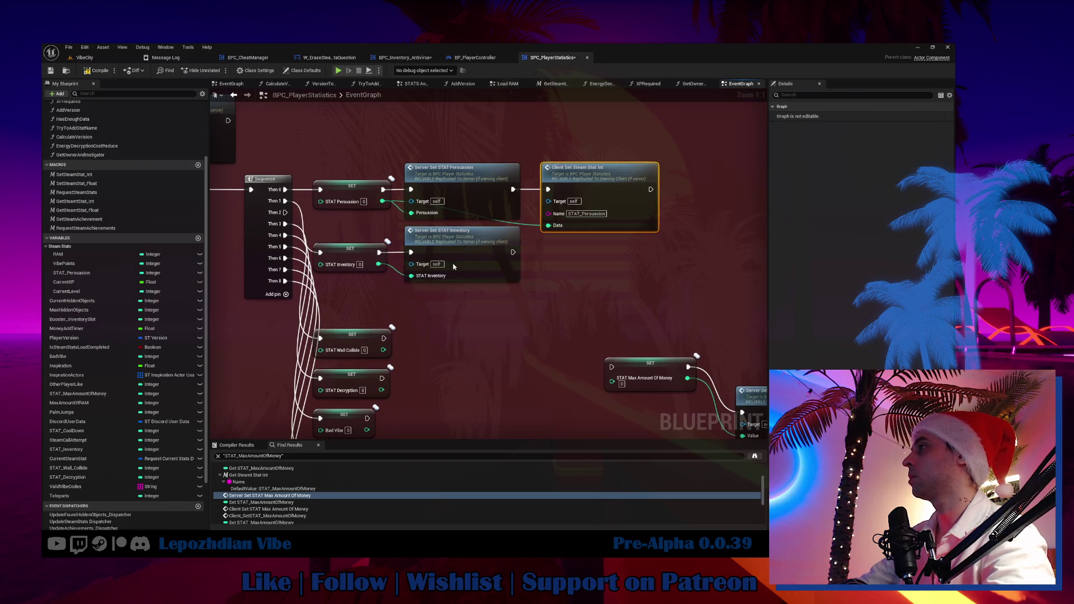
pyautogui.hotkey('ctrl', 'd')
pyautogui.click(351, 253)
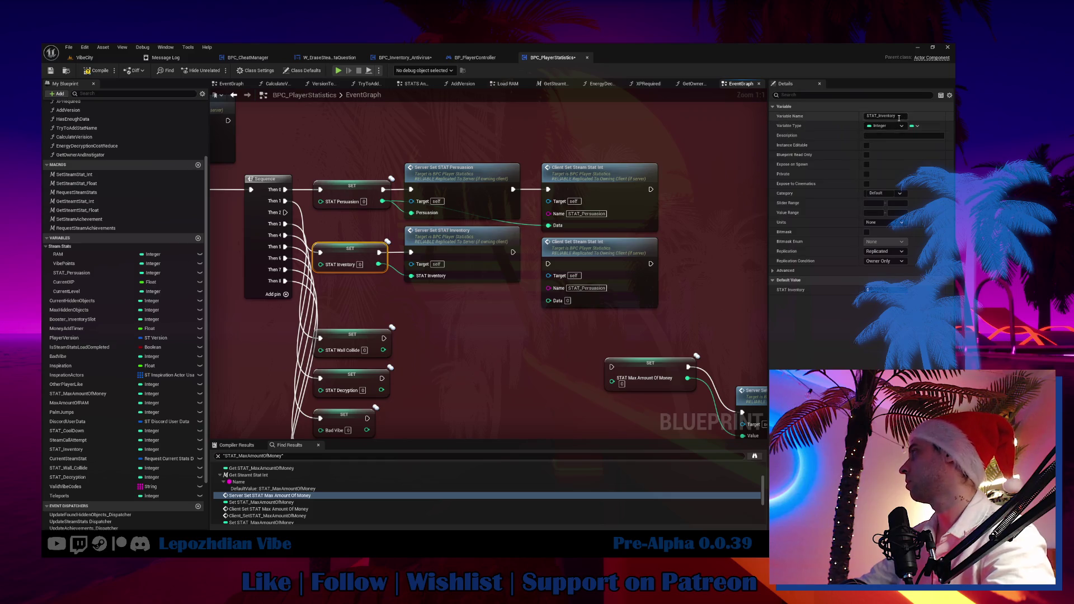
pyautogui.click(584, 288)
pyautogui.write('STAT_Inventory')
pyautogui.moveTo(379, 264); pyautogui.dragTo(548, 300)
pyautogui.moveTo(513, 253)
pyautogui.mouseDown()
pyautogui.moveTo(565, 267)
pyautogui.moveTo(549, 266)
pyautogui.mouseUp()
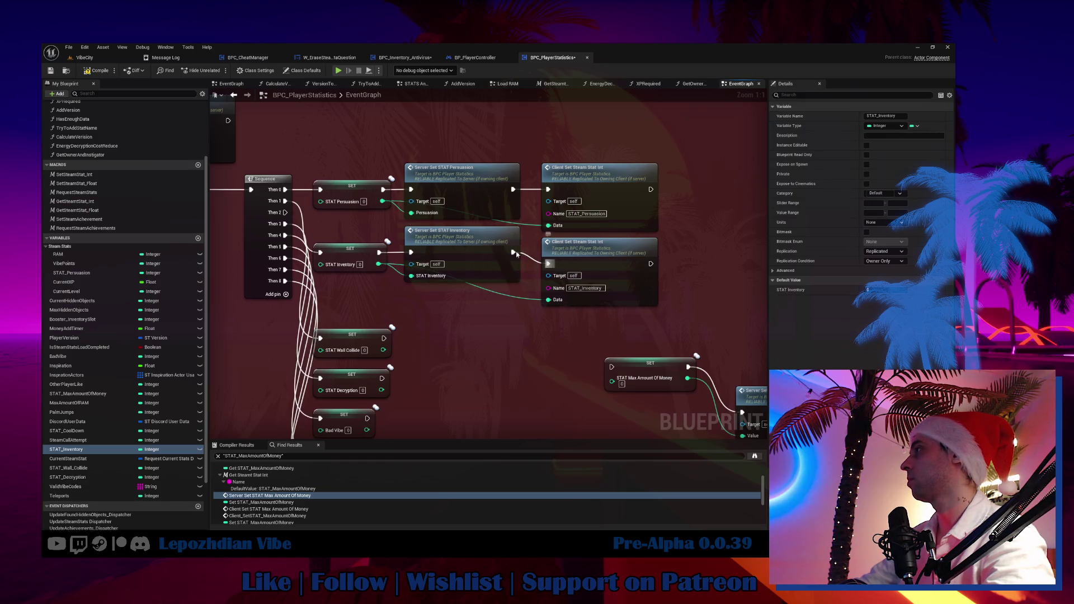
pyautogui.moveTo(311, 240)
pyautogui.mouseDown()
pyautogui.moveTo(490, 259)
pyautogui.moveTo(490, 271)
pyautogui.mouseUp()
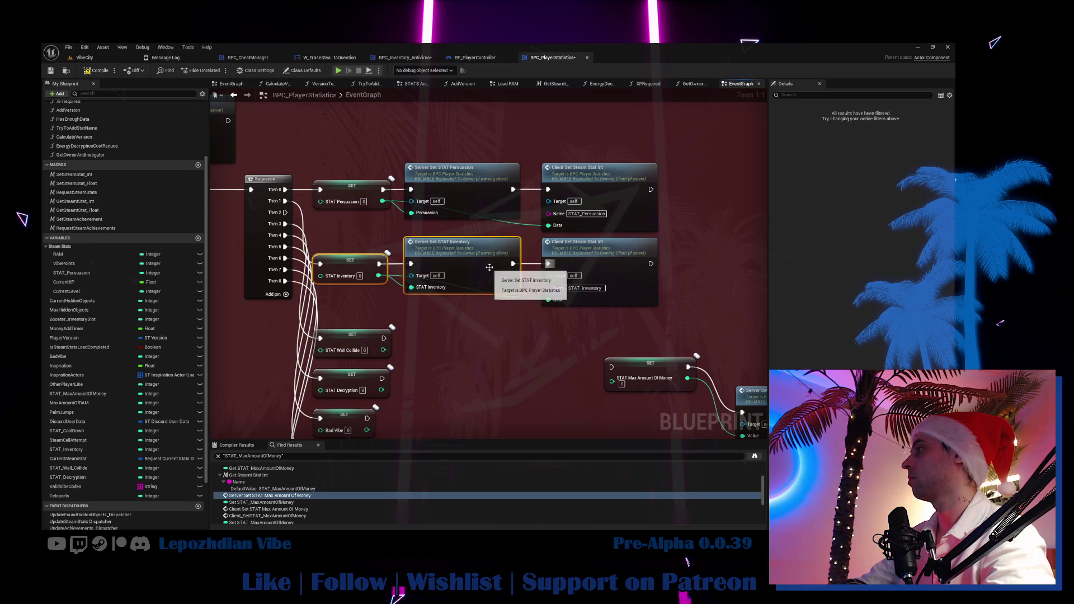
pyautogui.click(346, 248)
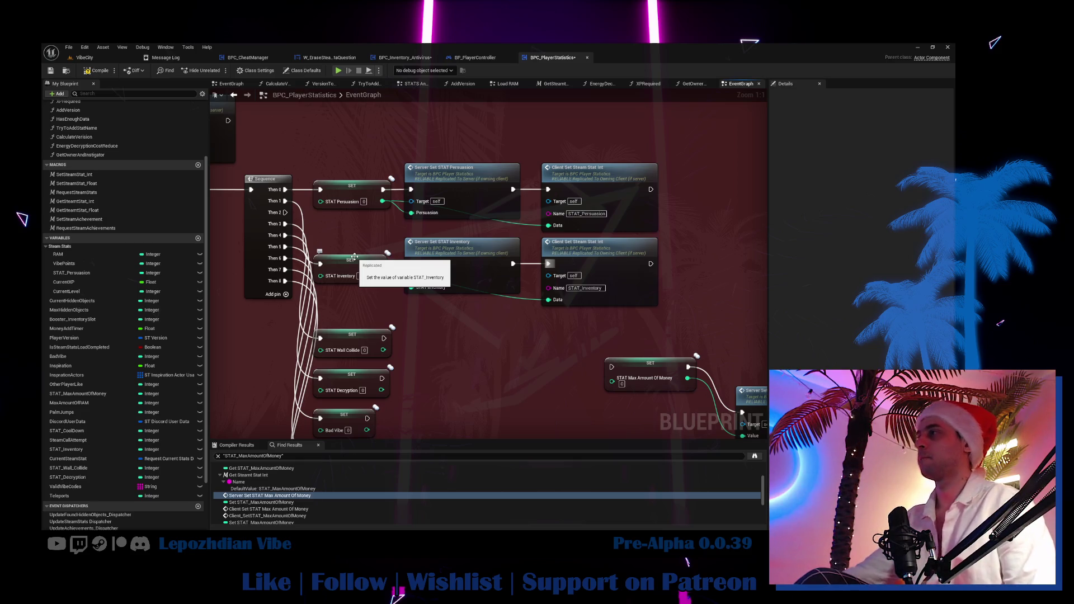
pyautogui.moveTo(352, 336)
pyautogui.mouseDown()
pyautogui.moveTo(237, 362)
pyautogui.moveTo(237, 375)
pyautogui.mouseUp()
pyautogui.moveTo(366, 373); pyautogui.dragTo(372, 323)
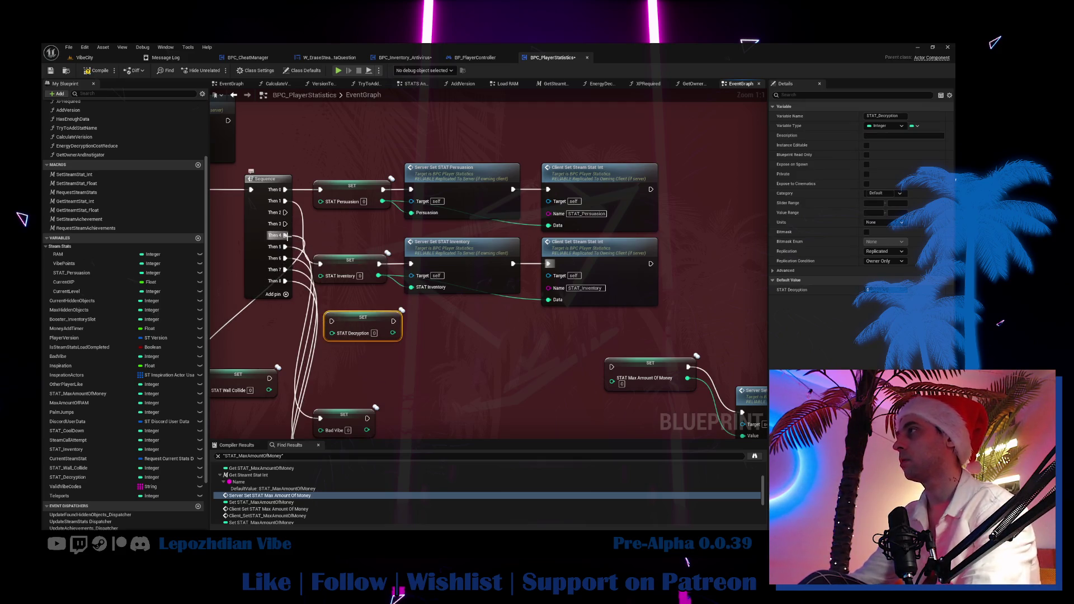
# Step: Wire Sequence Then 2 to SET STAT Decryption and add a Server Set STAT Decryption node after it
pyautogui.moveTo(336, 323); pyautogui.dragTo(285, 213)
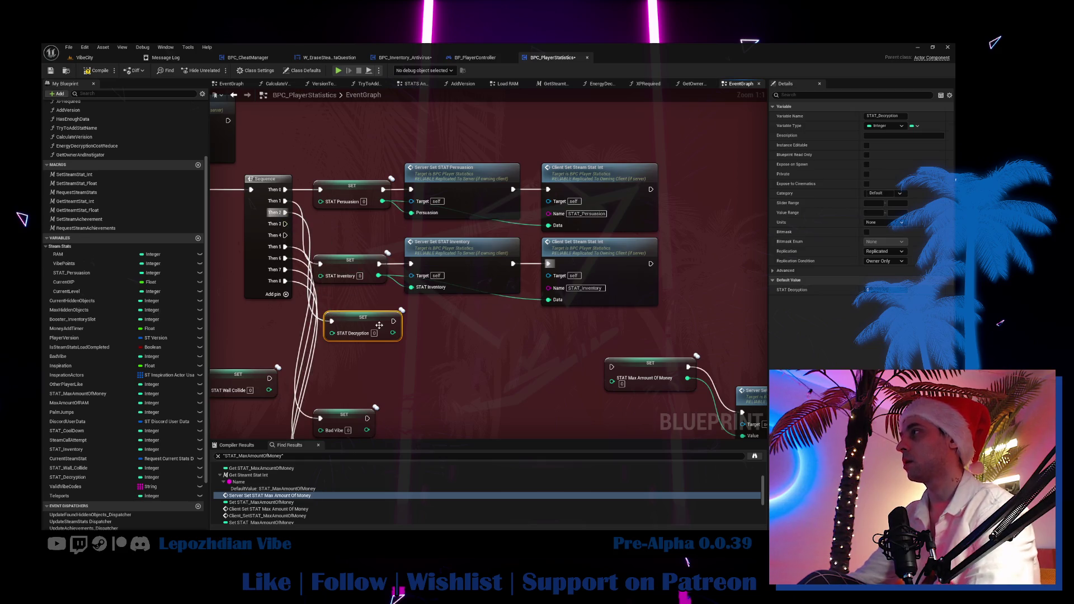
pyautogui.moveTo(368, 323); pyautogui.dragTo(356, 324)
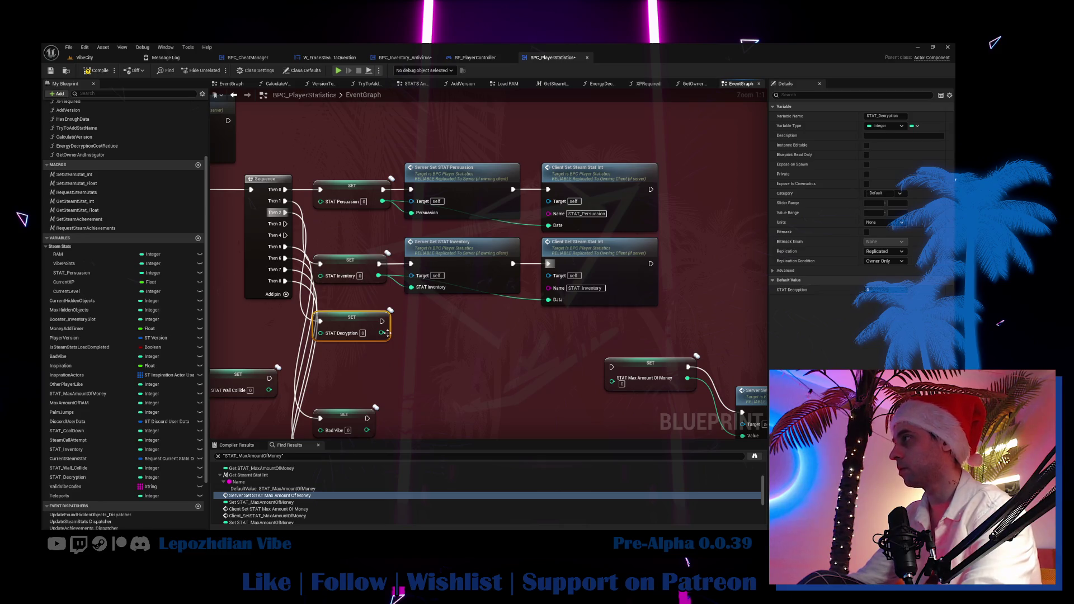
pyautogui.moveTo(380, 333); pyautogui.dragTo(441, 328)
pyautogui.write('serve')
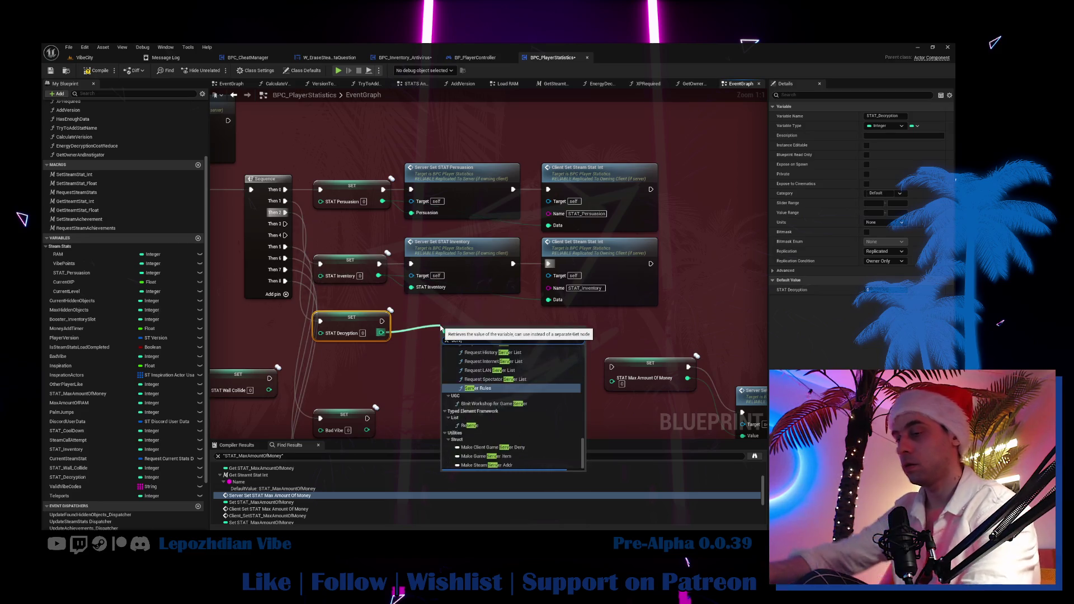
pyautogui.write('r set stat')
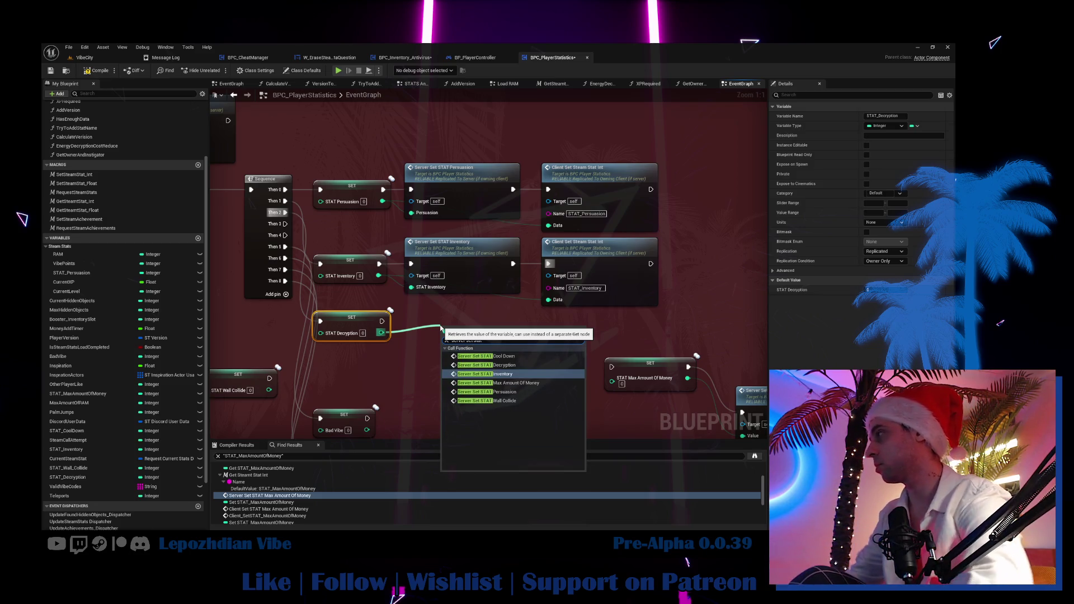
pyautogui.click(503, 364)
pyautogui.moveTo(447, 321); pyautogui.dragTo(453, 321)
# Step: Duplicate the Client Set Steam Stat Int node and wire its exec and Data from the Decryption nodes
pyautogui.click(623, 239)
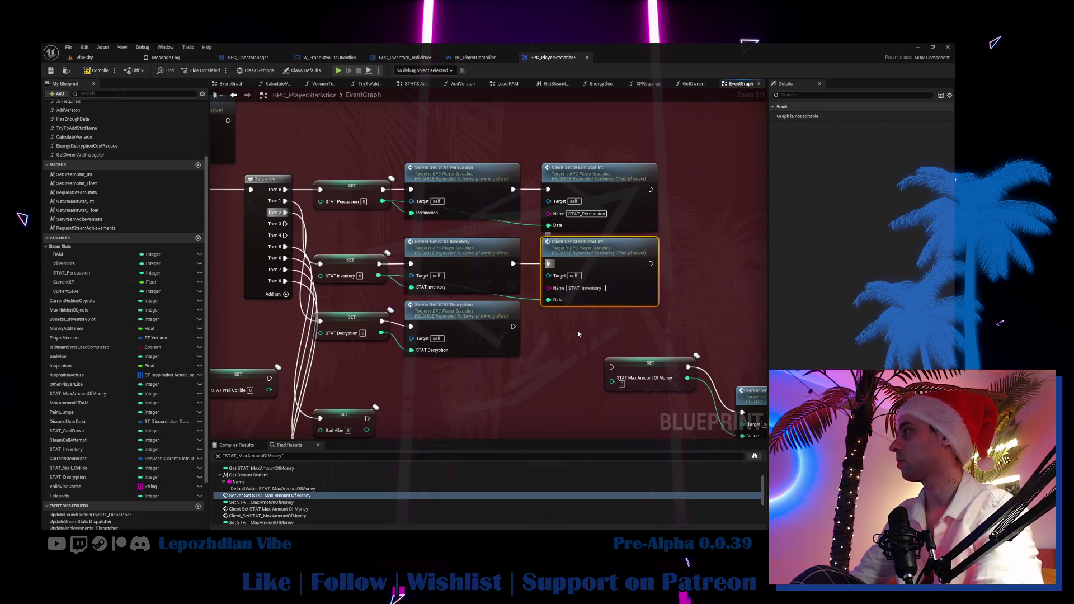
pyautogui.moveTo(556, 325); pyautogui.dragTo(499, 287)
pyautogui.hotkey('ctrl', 'd')
pyautogui.moveTo(637, 296)
pyautogui.mouseDown()
pyautogui.moveTo(763, 400)
pyautogui.moveTo(833, 432)
pyautogui.mouseUp()
pyautogui.click(507, 313)
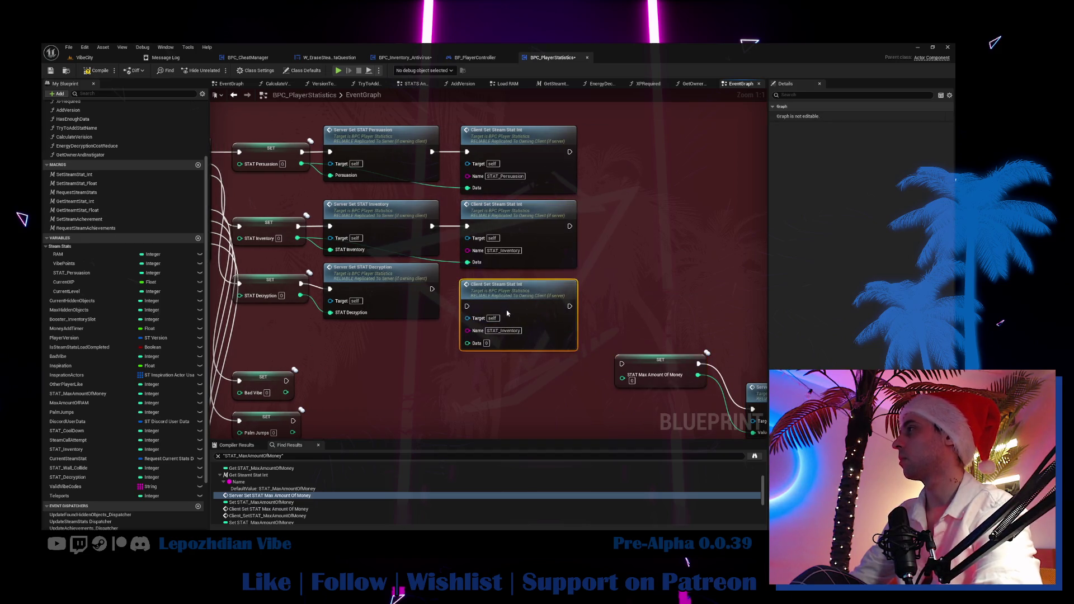
pyautogui.moveTo(432, 289); pyautogui.dragTo(467, 305)
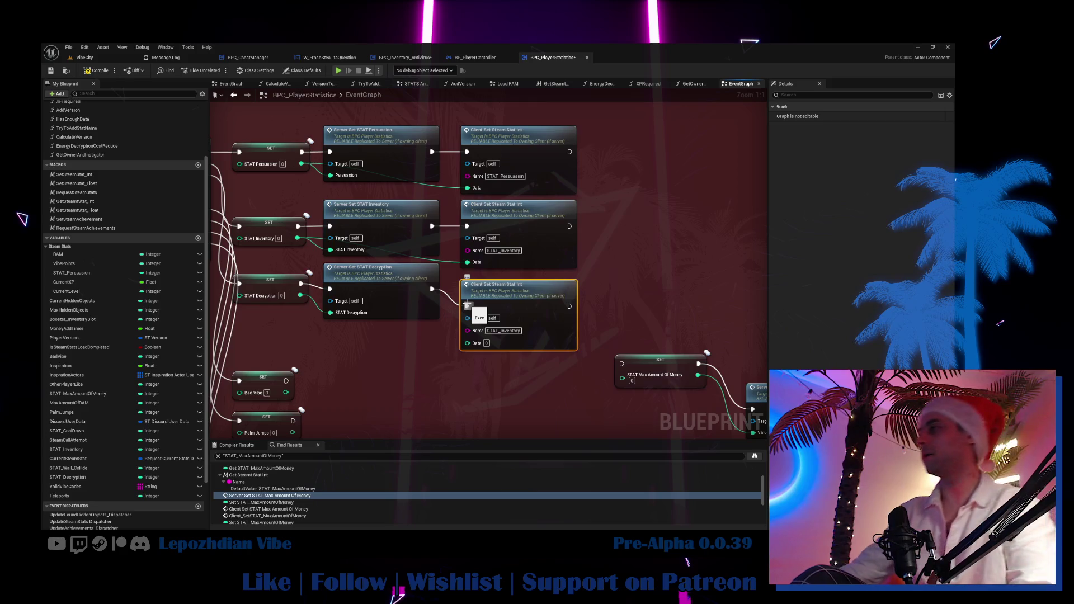
pyautogui.moveTo(300, 295); pyautogui.dragTo(468, 342)
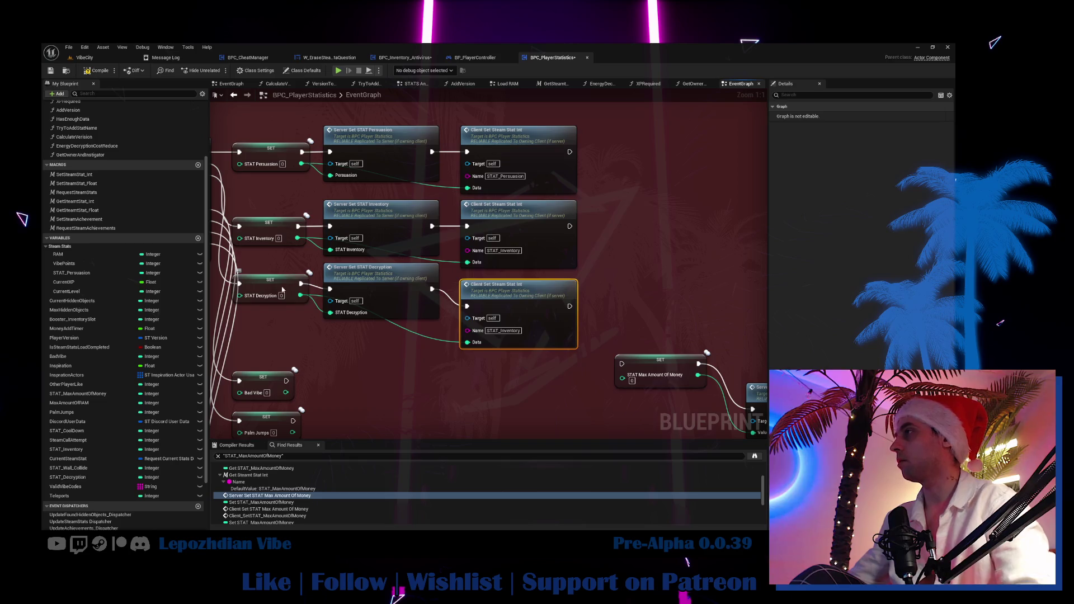
# Step: Copy the STAT_Decryption variable name into the client node's stat Name pin
pyautogui.click(273, 285)
pyautogui.click(895, 116)
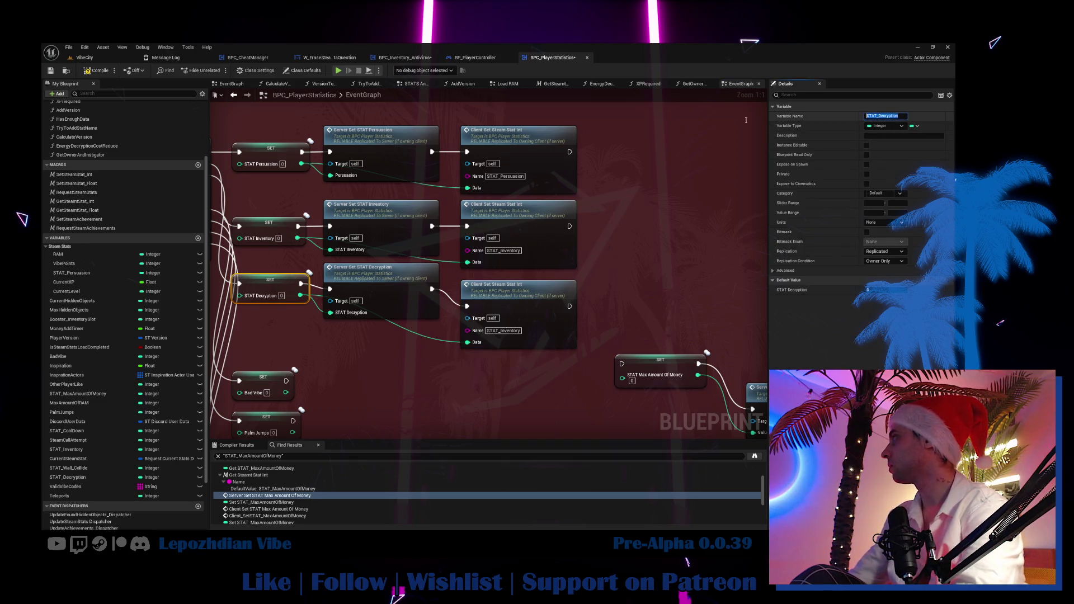
pyautogui.click(513, 330)
pyautogui.write('STAT_Decryption')
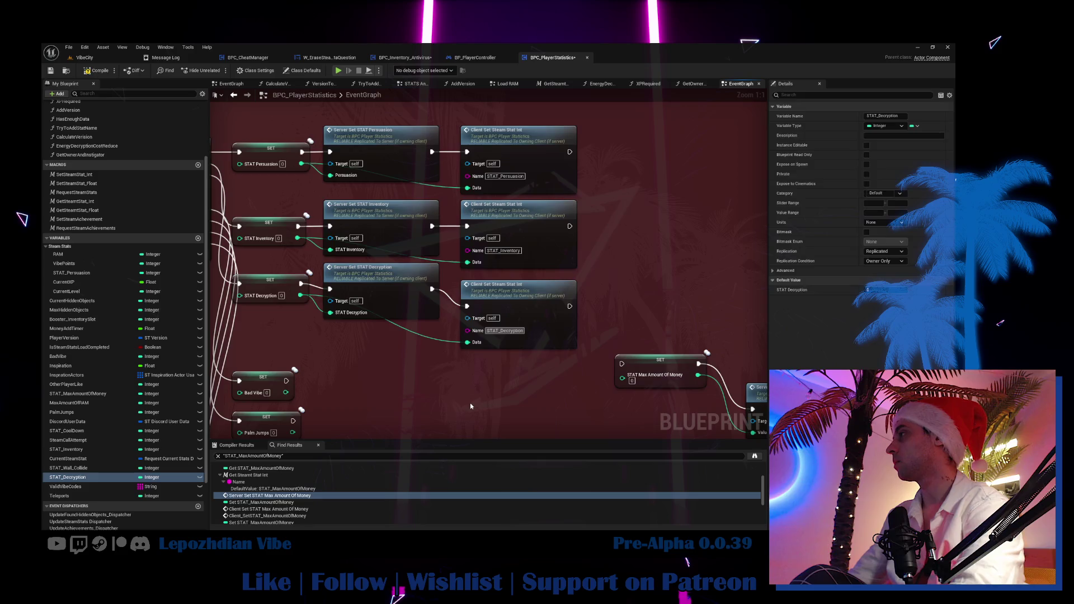
# Step: Move the Decryption setter and server nodes down, then save all assets
pyautogui.moveTo(469, 403); pyautogui.dragTo(576, 367)
pyautogui.moveTo(428, 286)
pyautogui.mouseDown()
pyautogui.moveTo(448, 255)
pyautogui.moveTo(508, 261)
pyautogui.mouseUp()
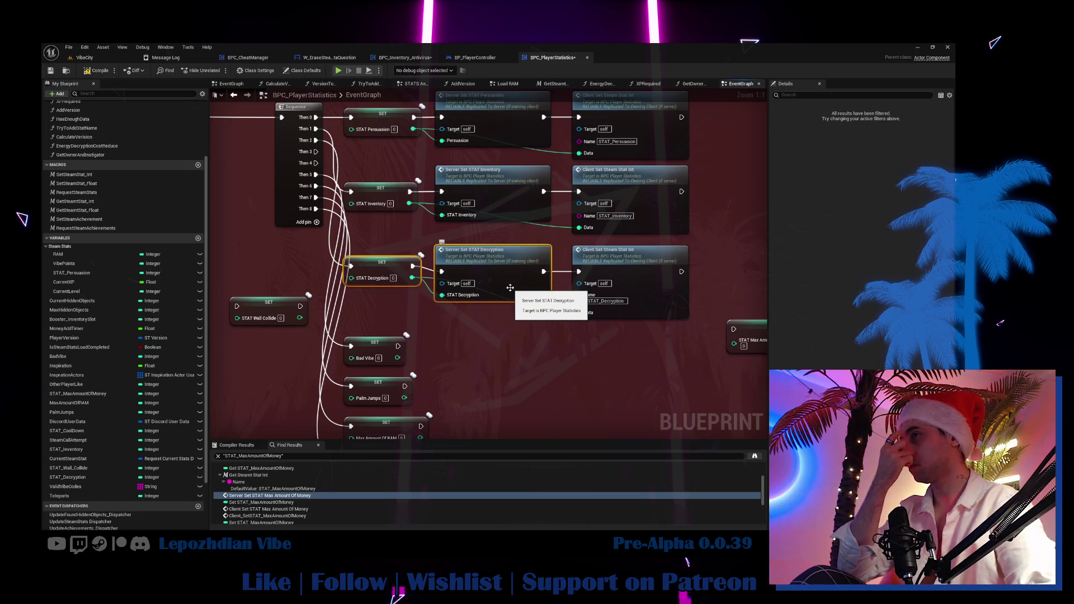
pyautogui.moveTo(376, 275)
pyautogui.mouseDown()
pyautogui.moveTo(415, 276)
pyautogui.moveTo(436, 206)
pyautogui.mouseUp()
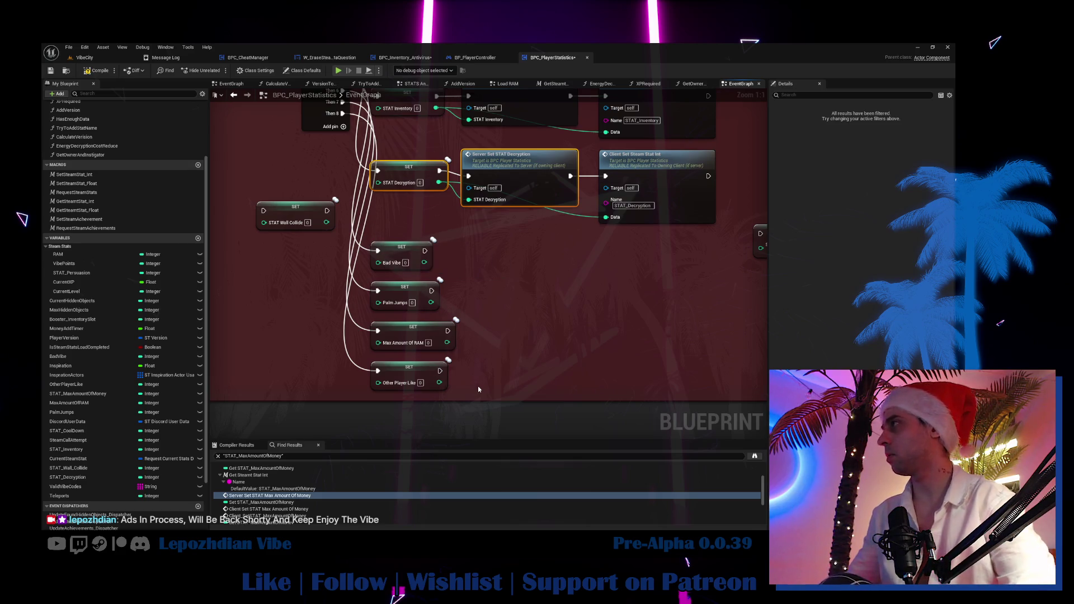
pyautogui.hotkey('ctrl', 'shift', 's')
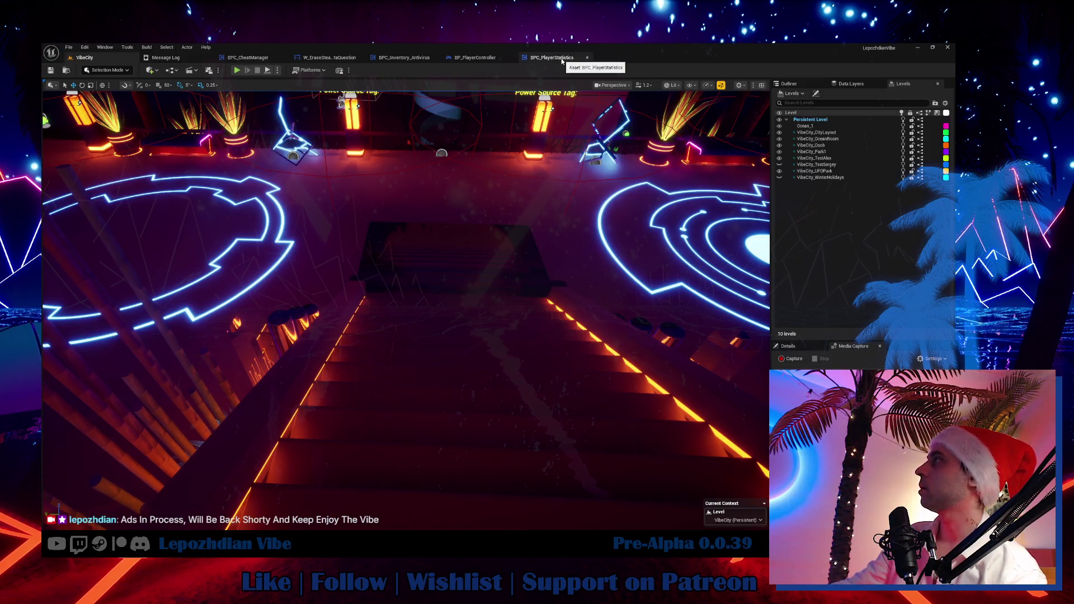
# Step: Remove Sequence outputs Then 8, 7, 6 and 5 in BPC_PlayerStatistics, then return to VibeCity
pyautogui.click(562, 59)
pyautogui.scroll(-1, 437, 335)
pyautogui.scroll(-1, 579, 365)
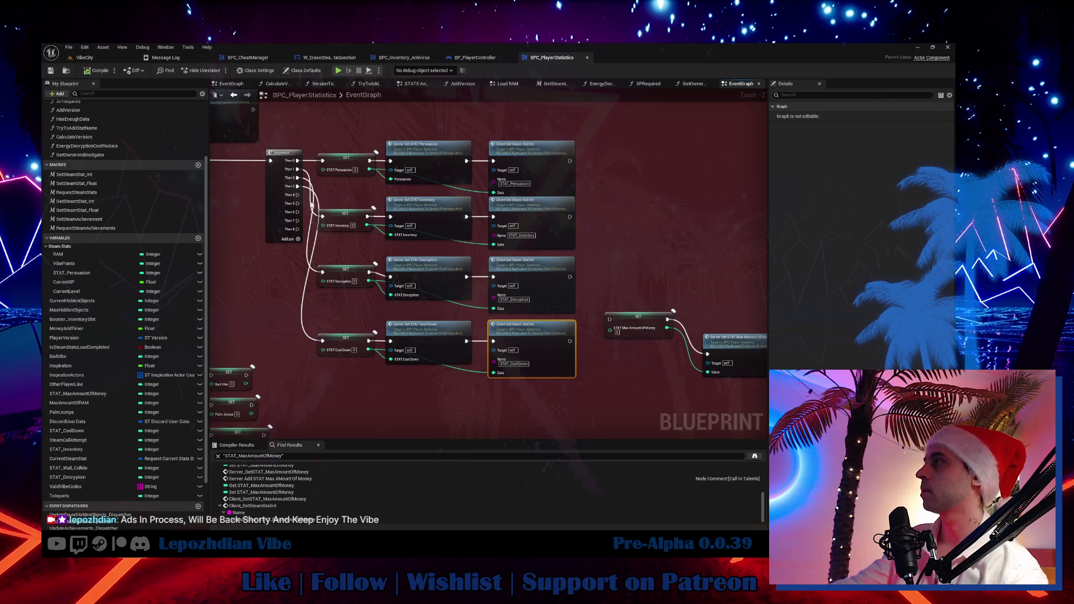
pyautogui.click(298, 197)
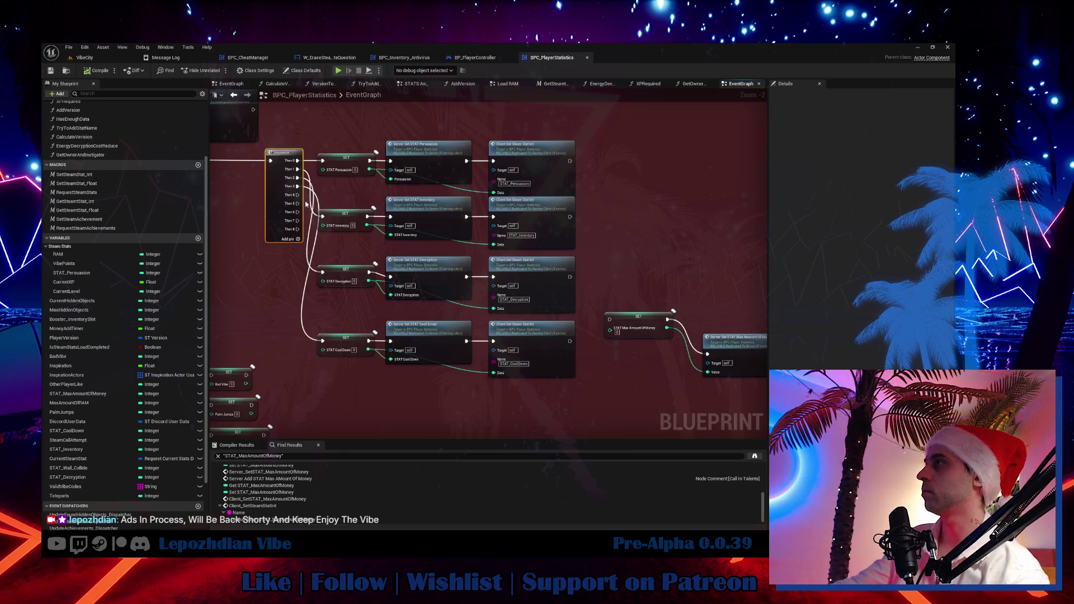
pyautogui.rightClick(301, 197)
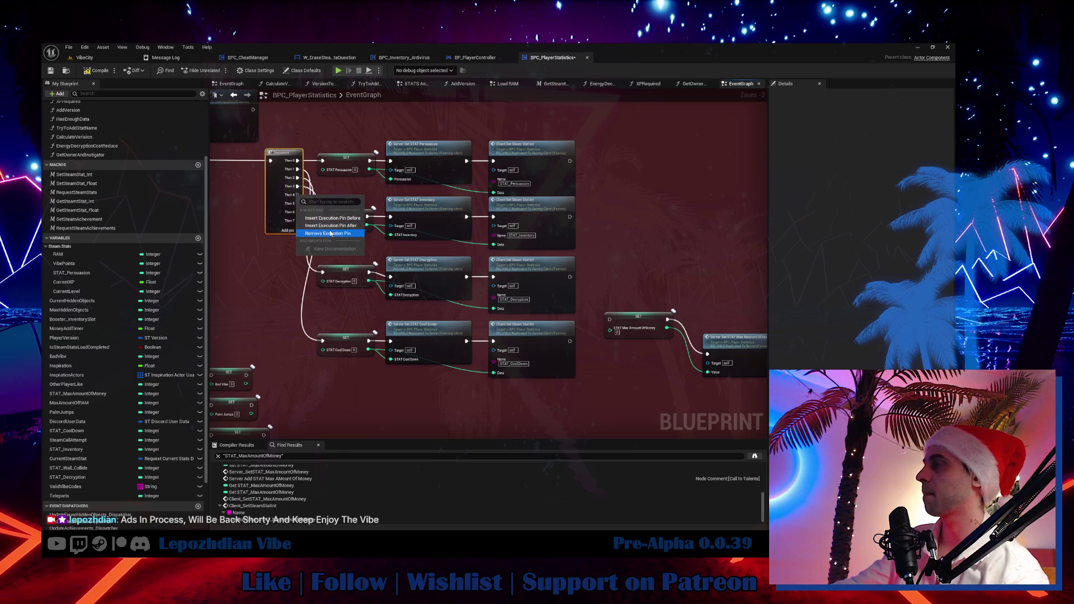
pyautogui.click(330, 229)
pyautogui.rightClick(299, 197)
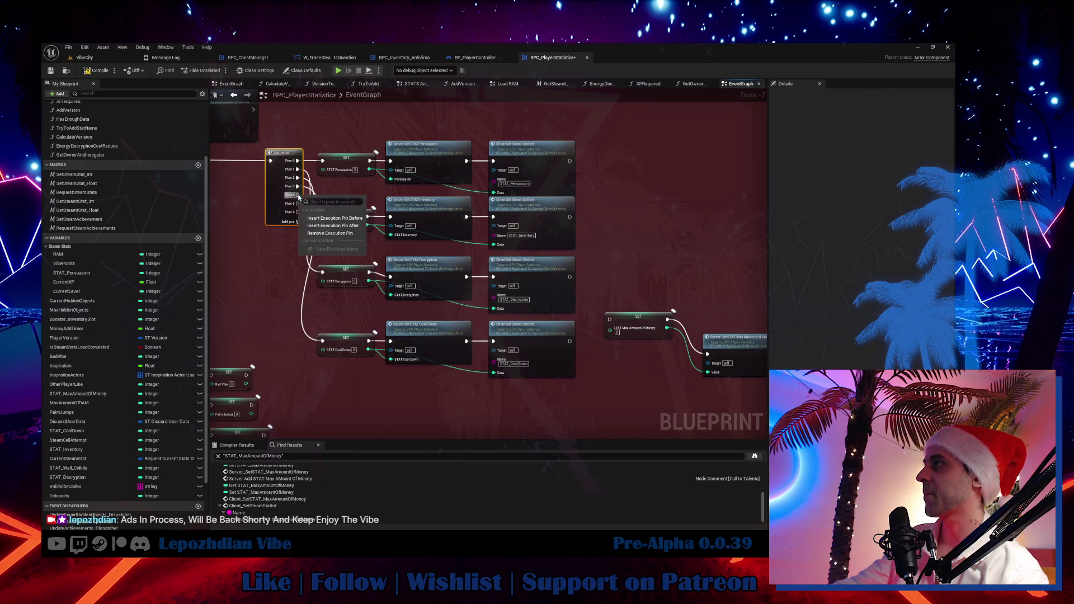
pyautogui.click(324, 234)
pyautogui.rightClick(297, 197)
pyautogui.click(327, 232)
pyautogui.rightClick(299, 198)
pyautogui.click(329, 234)
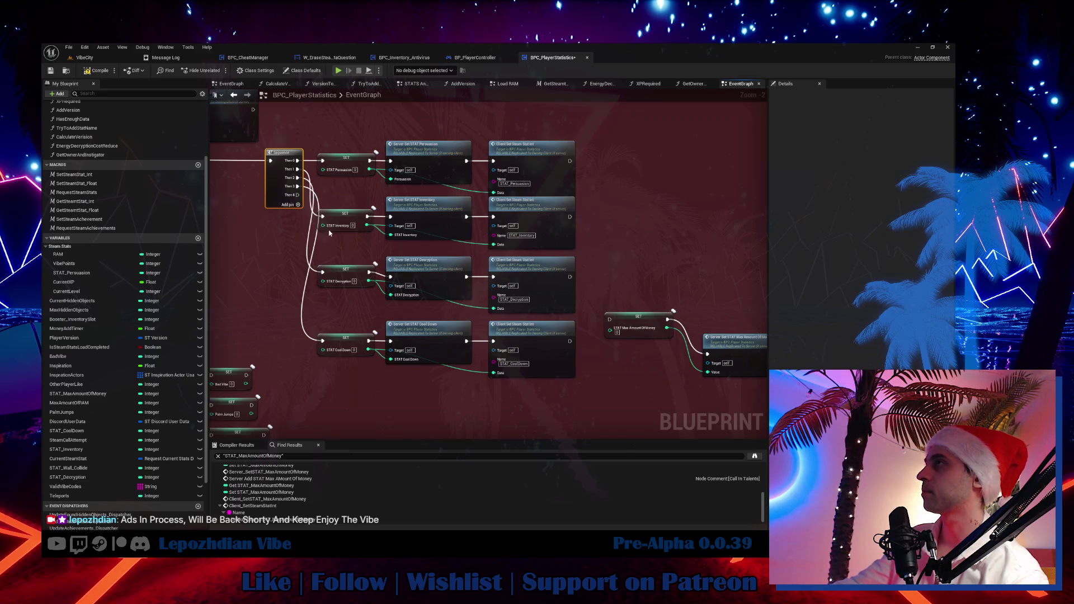
pyautogui.click(96, 60)
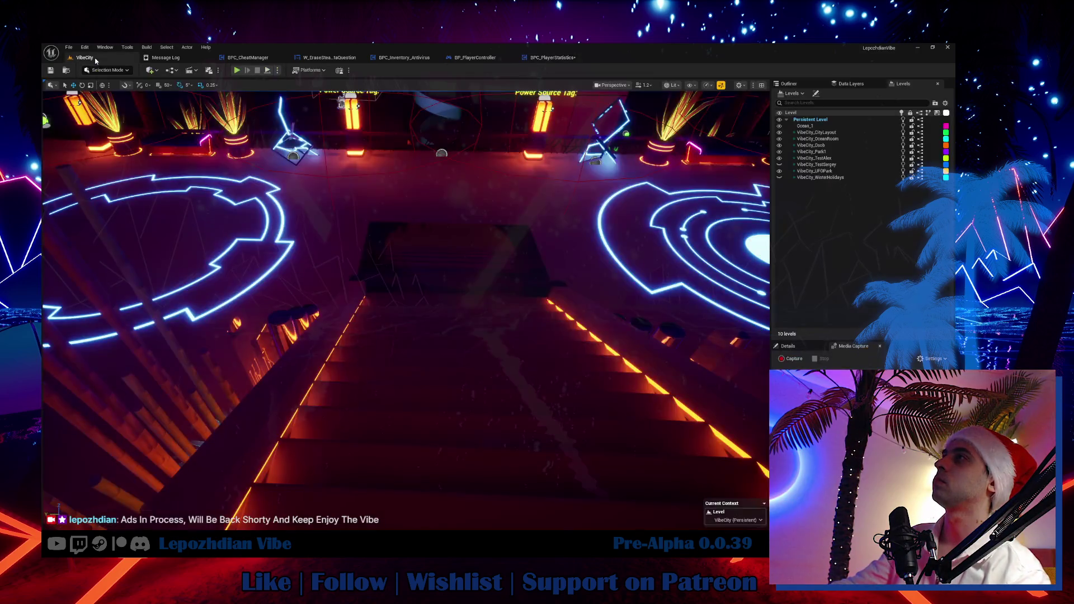
# Step: Save BPC_PlayerStatistics and shift the erase nodes left in W_EraseSteamDataQuestion
pyautogui.click(66, 47)
pyautogui.click(140, 141)
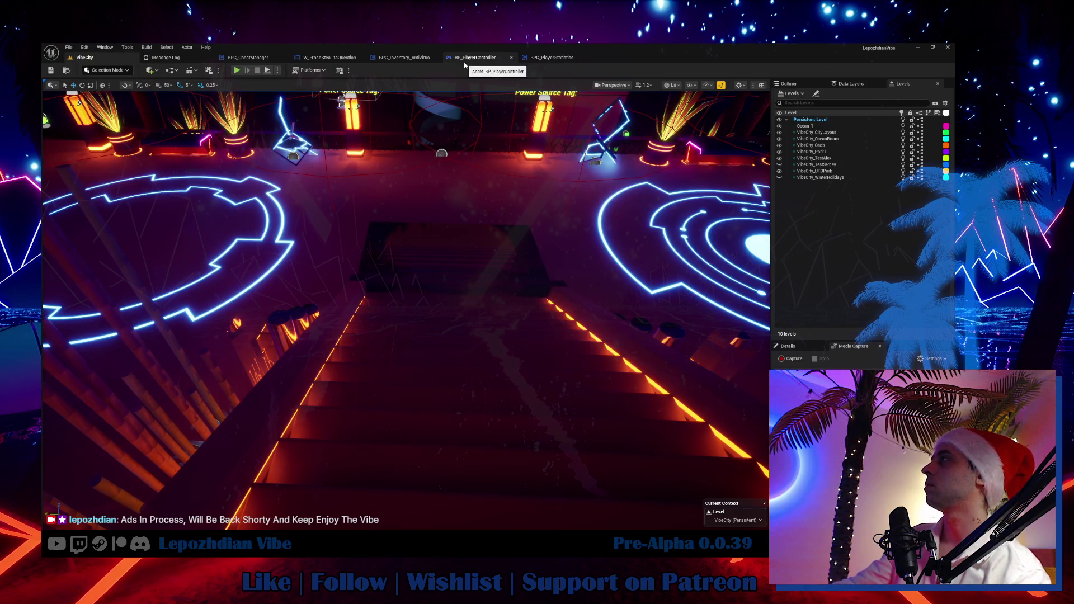
pyautogui.click(329, 58)
pyautogui.moveTo(519, 188)
pyautogui.mouseDown()
pyautogui.moveTo(611, 294)
pyautogui.moveTo(557, 308)
pyautogui.mouseUp()
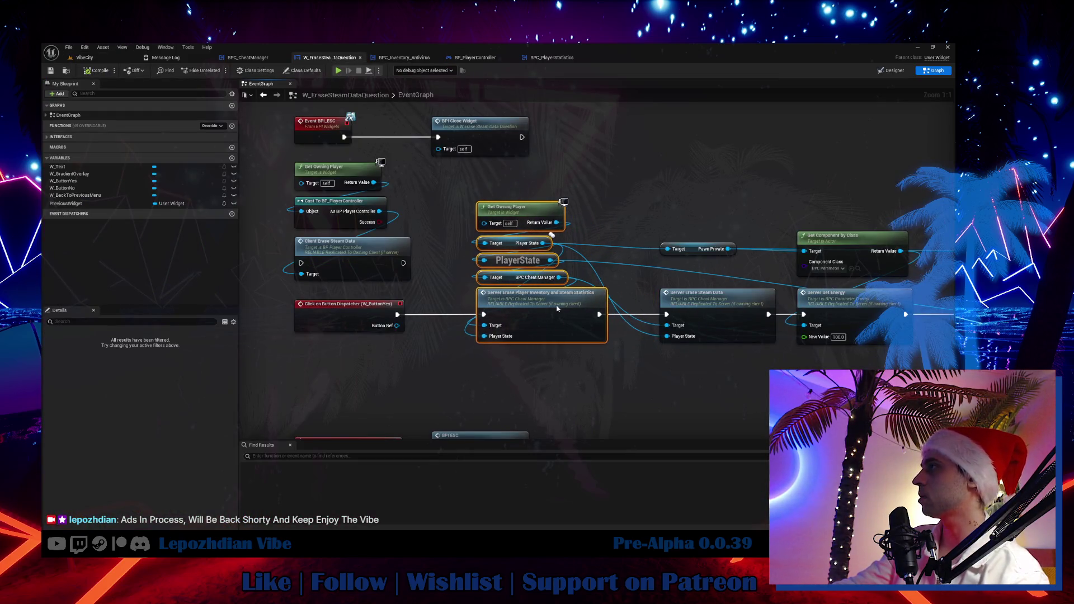
pyautogui.moveTo(649, 338); pyautogui.dragTo(511, 340)
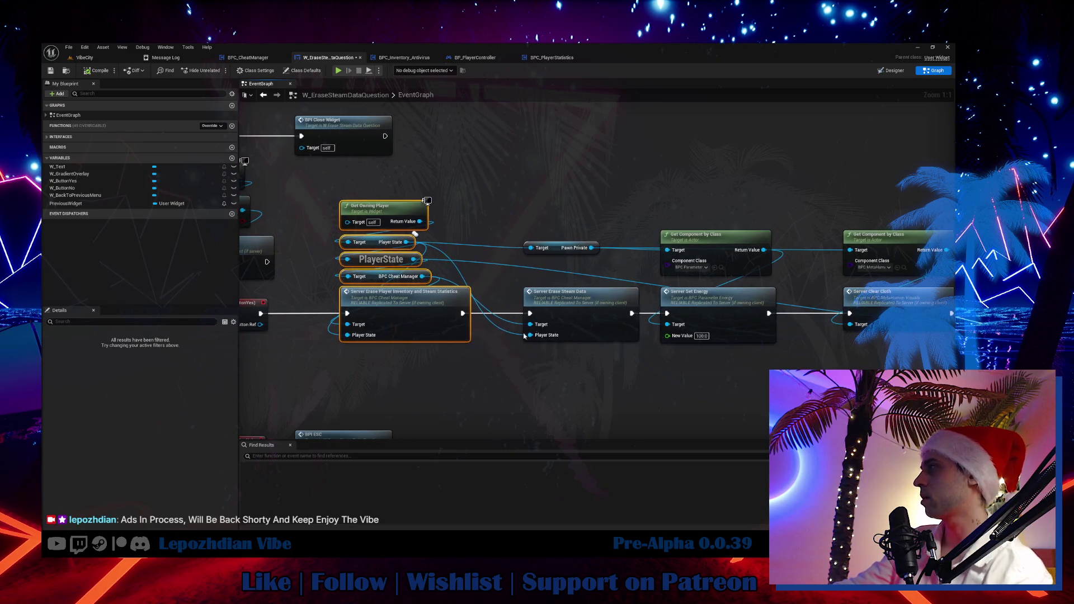
pyautogui.moveTo(587, 304); pyautogui.dragTo(560, 305)
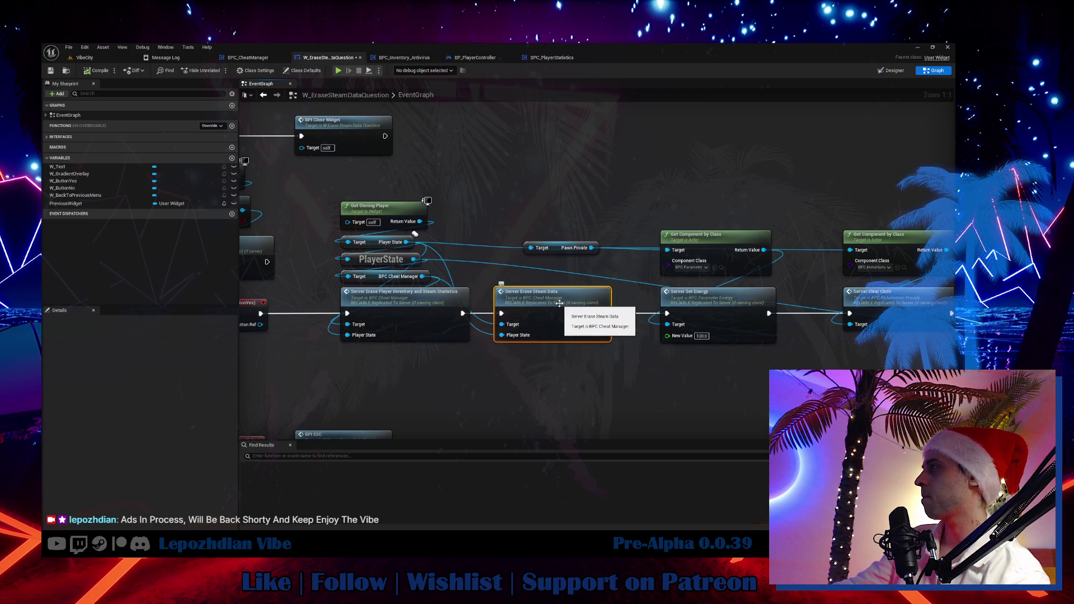
# Step: Trace Server Erase Steam Data to BPC_CheatManager, then open BP_PlayerController's Client_EraseSteamData event
pyautogui.doubleClick(560, 304)
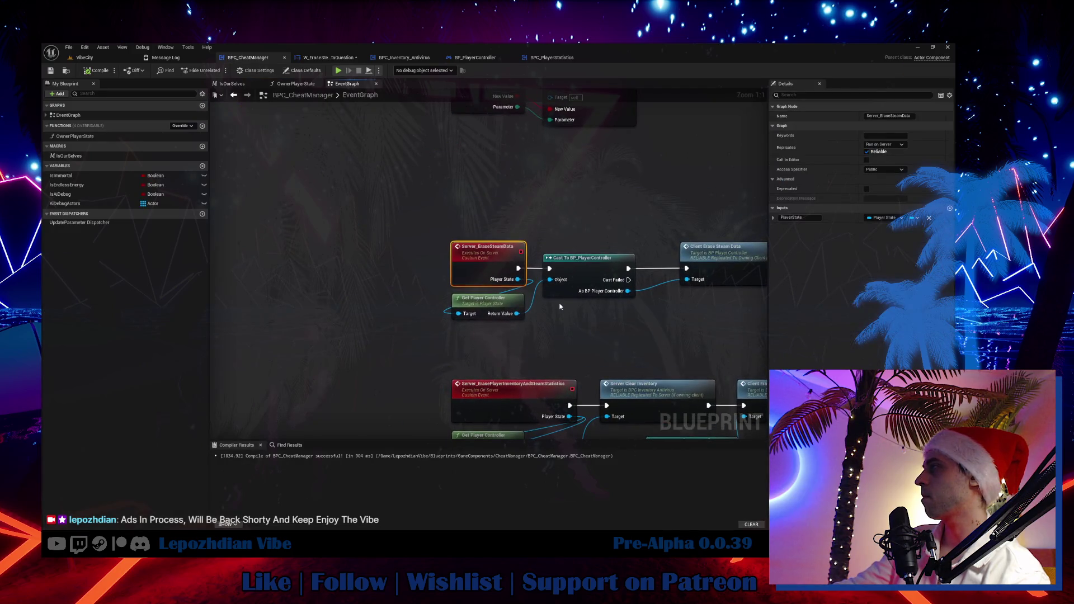
pyautogui.click(329, 58)
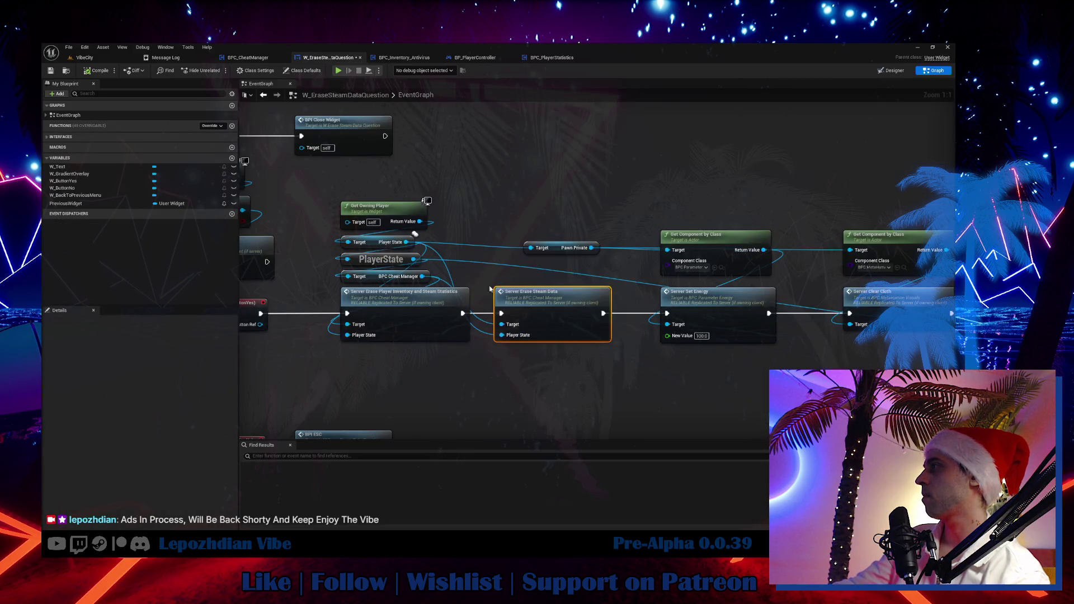
pyautogui.doubleClick(544, 309)
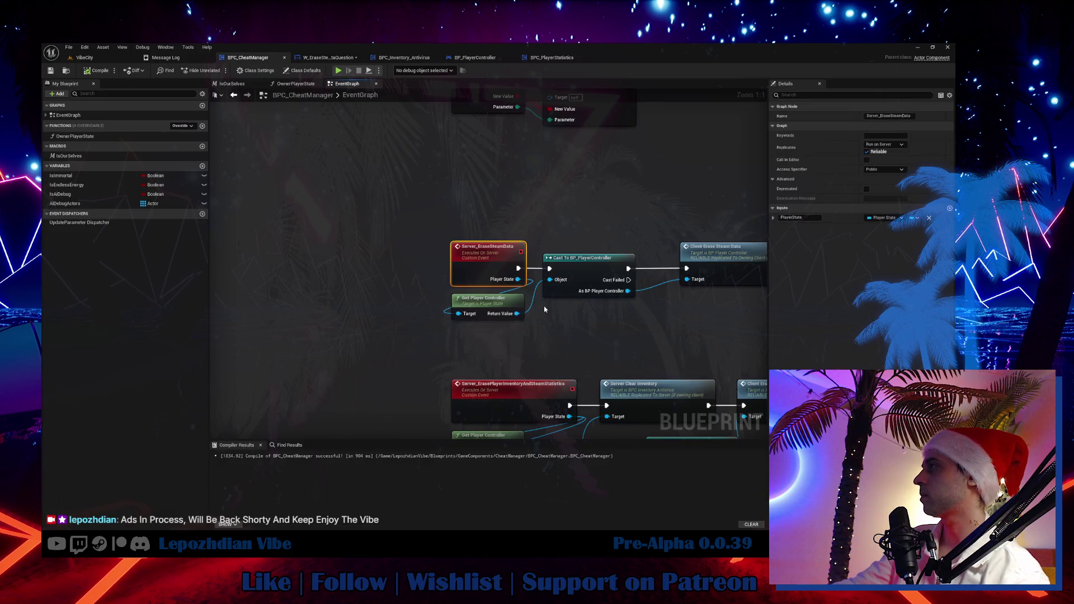
pyautogui.moveTo(544, 309); pyautogui.dragTo(440, 323)
pyautogui.doubleClick(612, 284)
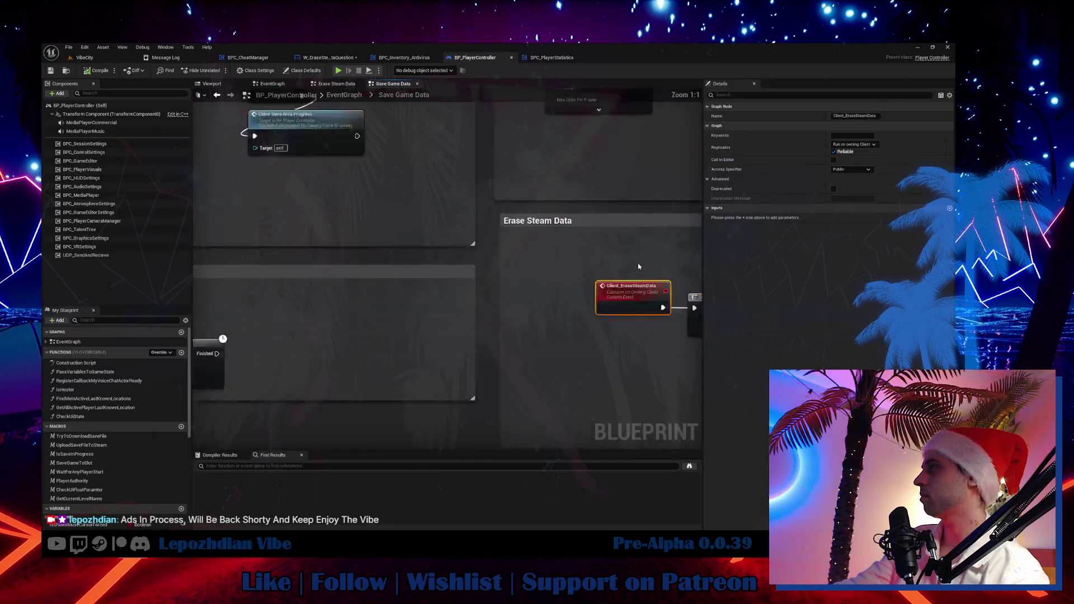
# Step: Inspect the Create Save Game Object nodes and edit the SaveFile_General slot name
pyautogui.moveTo(342, 237); pyautogui.dragTo(112, 241)
pyautogui.moveTo(296, 277); pyautogui.dragTo(443, 232)
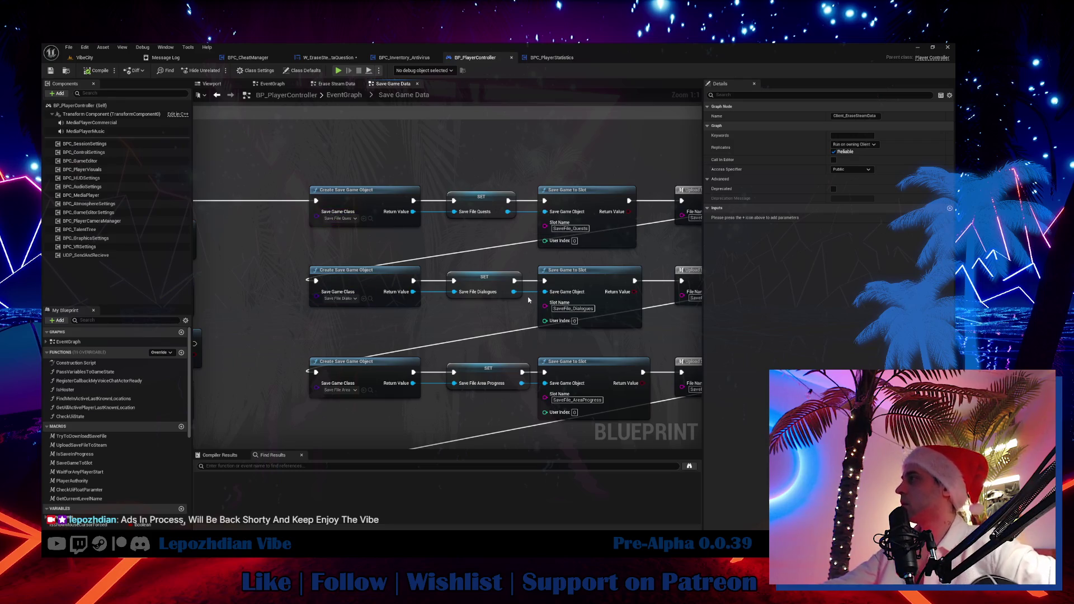
pyautogui.moveTo(371, 266); pyautogui.dragTo(299, 263)
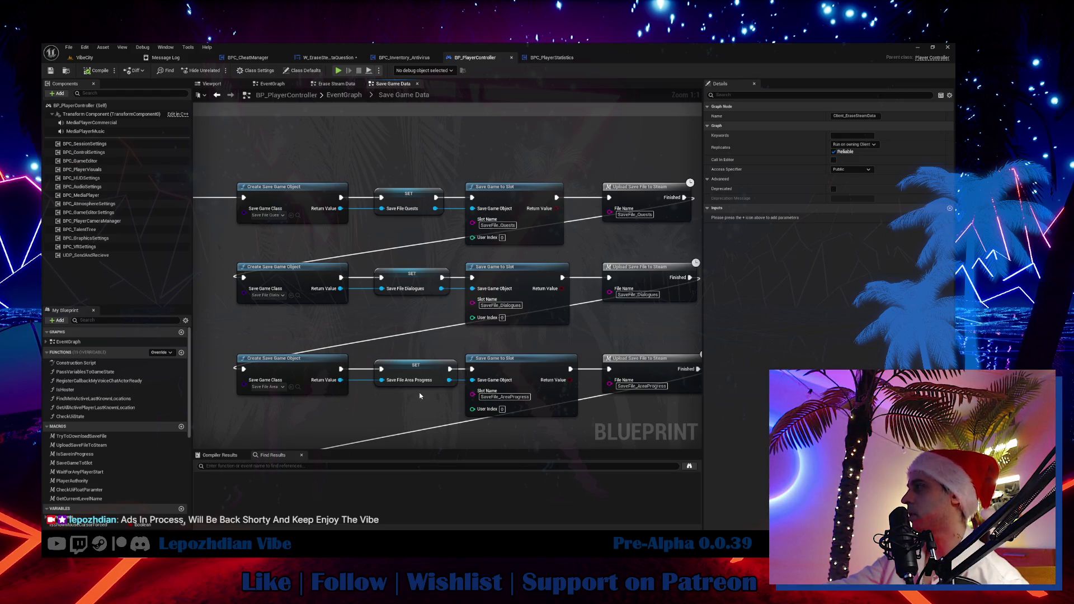
pyautogui.moveTo(420, 395)
pyautogui.mouseDown()
pyautogui.moveTo(425, 310)
pyautogui.moveTo(456, 191)
pyautogui.moveTo(443, 188)
pyautogui.mouseUp()
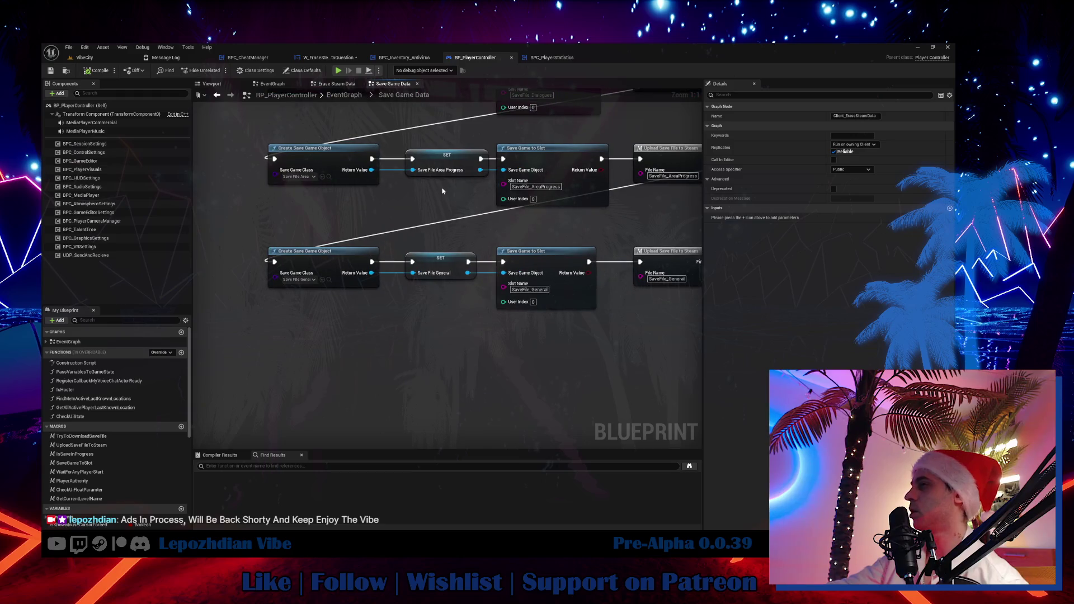
pyautogui.click(519, 289)
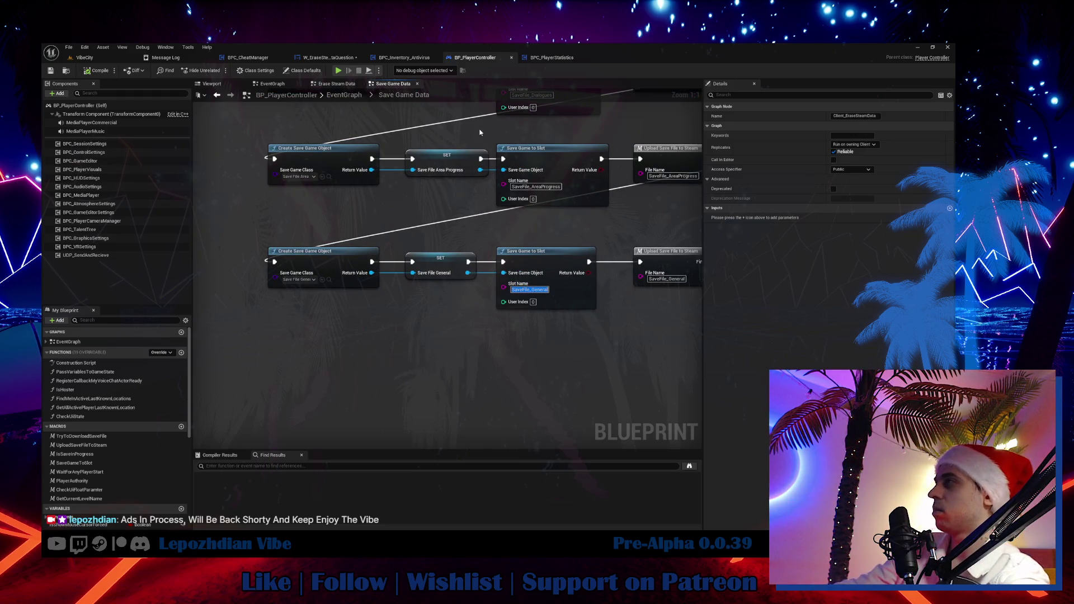
# Step: Delete the last two VibeCity File Forget nodes, including VibeCity_Dialogues
pyautogui.moveTo(415, 324); pyautogui.dragTo(678, 363)
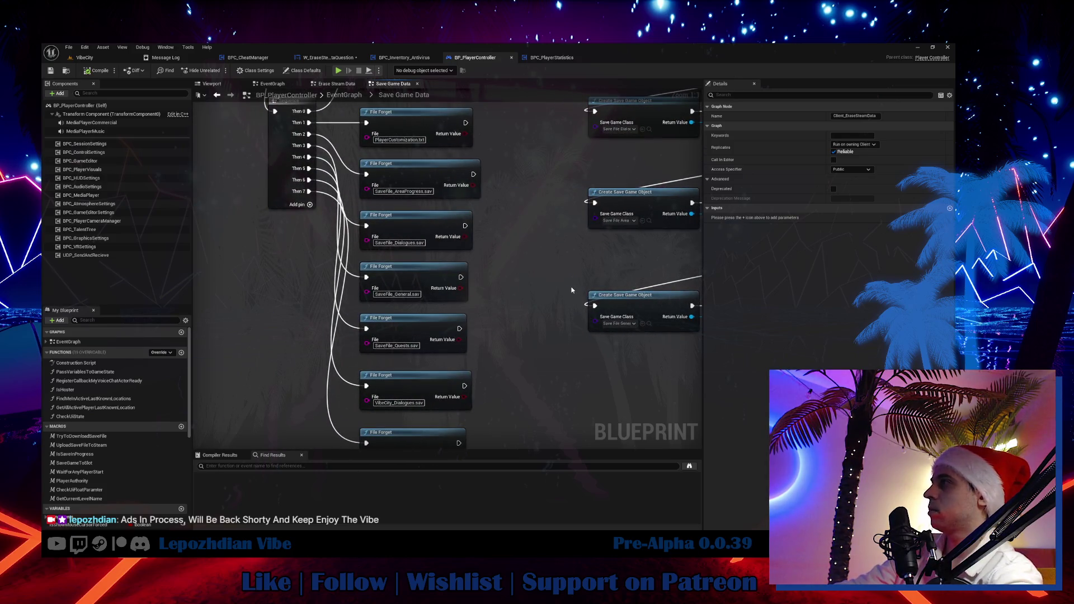
pyautogui.moveTo(540, 334); pyautogui.dragTo(519, 273)
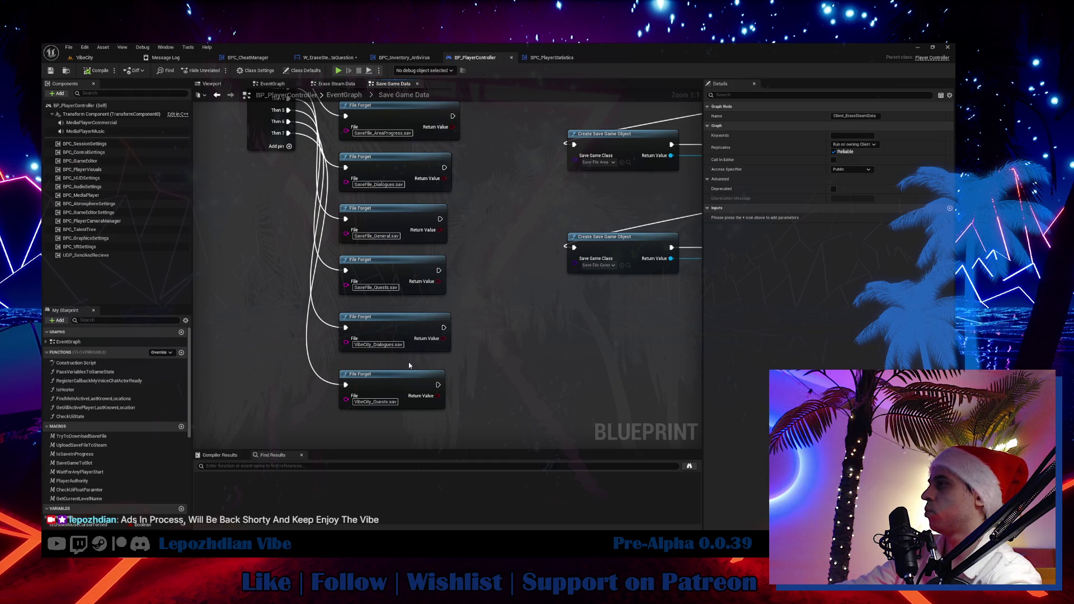
pyautogui.moveTo(307, 370); pyautogui.dragTo(435, 399)
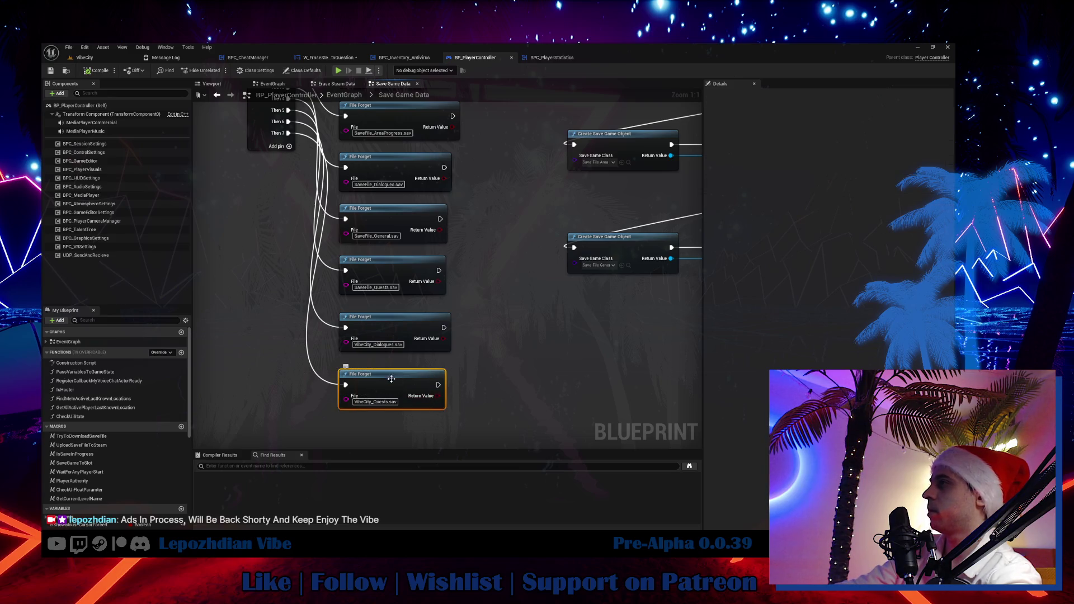
pyautogui.moveTo(316, 331)
pyautogui.mouseDown()
pyautogui.moveTo(367, 350)
pyautogui.moveTo(276, 350)
pyautogui.moveTo(481, 348)
pyautogui.mouseUp()
pyautogui.moveTo(335, 324); pyautogui.dragTo(377, 412)
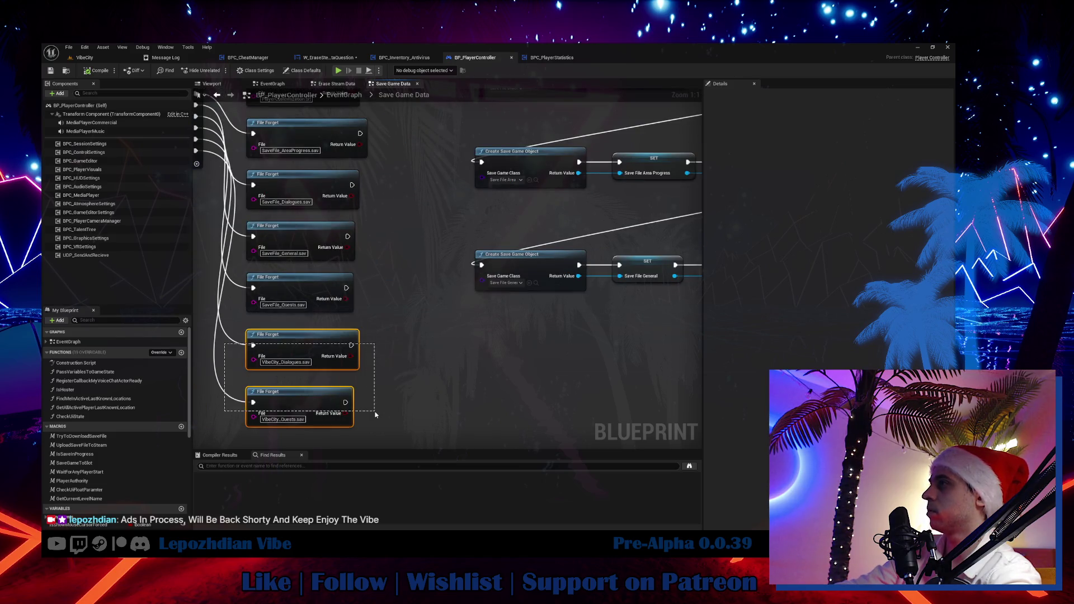
pyautogui.press('Delete')
# Step: Remove the Then 7 and Then 6 outputs from the Sequence node
pyautogui.moveTo(197, 138); pyautogui.dragTo(320, 200)
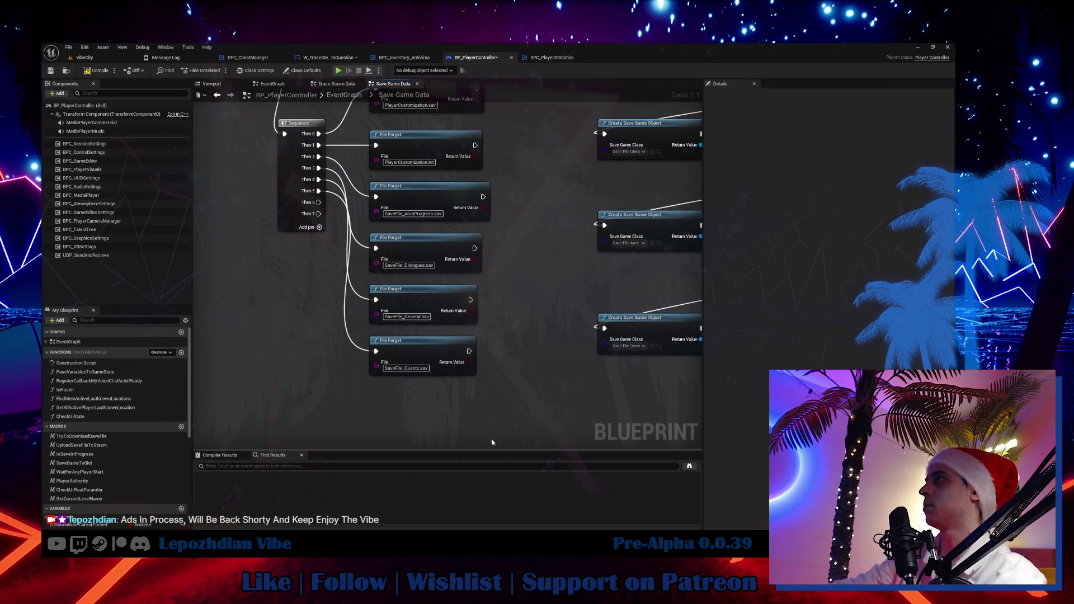
pyautogui.rightClick(319, 200)
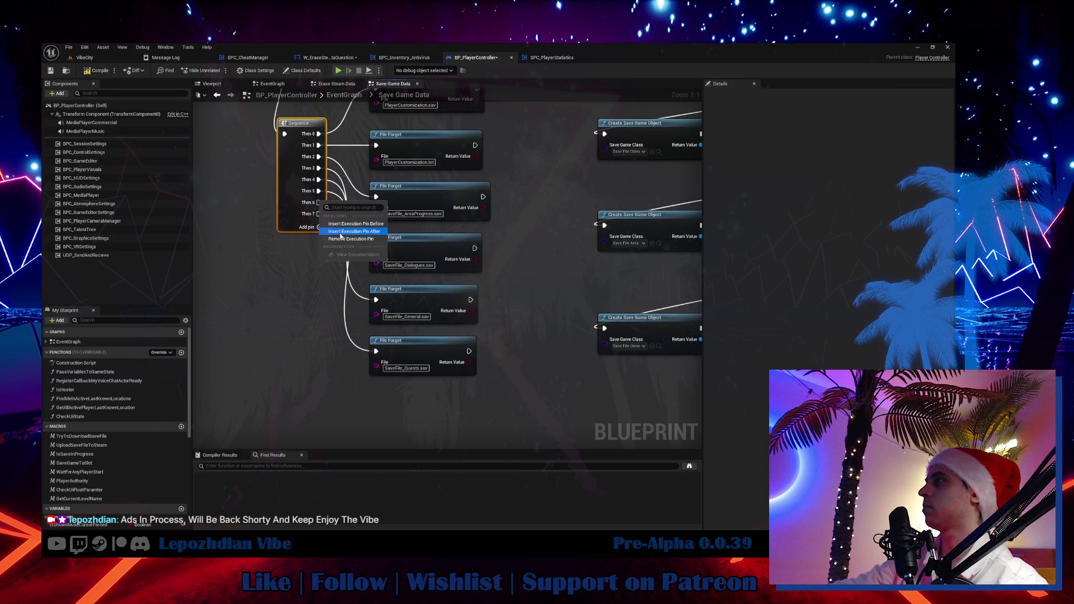
pyautogui.click(349, 236)
pyautogui.rightClick(317, 206)
pyautogui.click(348, 243)
# Step: Delete the PlayerCustomization.sav and first two File Forget nodes, then undo to restore them and Then 7
pyautogui.moveTo(348, 242)
pyautogui.mouseDown()
pyautogui.moveTo(309, 271)
pyautogui.moveTo(69, 367)
pyautogui.mouseUp()
pyautogui.moveTo(113, 192)
pyautogui.mouseDown()
pyautogui.moveTo(47, 184)
pyautogui.moveTo(333, 171)
pyautogui.mouseUp()
pyautogui.click(380, 193)
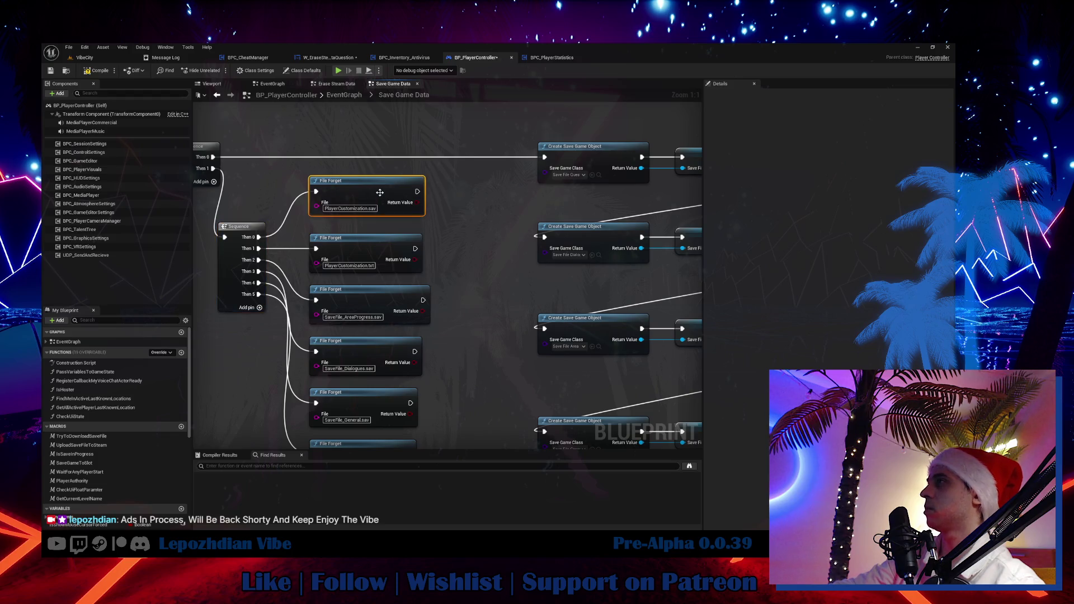
pyautogui.press('Delete')
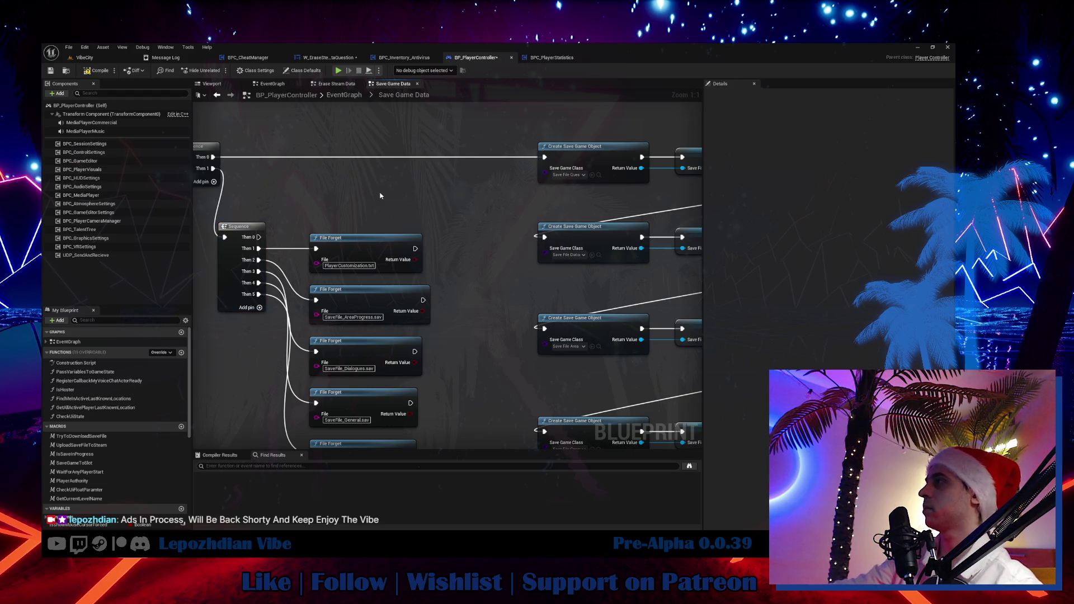
pyautogui.hotkey('ctrl', 'z')
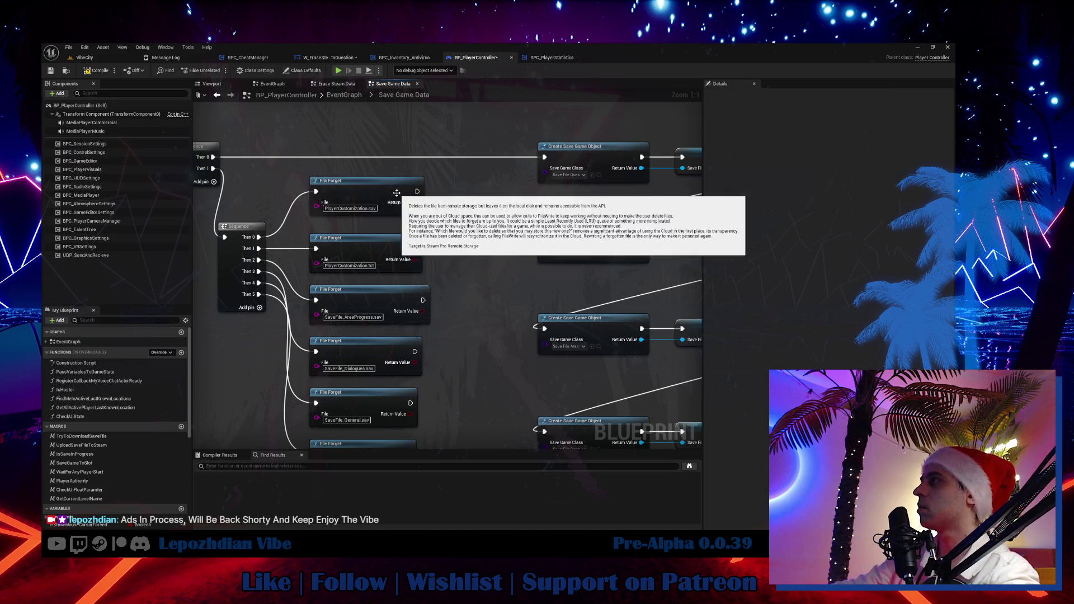
pyautogui.moveTo(414, 183); pyautogui.dragTo(381, 252)
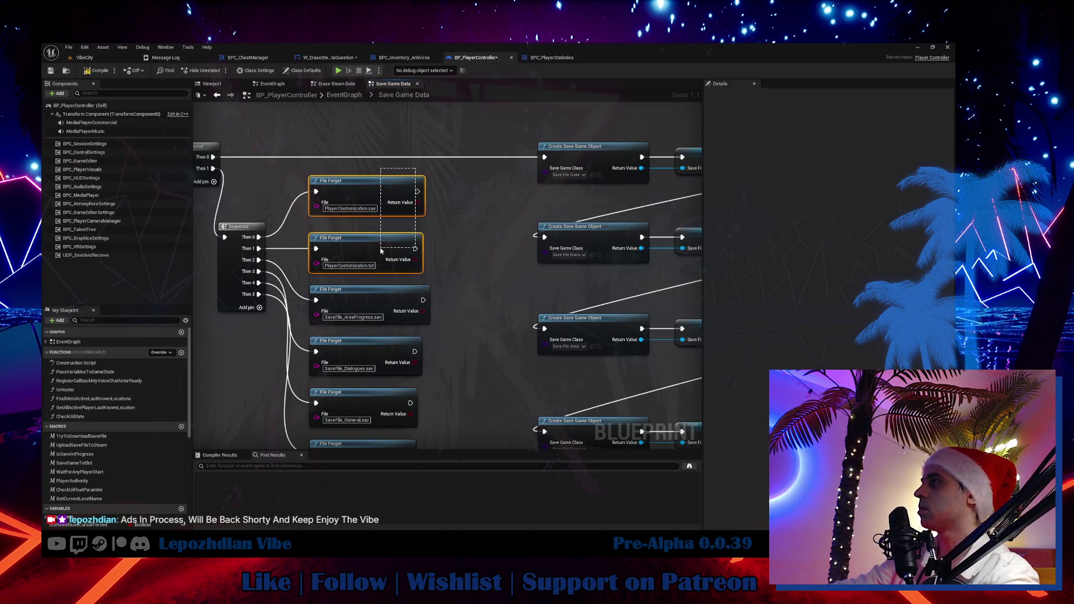
pyautogui.press('Delete')
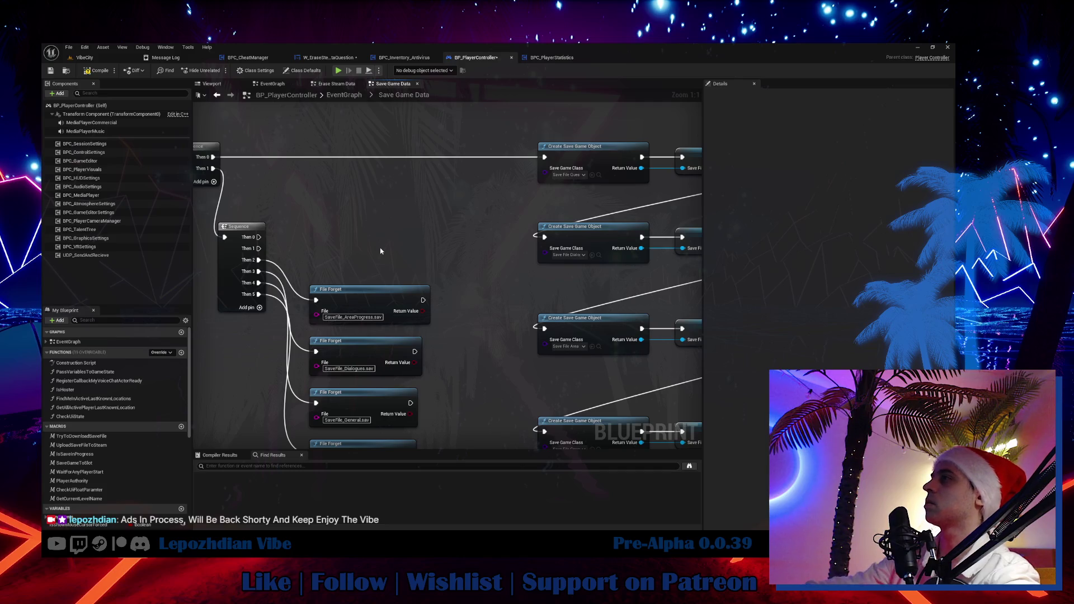
pyautogui.moveTo(371, 271)
pyautogui.mouseDown()
pyautogui.moveTo(392, 229)
pyautogui.moveTo(443, 189)
pyautogui.moveTo(271, 287)
pyautogui.moveTo(421, 246)
pyautogui.mouseUp()
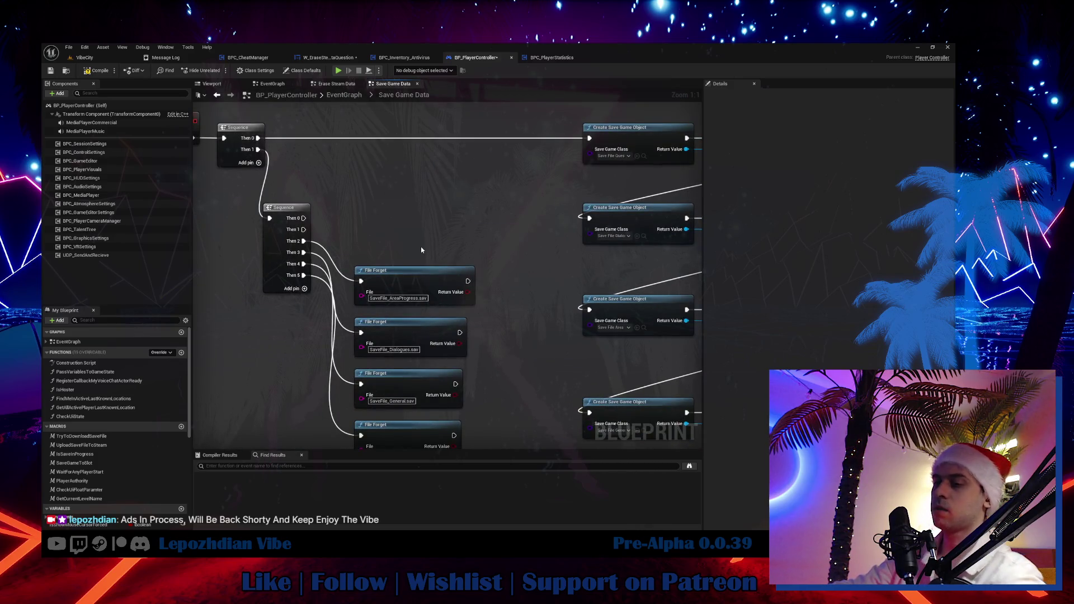
pyautogui.hotkey('ctrl', 'z')
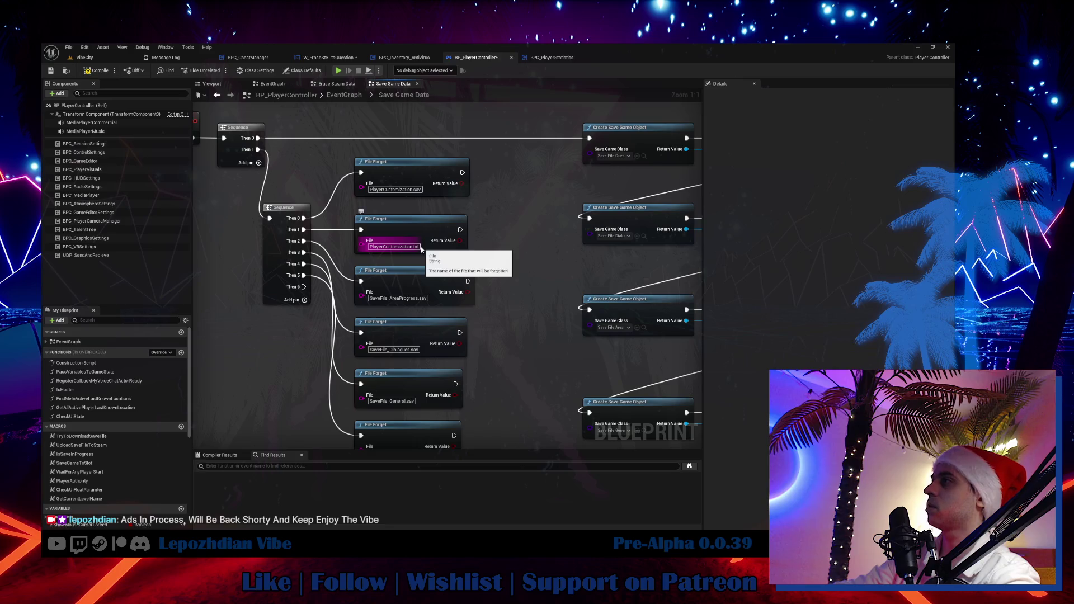
pyautogui.hotkey('ctrl', 'z')
# Step: Detach the Then 1 wire and connect Then 0 straight to Create Save Game Object
pyautogui.moveTo(253, 370)
pyautogui.mouseDown()
pyautogui.moveTo(301, 187)
pyautogui.moveTo(304, 412)
pyautogui.mouseUp()
pyautogui.moveTo(313, 191)
pyautogui.mouseDown()
pyautogui.moveTo(278, 175)
pyautogui.moveTo(241, 180)
pyautogui.moveTo(257, 193)
pyautogui.moveTo(692, 192)
pyautogui.mouseUp()
pyautogui.click(313, 170)
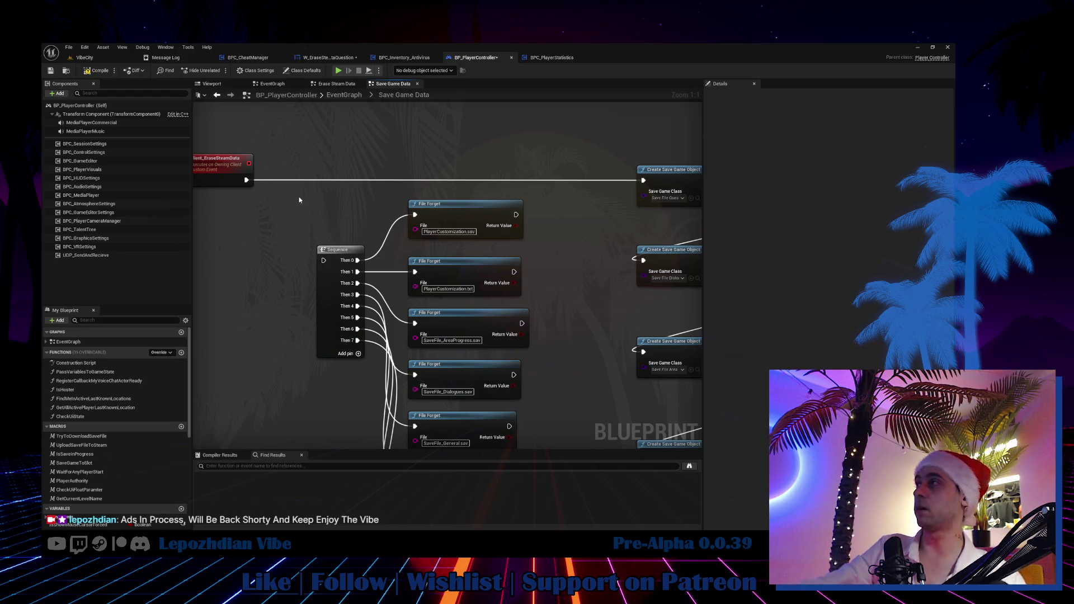
# Step: Move the Sequence and its File Forget nodes left and wrap them in a 'Delete Garabage from steam cloud' comment
pyautogui.scroll(-3, 330, 164)
pyautogui.moveTo(330, 164); pyautogui.dragTo(470, 425)
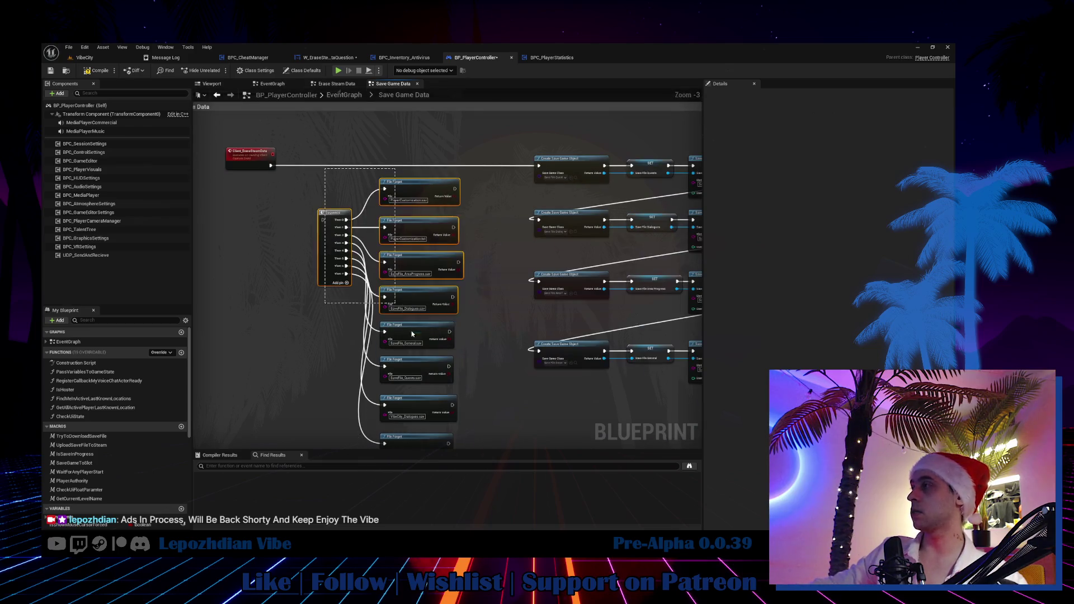
pyautogui.scroll(-2, 470, 425)
pyautogui.scroll(4, 367, 291)
pyautogui.moveTo(368, 292)
pyautogui.mouseDown()
pyautogui.moveTo(251, 303)
pyautogui.moveTo(259, 332)
pyautogui.moveTo(233, 303)
pyautogui.mouseUp()
pyautogui.scroll(-2, 258, 186)
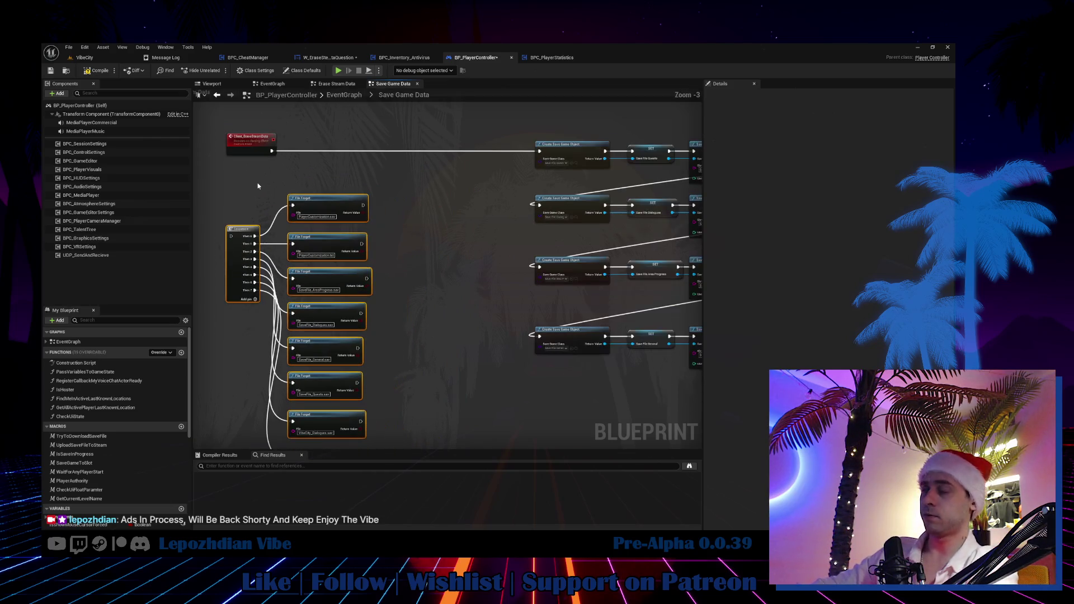
pyautogui.scroll(1, 355, 151)
pyautogui.scroll(-1, 302, 192)
pyautogui.write('c')
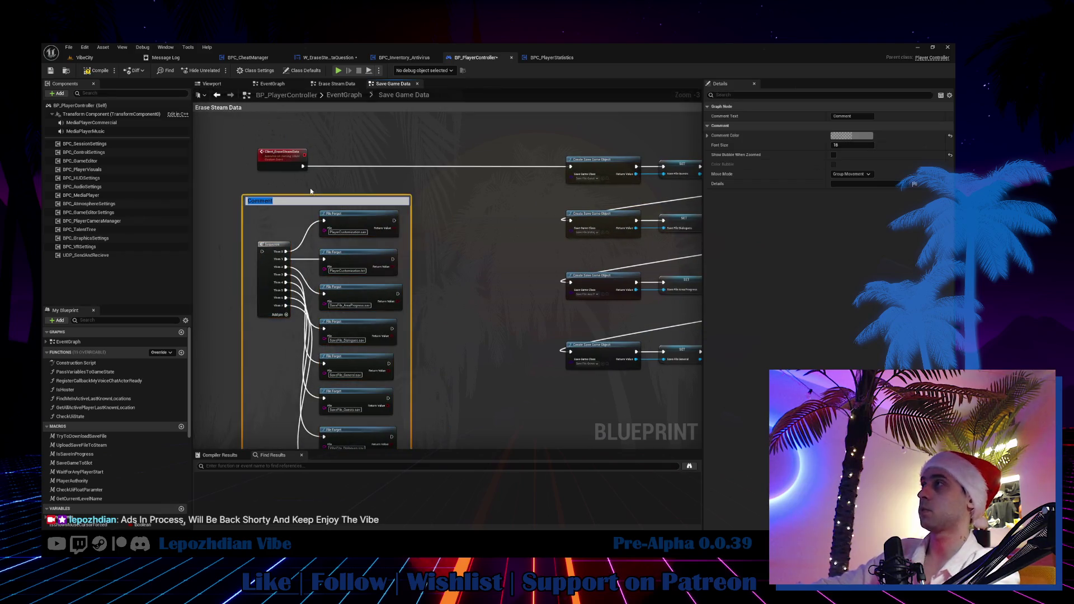
pyautogui.write('Delete Gara')
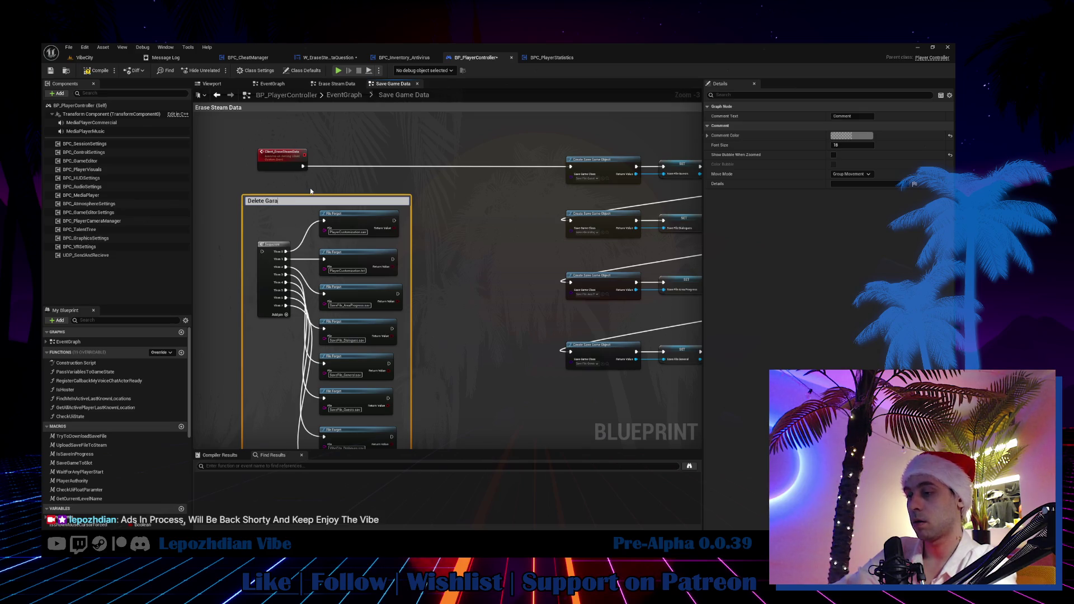
pyautogui.write('bage from steam clou')
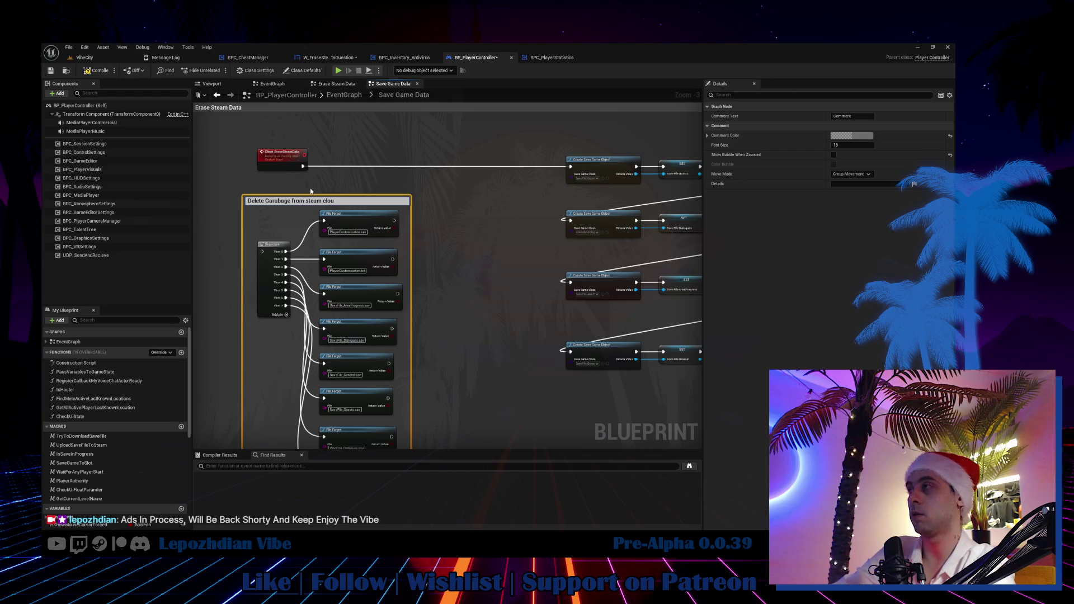
pyautogui.write('d')
pyautogui.press('Return')
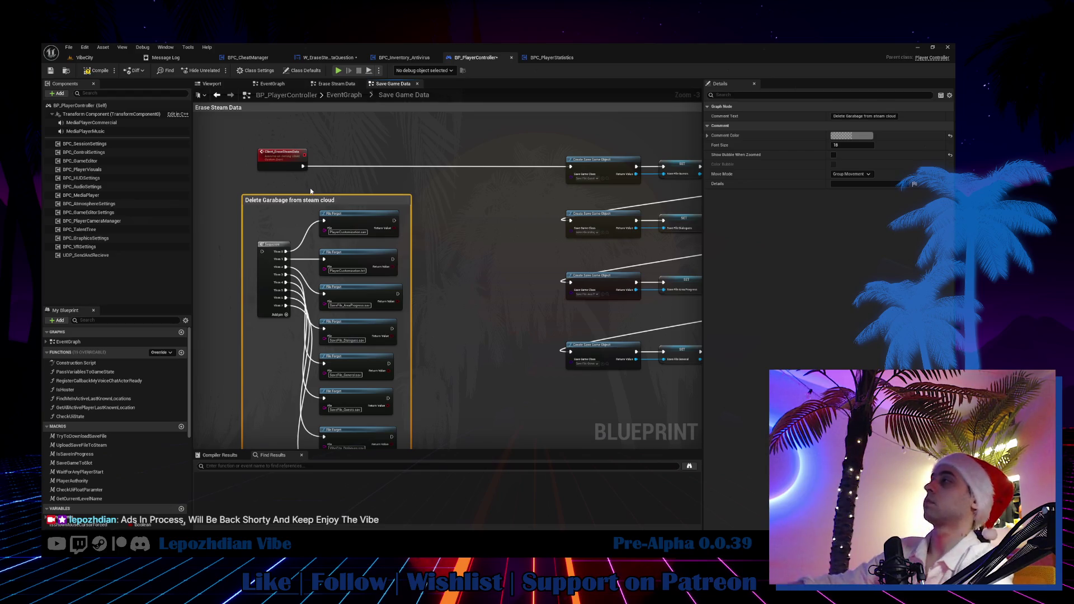
pyautogui.moveTo(419, 158); pyautogui.dragTo(221, 167)
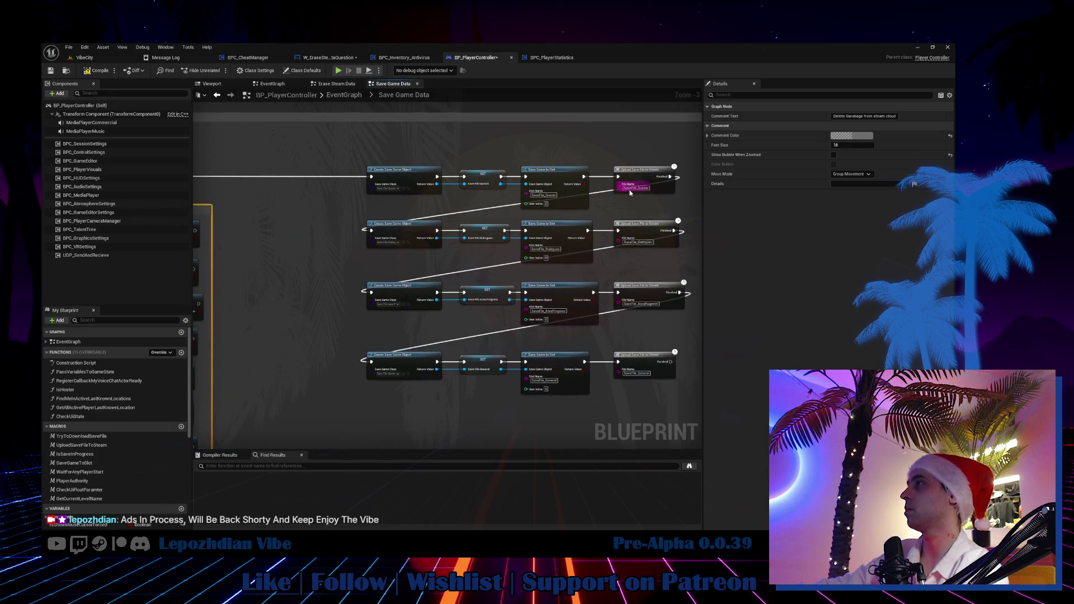
# Step: Open the SaveFile_PlayerVisuals blueprint from the PlayerVisuals save folder, then close it
pyautogui.click(408, 189)
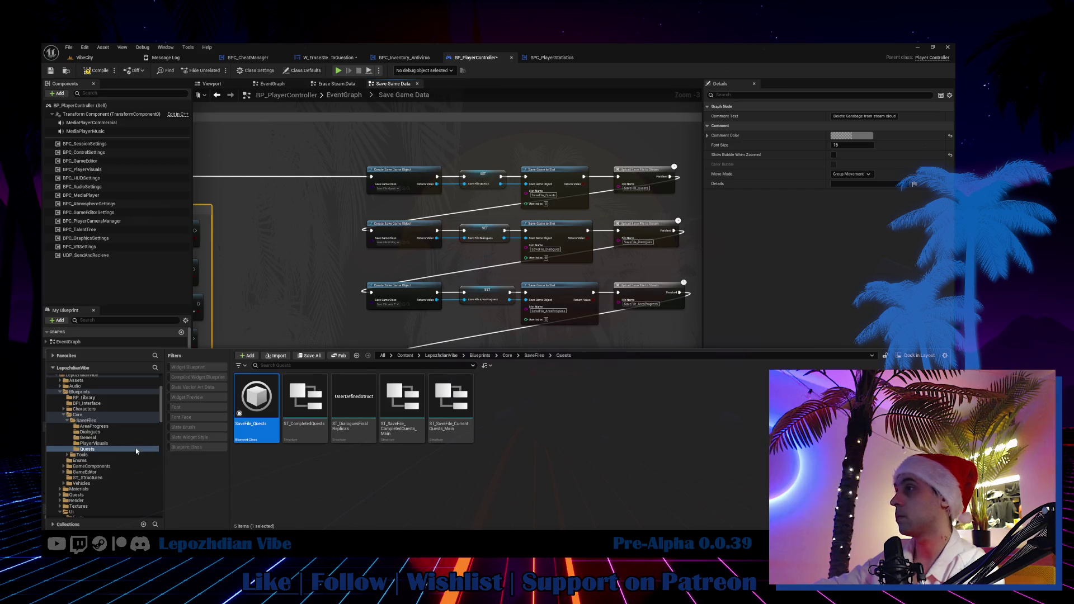
pyautogui.click(126, 444)
pyautogui.doubleClick(263, 411)
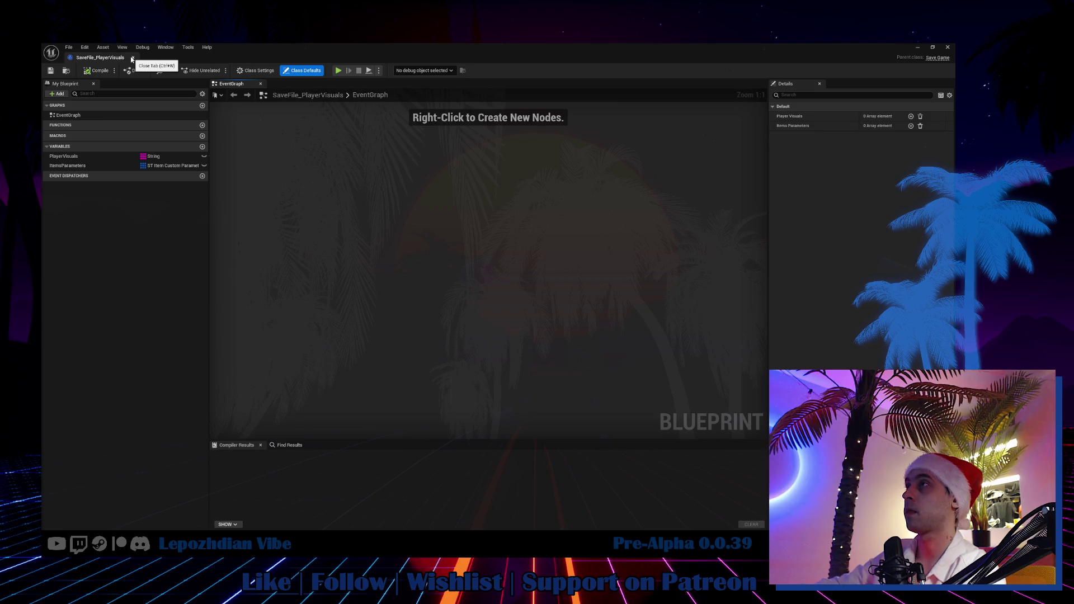
pyautogui.click(131, 59)
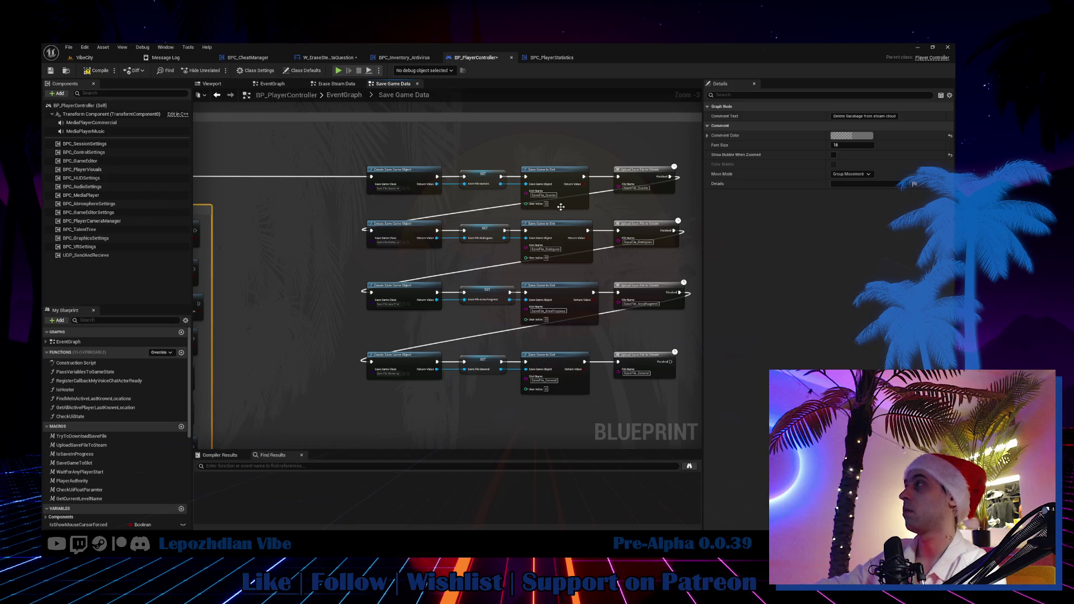
# Step: Select the whole block of save nodes in the player controller graph
pyautogui.hotkey('ctrl', 'space')
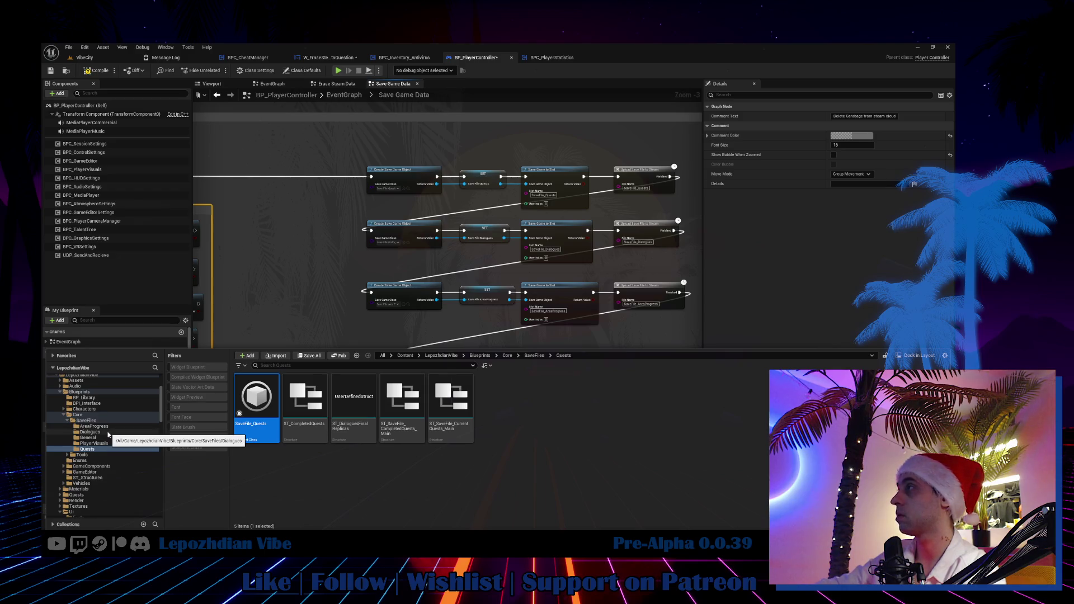
pyautogui.moveTo(339, 312); pyautogui.dragTo(328, 249)
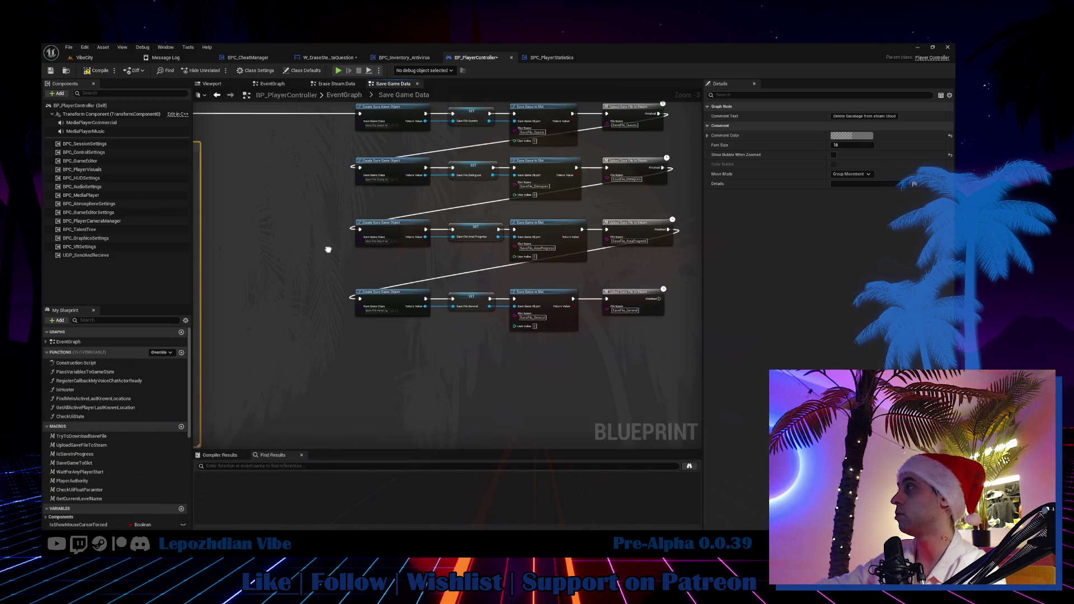
pyautogui.scroll(-4, 338, 350)
pyautogui.moveTo(401, 233); pyautogui.dragTo(508, 319)
pyautogui.scroll(4, 409, 255)
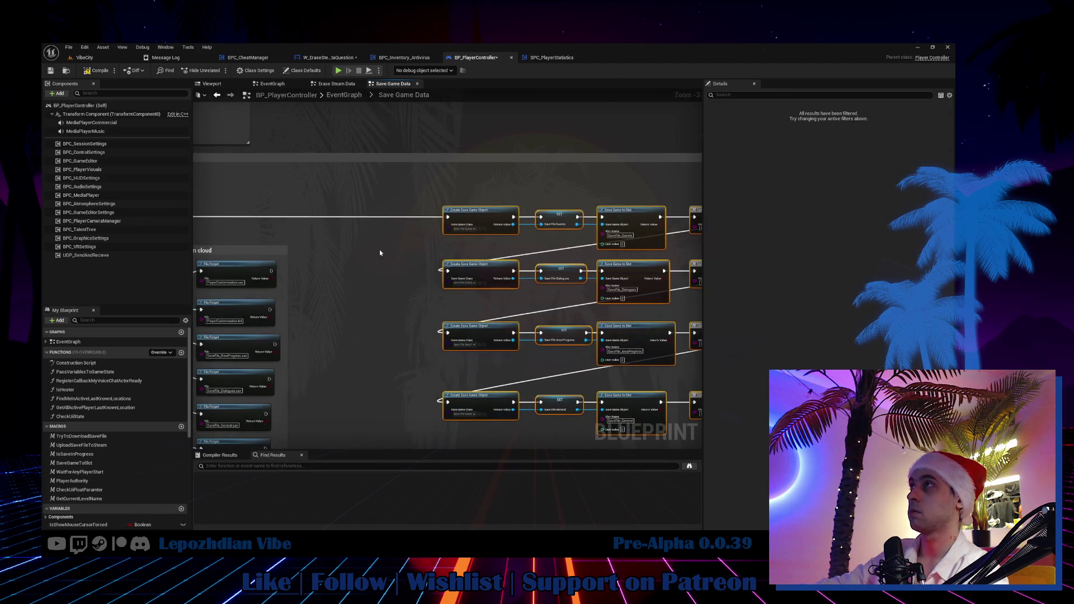
# Step: Compile BP_PlayerController, save the edited files from the VibeCity level, and bring up Steam
pyautogui.click(87, 70)
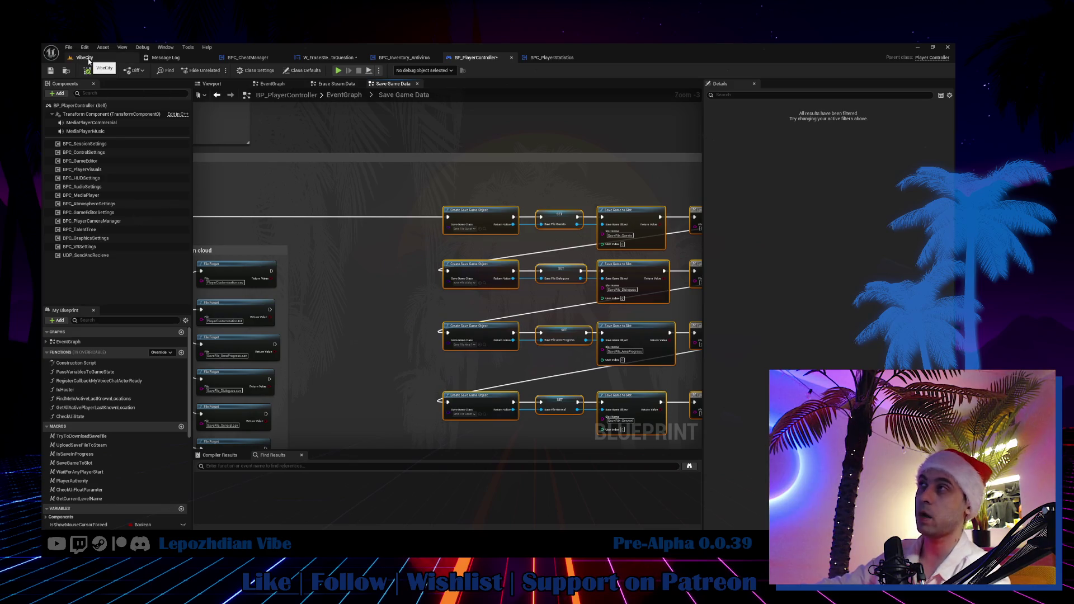
pyautogui.click(84, 57)
pyautogui.click(69, 47)
pyautogui.click(105, 152)
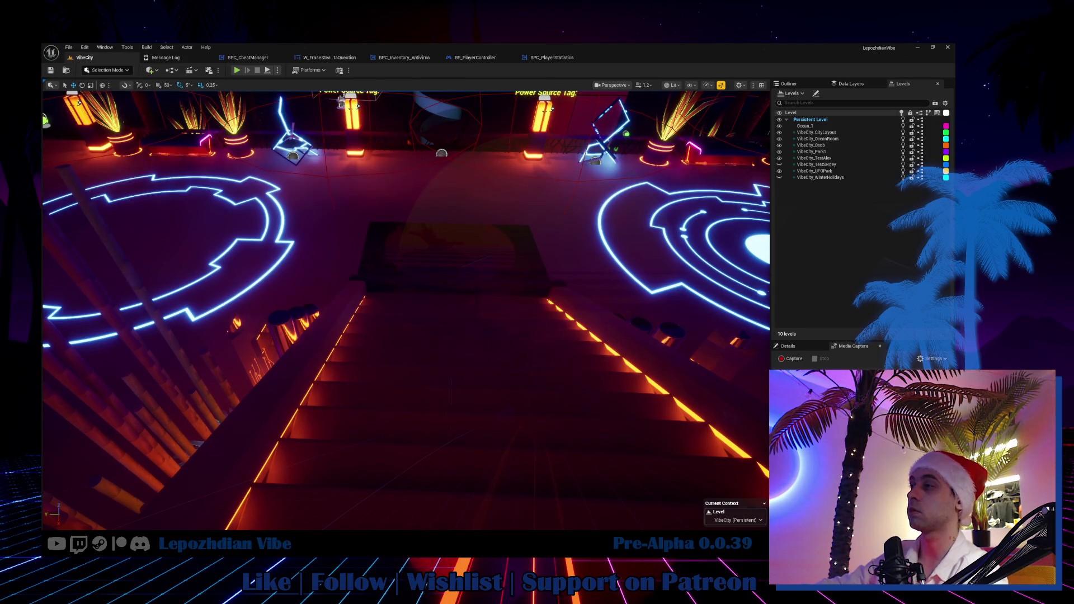
pyautogui.hotkey('alt', 'Tab')
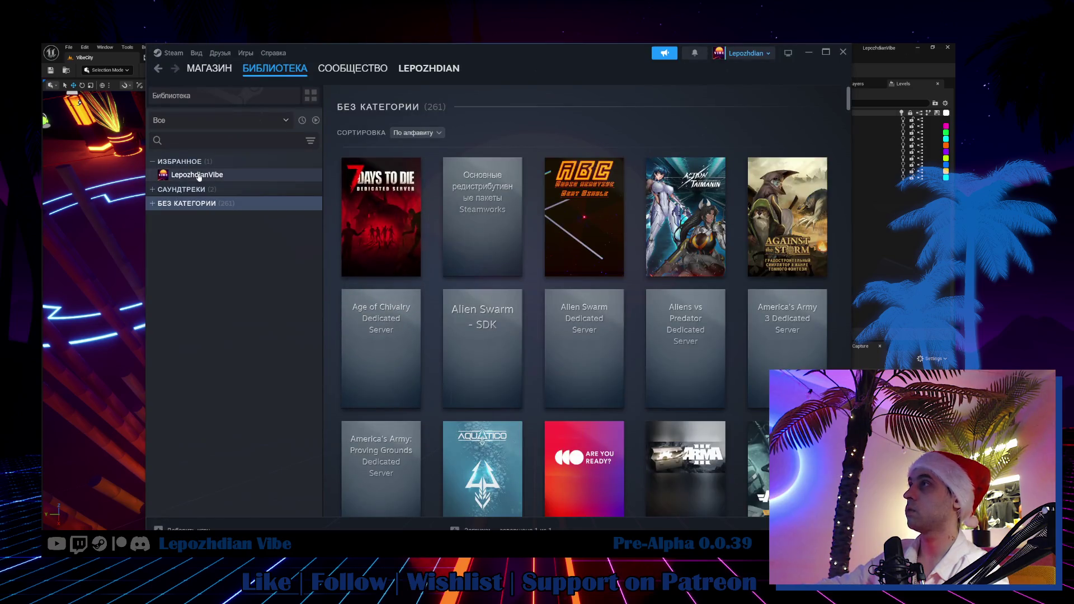
# Step: Open the LepozhdianVibe page in the Steam library and launch the packaged game
pyautogui.click(199, 176)
pyautogui.click(393, 279)
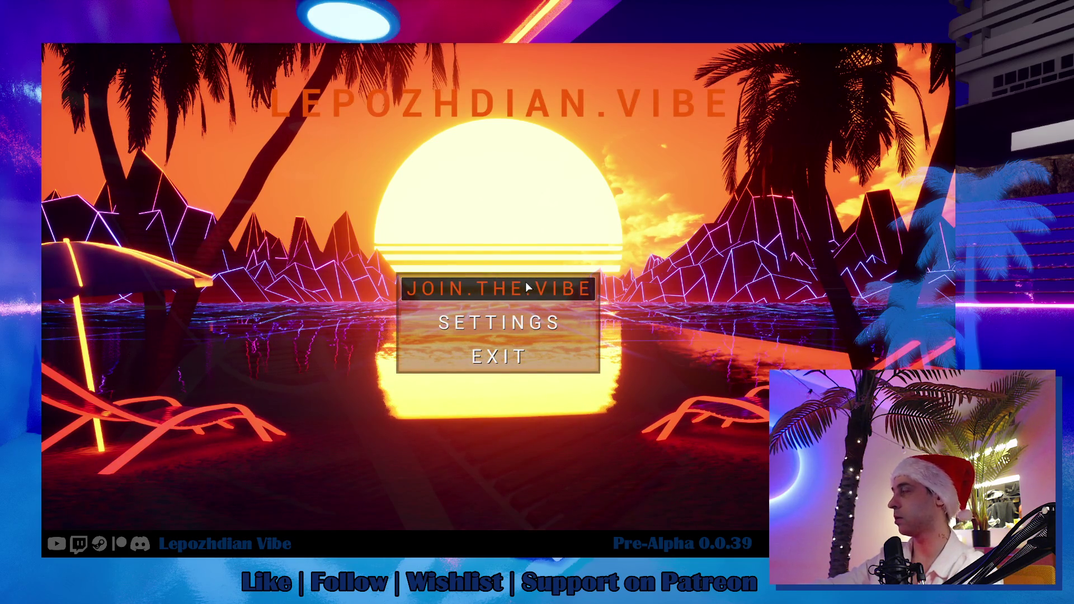
# Step: Choose JOIN THE VIBE on the main menu, then Join to enter the world
pyautogui.click(526, 283)
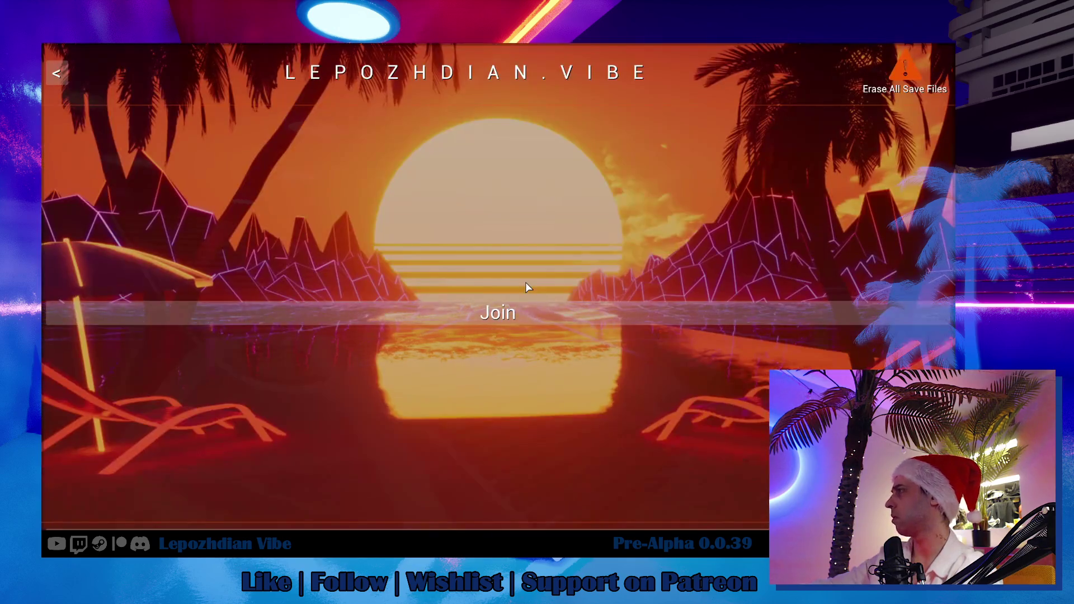
pyautogui.click(547, 308)
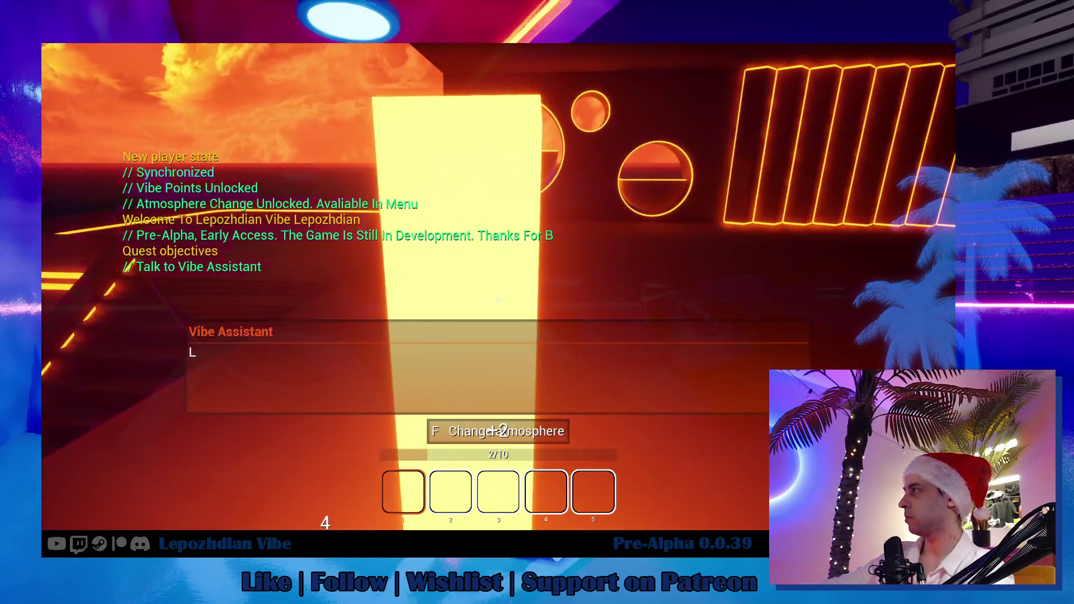
# Step: Cycle the atmosphere seven times with F until the vibe bar levels up to 2/5
pyautogui.press('f')
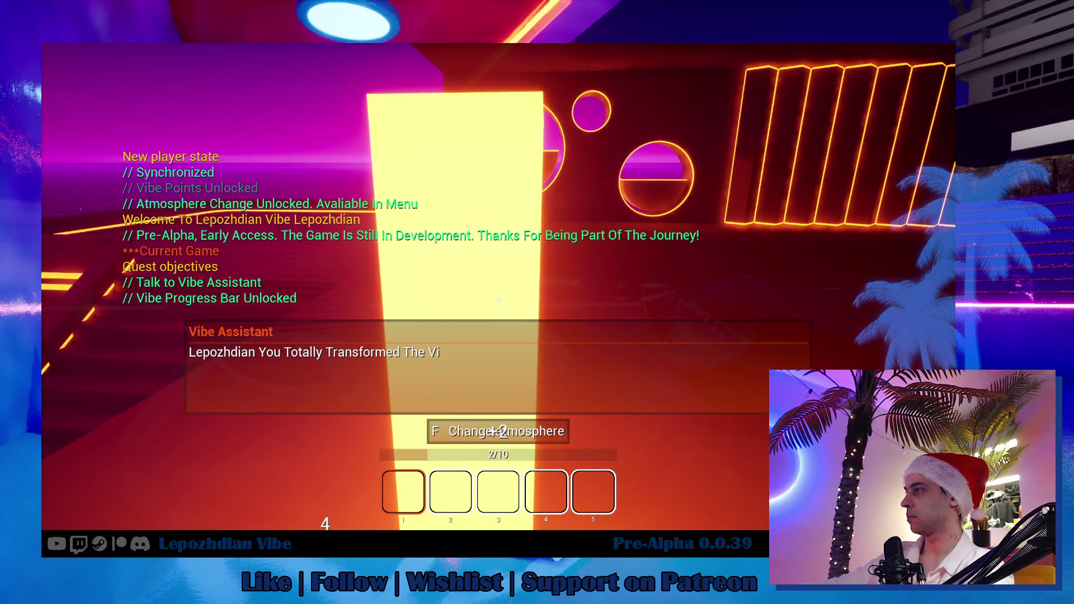
pyautogui.press('f')
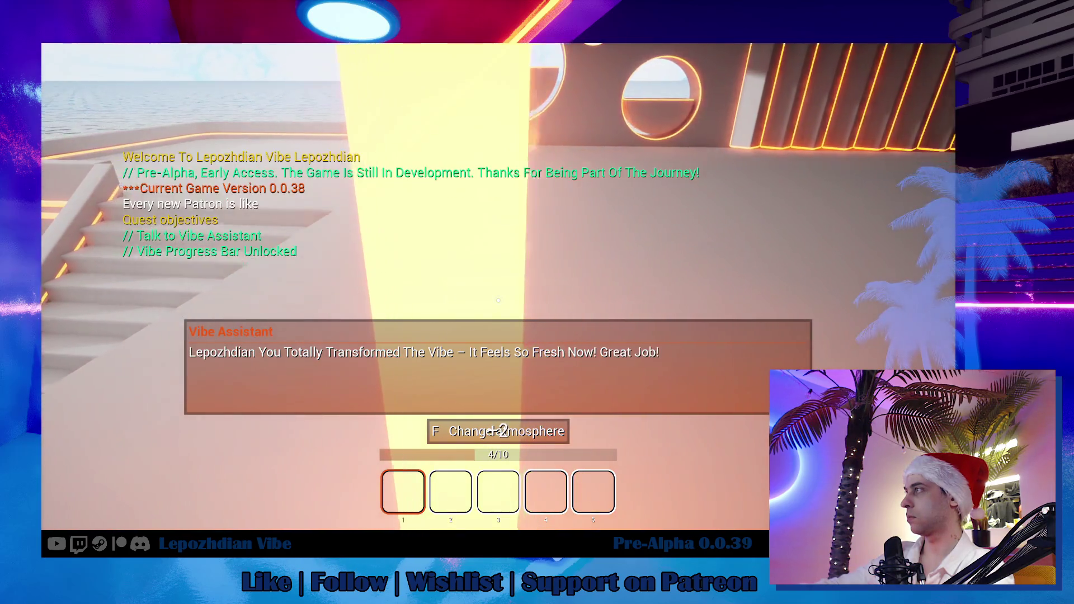
pyautogui.press('f')
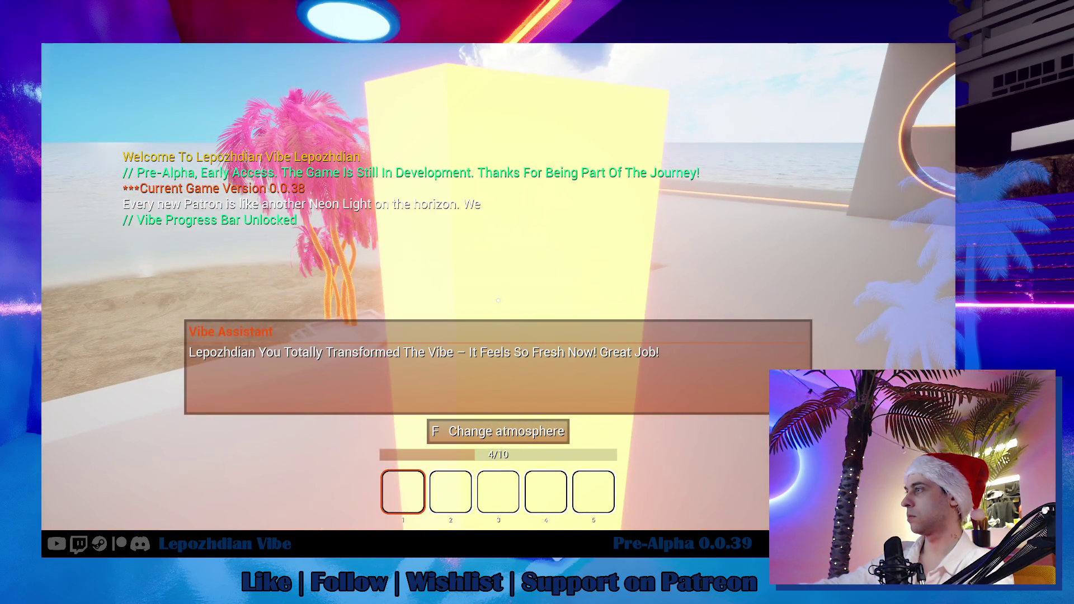
pyautogui.press('f')
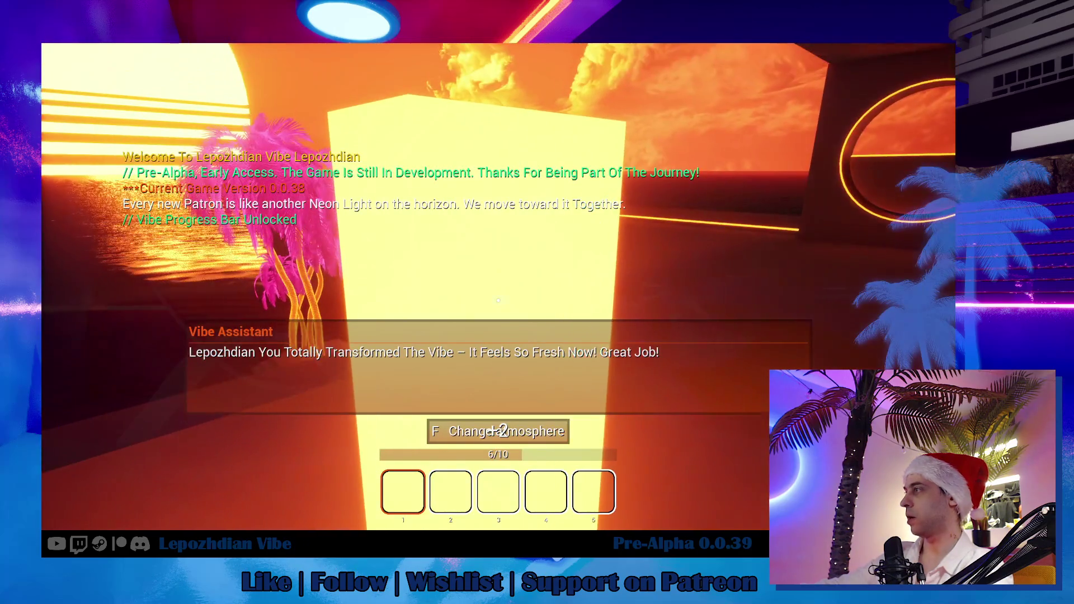
pyautogui.press('f')
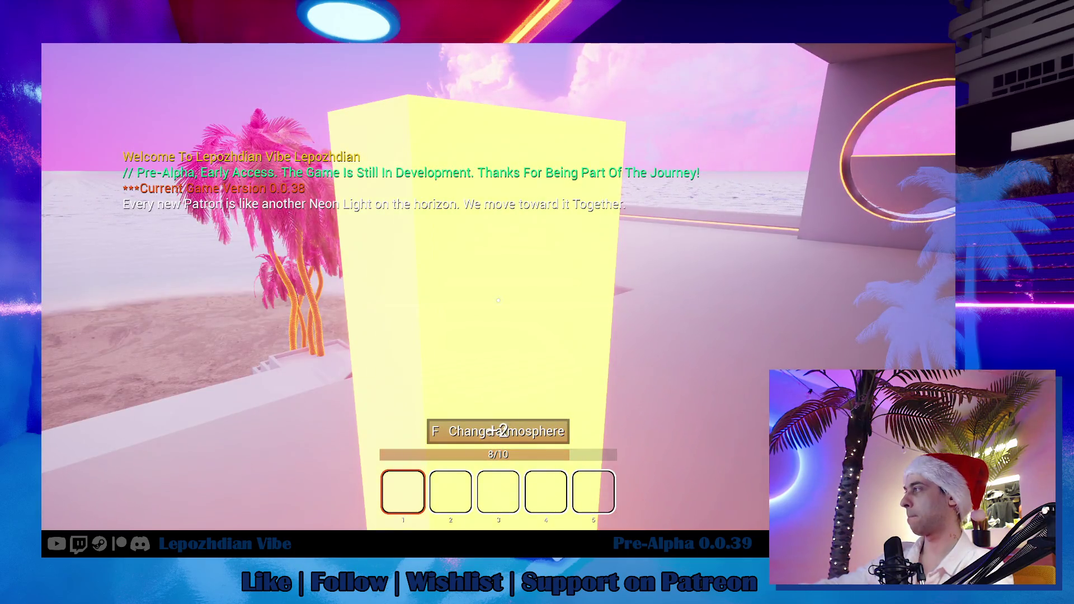
pyautogui.press('f')
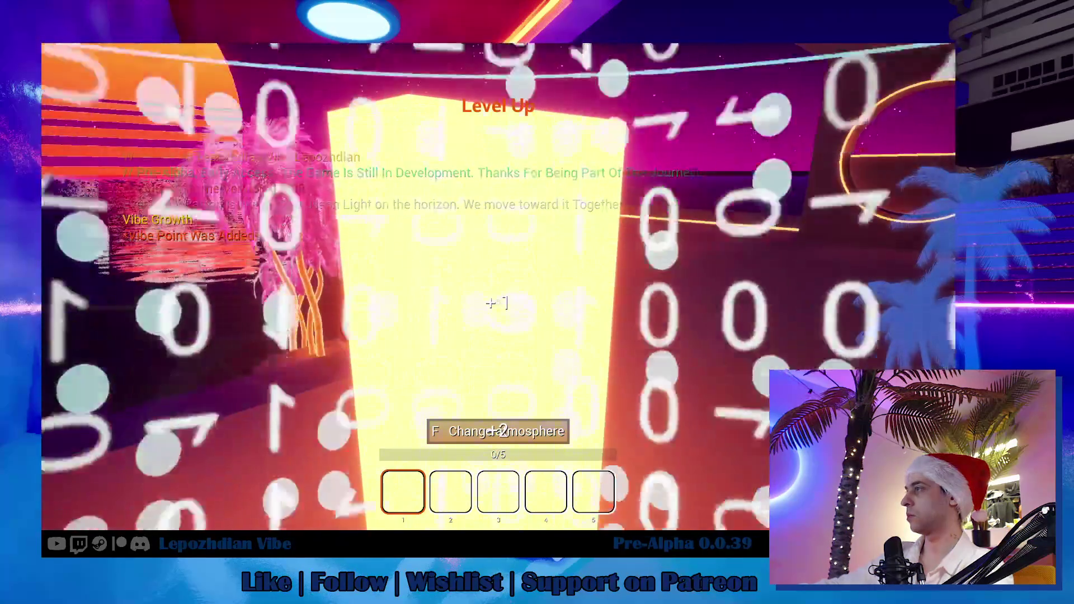
pyautogui.press('f')
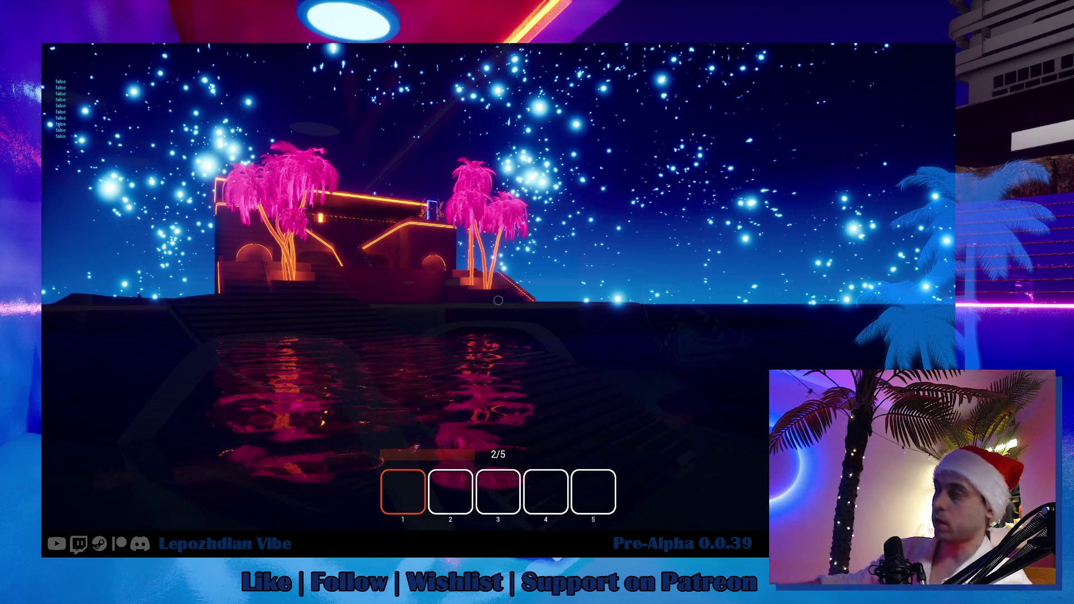
# Step: Start leaving the session from the in-game menu, but decline and resume play
pyautogui.press('Escape')
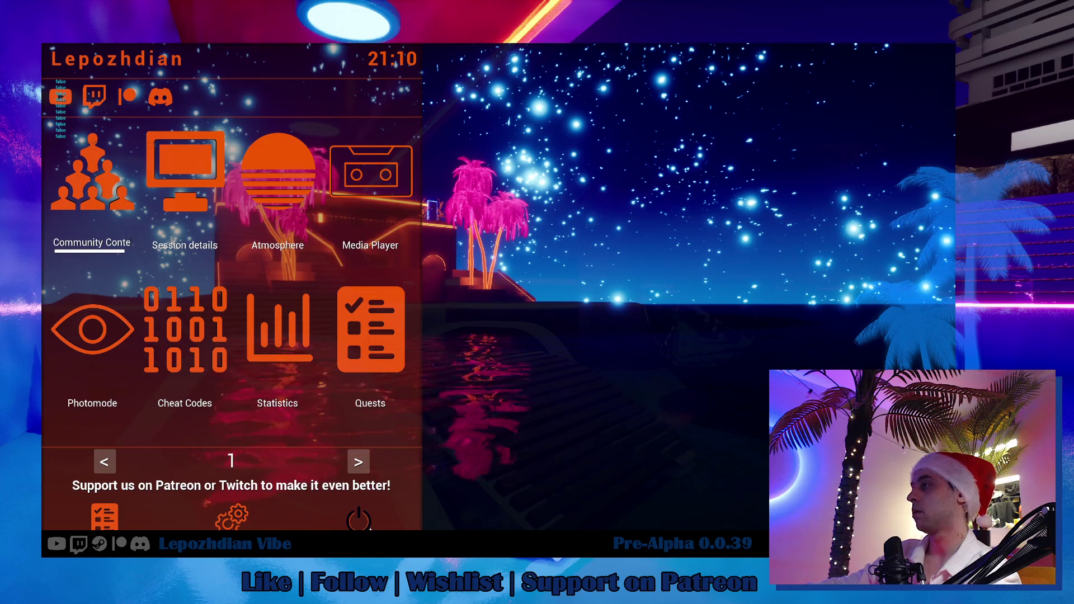
pyautogui.click(358, 520)
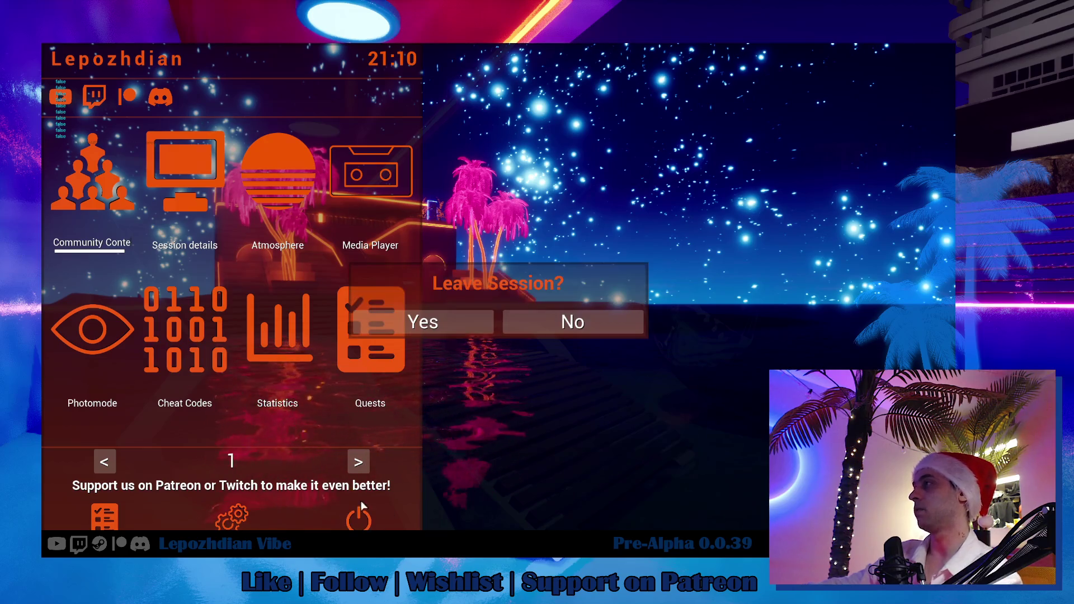
pyautogui.click(523, 322)
pyautogui.press('Escape')
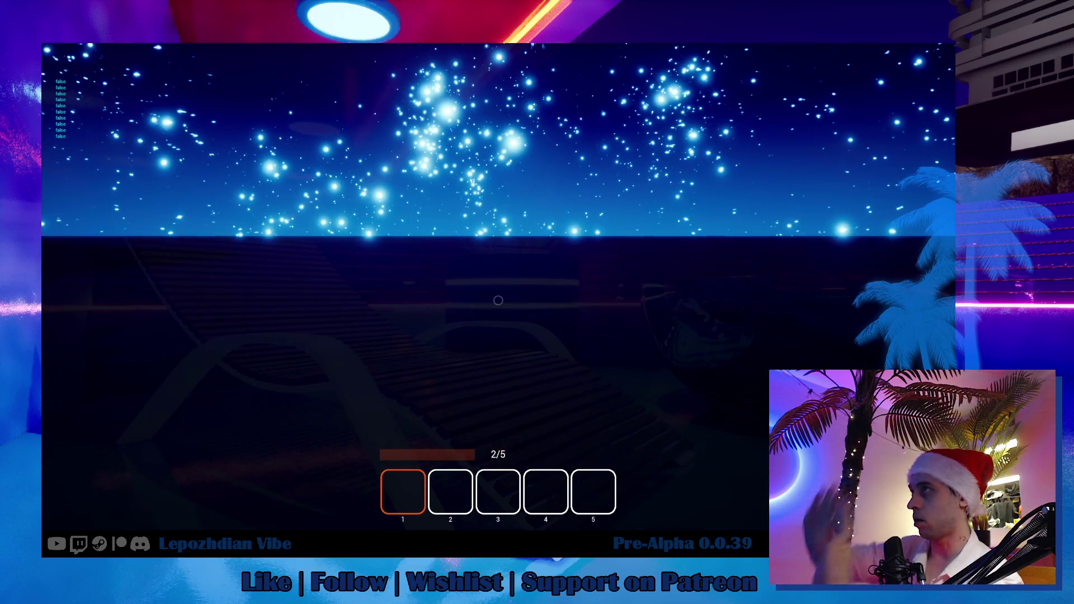
# Step: Leave the session, erase all save files from the join screen, and join a fresh session
pyautogui.press('Escape')
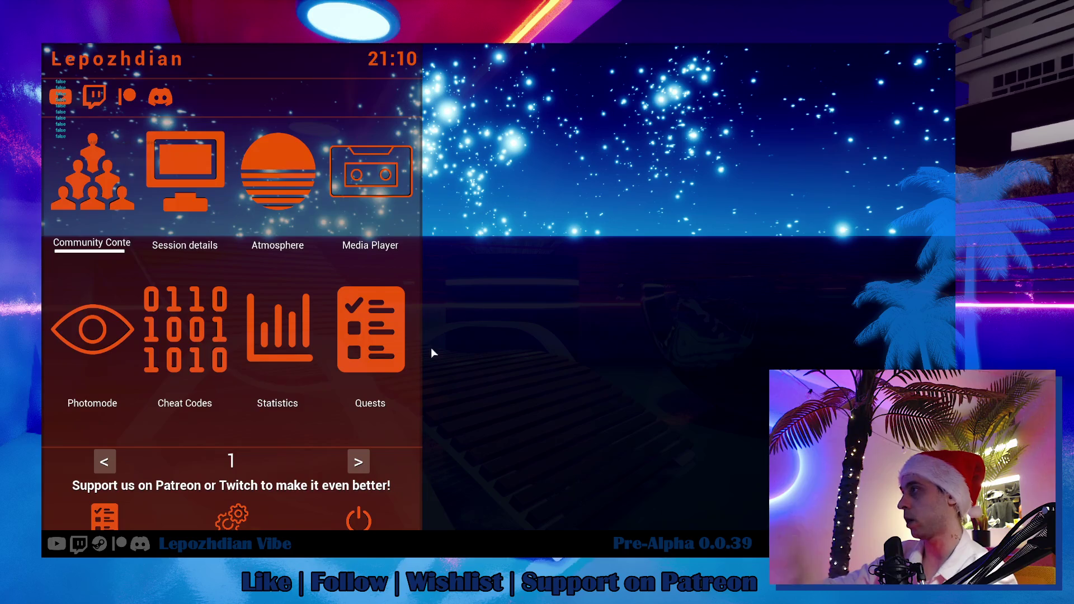
pyautogui.click(358, 520)
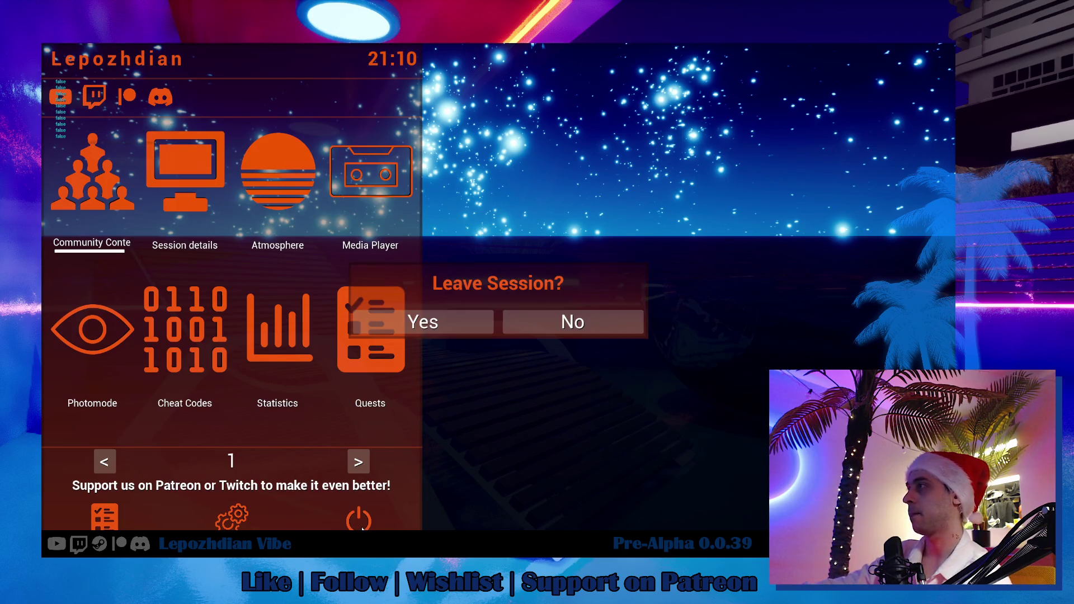
pyautogui.click(475, 323)
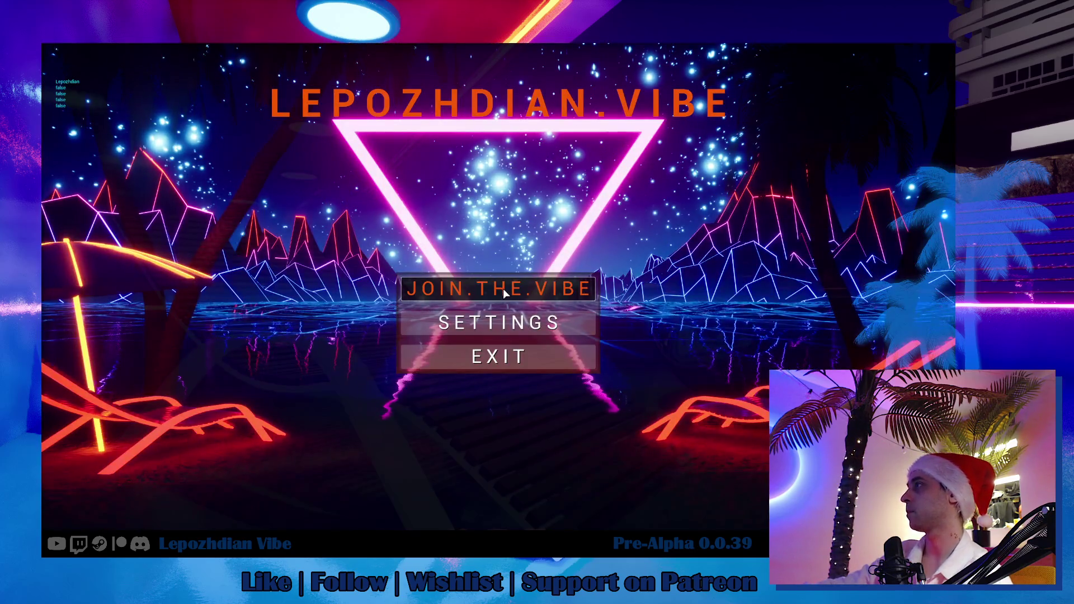
pyautogui.click(502, 289)
pyautogui.click(902, 82)
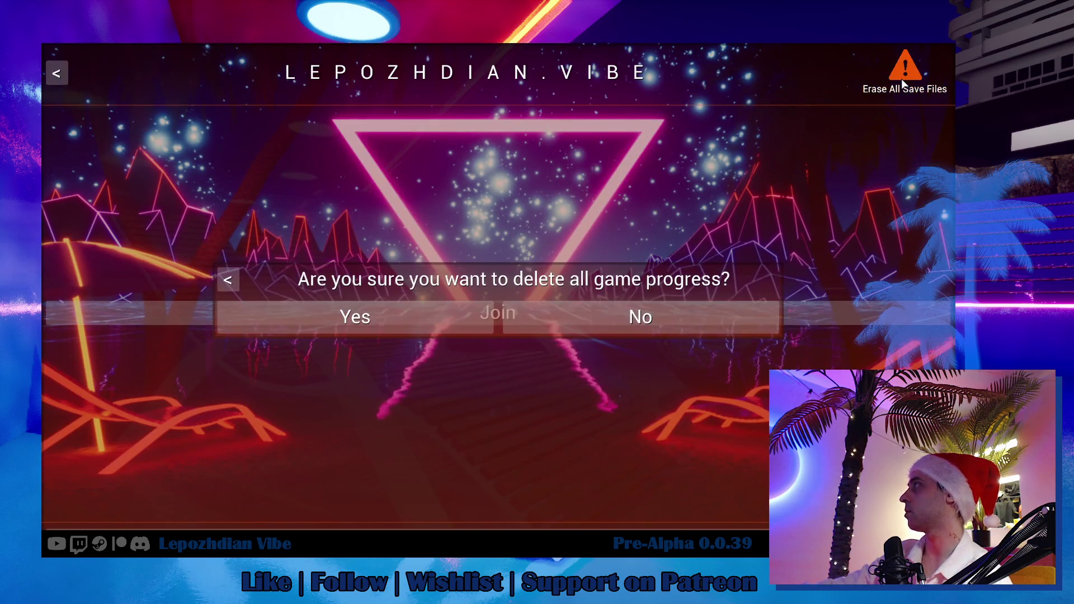
pyautogui.click(395, 316)
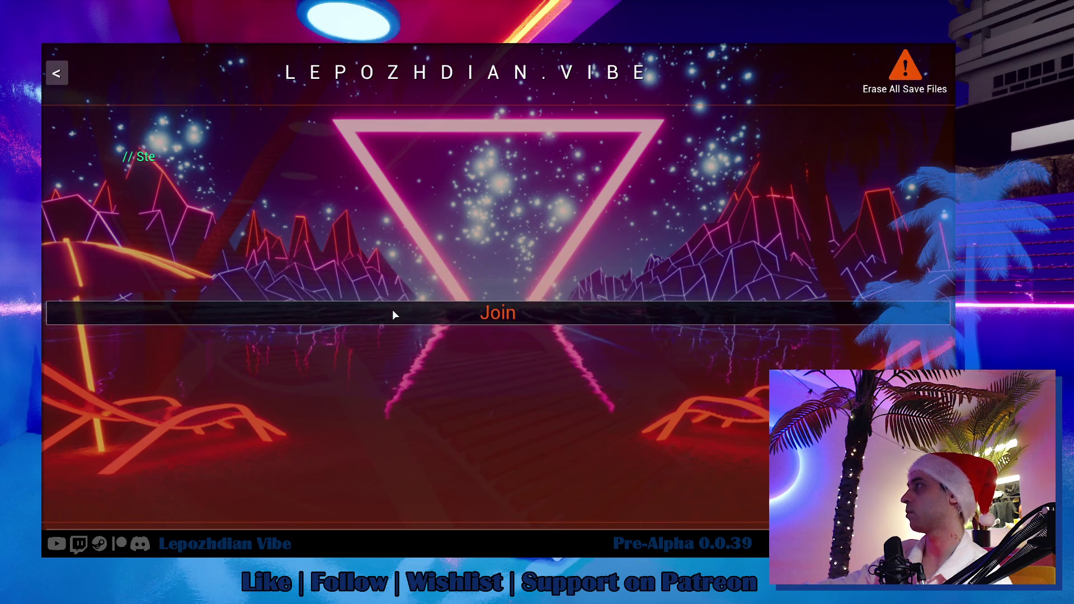
pyautogui.click(479, 319)
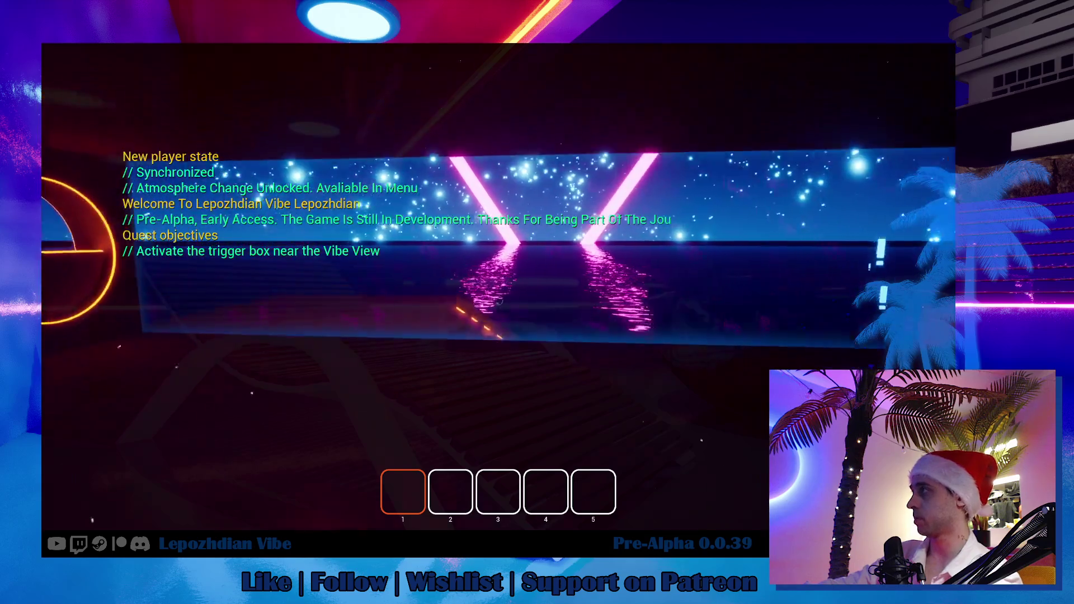
# Step: Walk forward into the Vibe View trigger to unlock vibe points at 1/5
pyautogui.press('w')
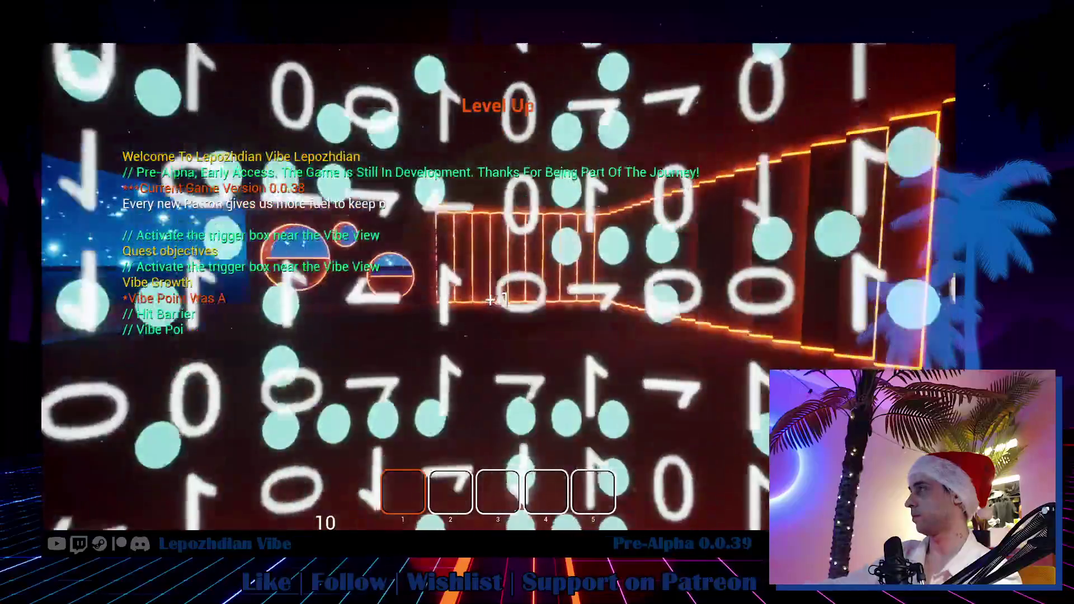
pyautogui.press('w')
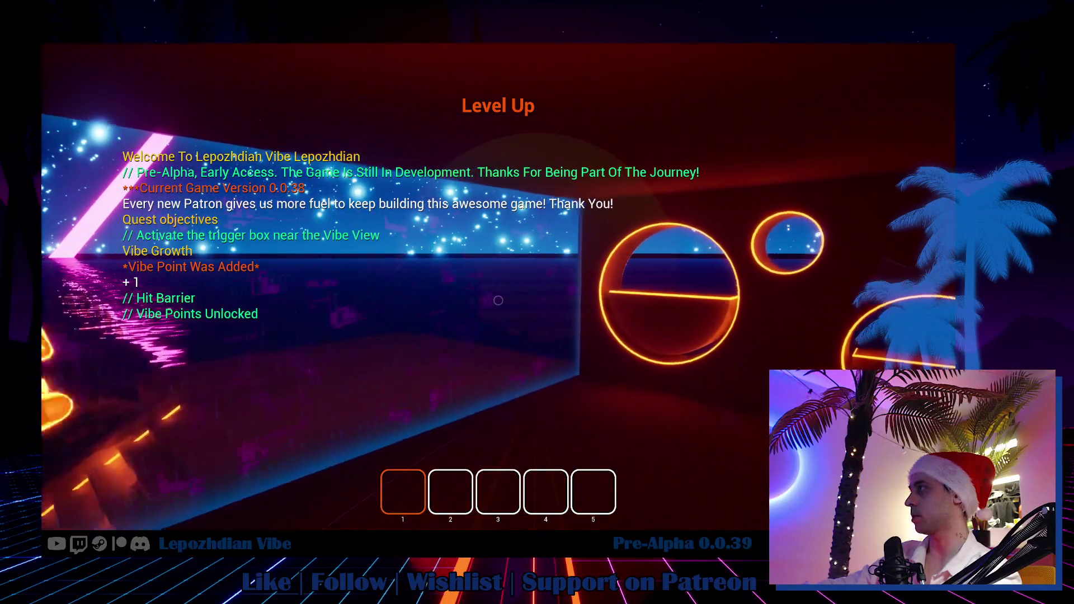
pyautogui.press('w')
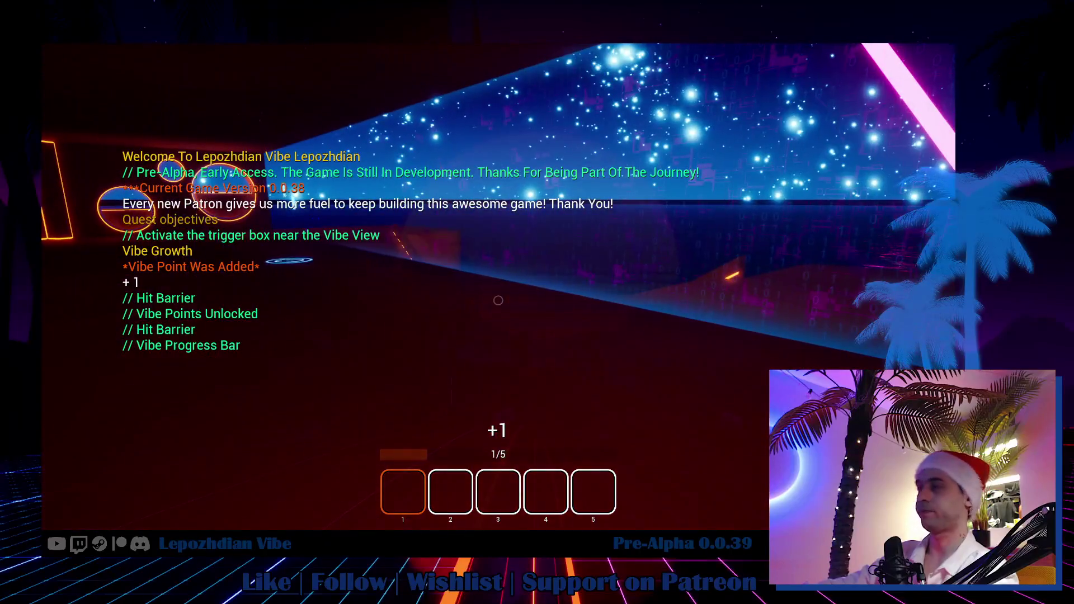
# Step: Leave the session and exit the game from the title menu
pyautogui.press('Escape')
pyautogui.click(361, 515)
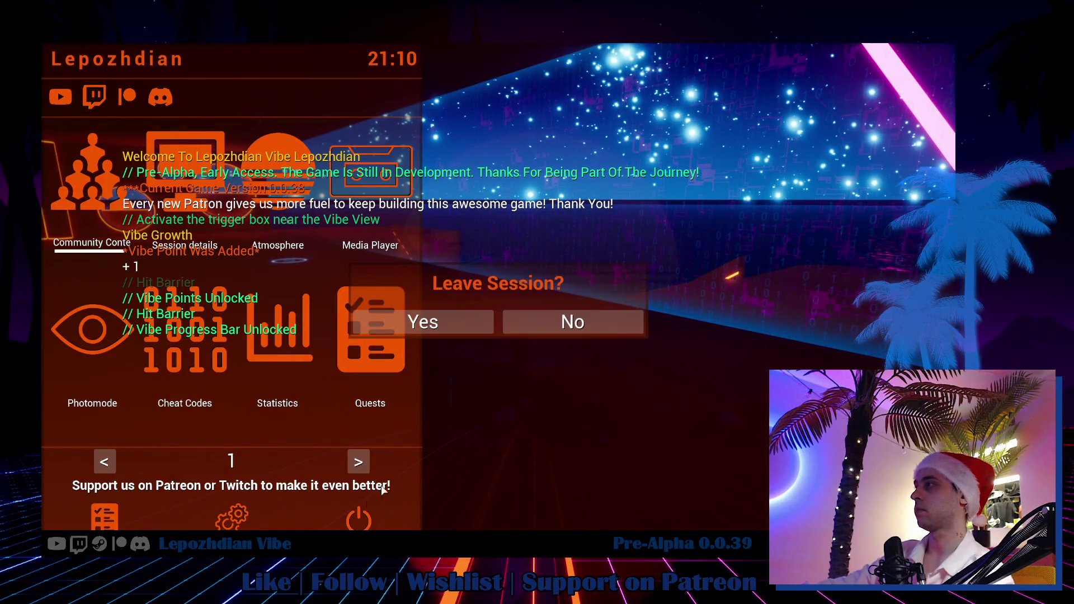
pyautogui.click(477, 324)
pyautogui.click(506, 357)
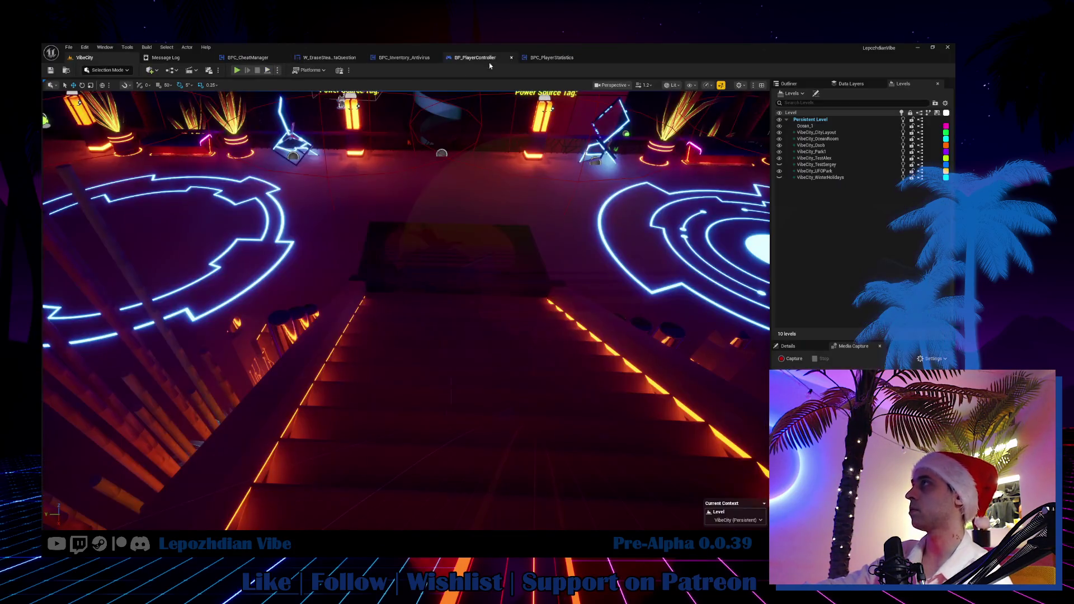
# Step: Trace the erase chain from BPC_CheatManager and W_EraseSteamDataQuestion to Server Clear Cloth and Client_ClearClothData
pyautogui.click(247, 58)
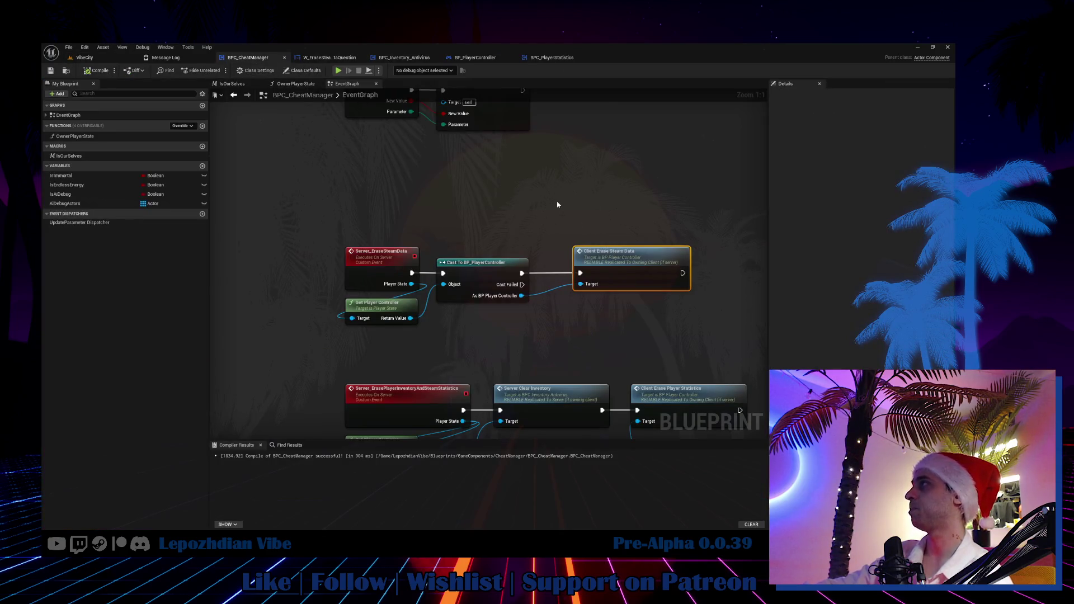
pyautogui.click(335, 59)
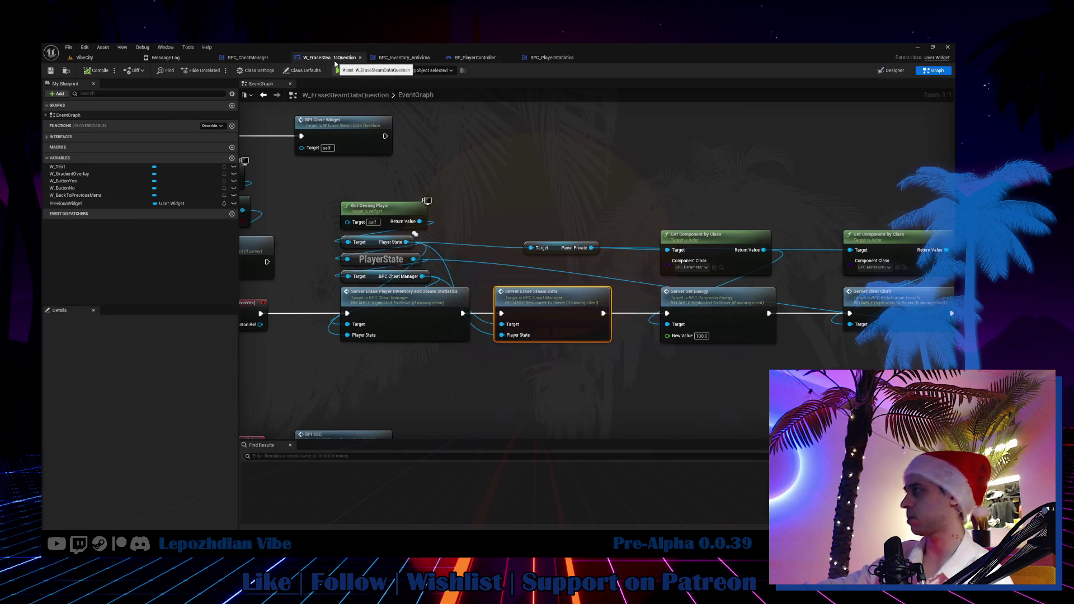
pyautogui.moveTo(643, 289); pyautogui.dragTo(336, 278)
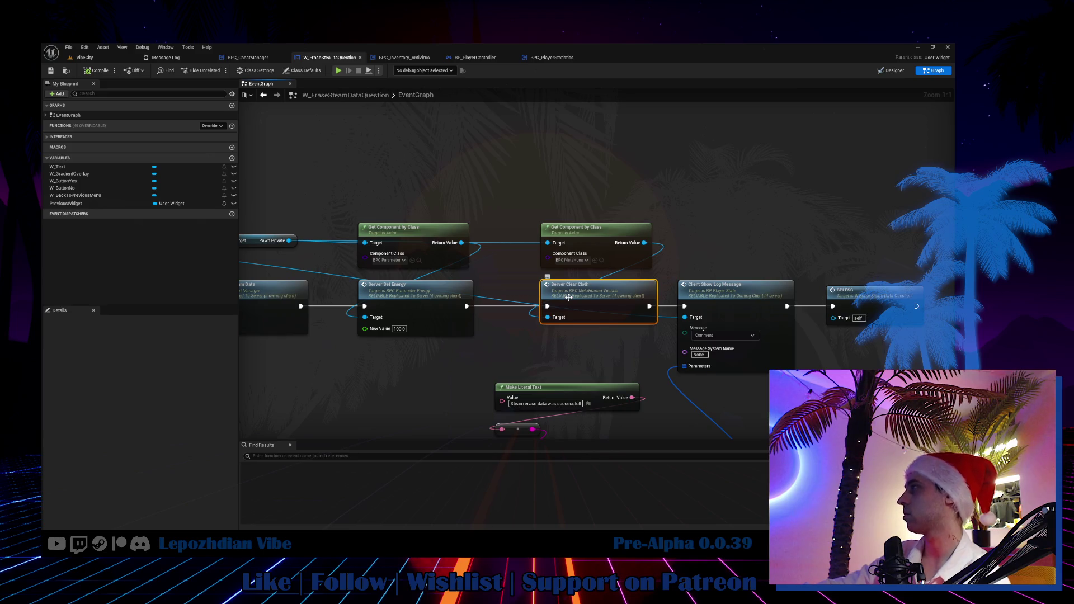
pyautogui.doubleClick(568, 297)
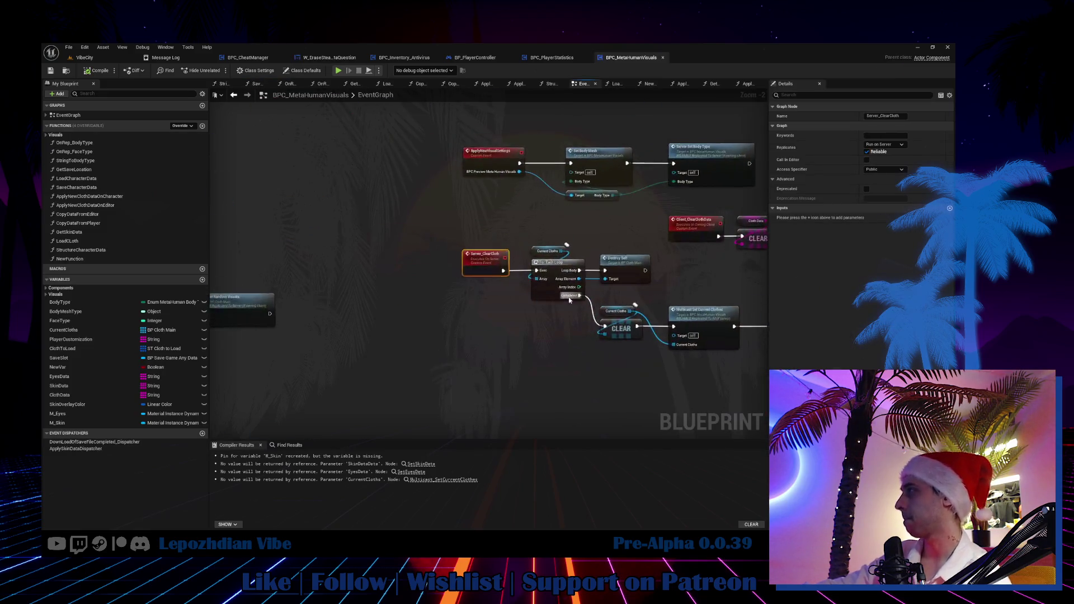
pyautogui.moveTo(424, 303); pyautogui.dragTo(213, 274)
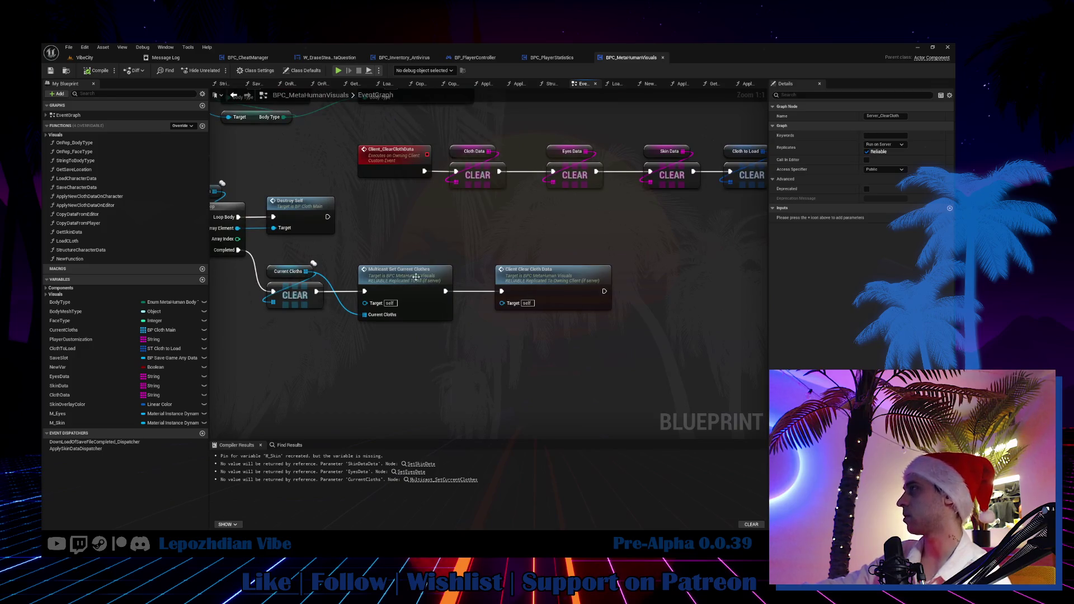
pyautogui.doubleClick(543, 276)
pyautogui.moveTo(527, 309); pyautogui.dragTo(212, 309)
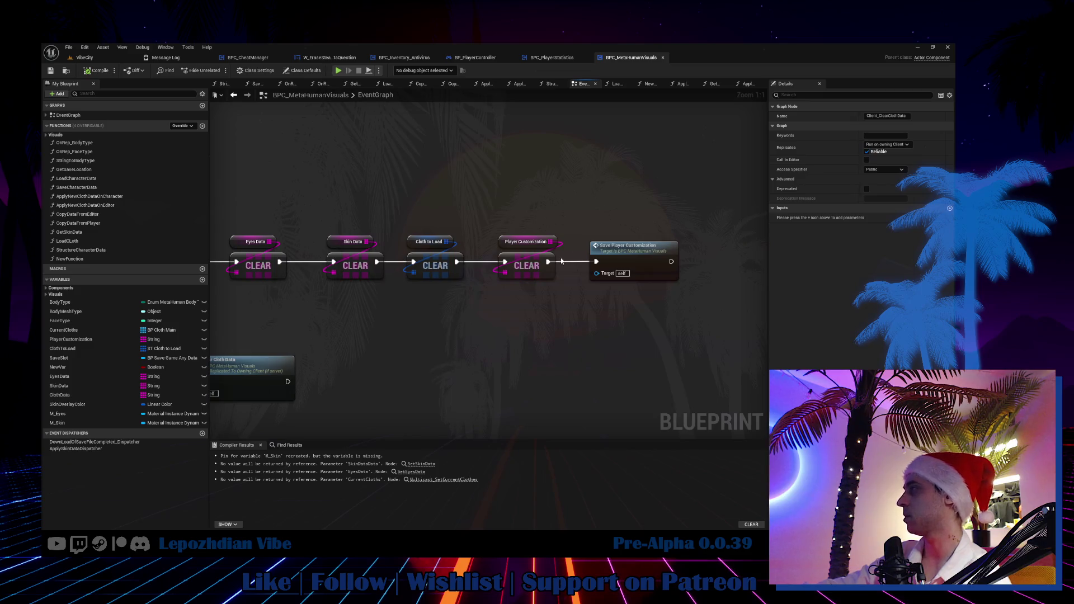
# Step: Open the Save Player Customization function graph, then relaunch the game from the Steam library
pyautogui.doubleClick(636, 251)
pyautogui.moveTo(637, 255)
pyautogui.mouseDown()
pyautogui.moveTo(410, 247)
pyautogui.moveTo(343, 151)
pyautogui.mouseUp()
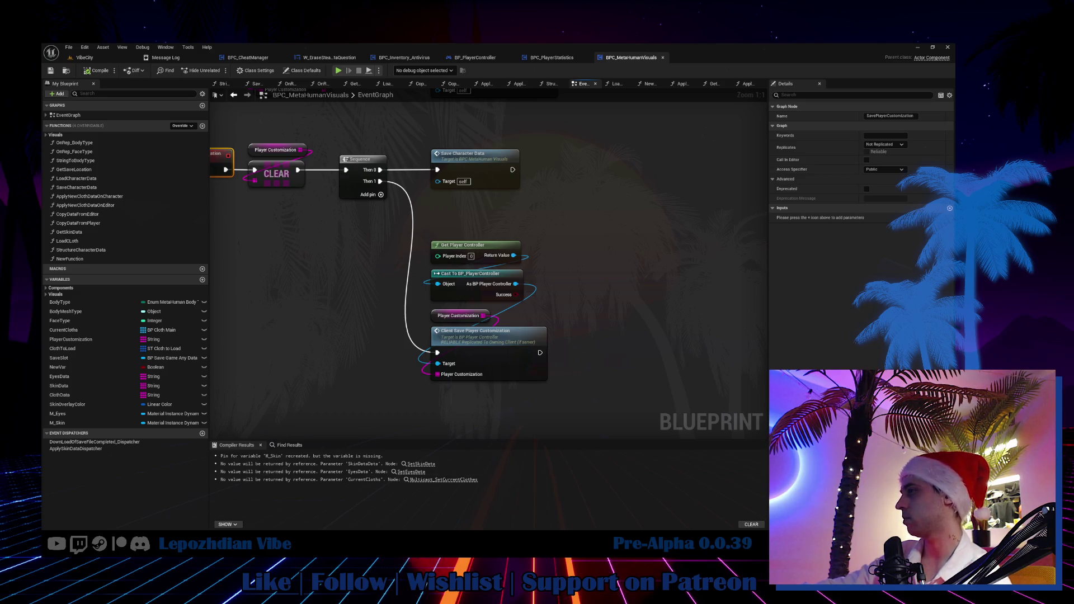
pyautogui.hotkey('alt', 'Tab')
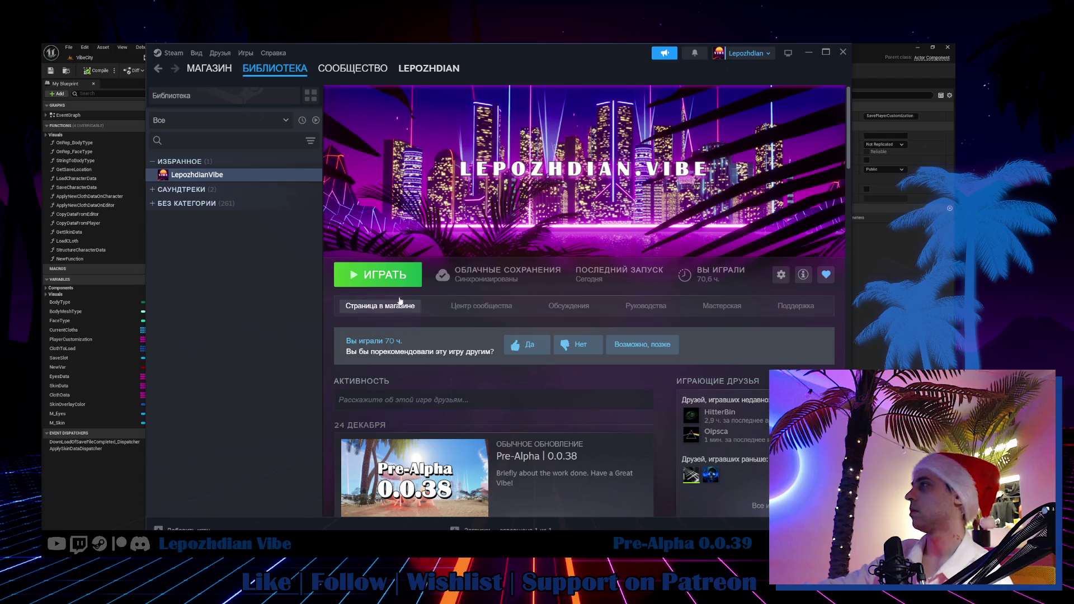
pyautogui.click(390, 283)
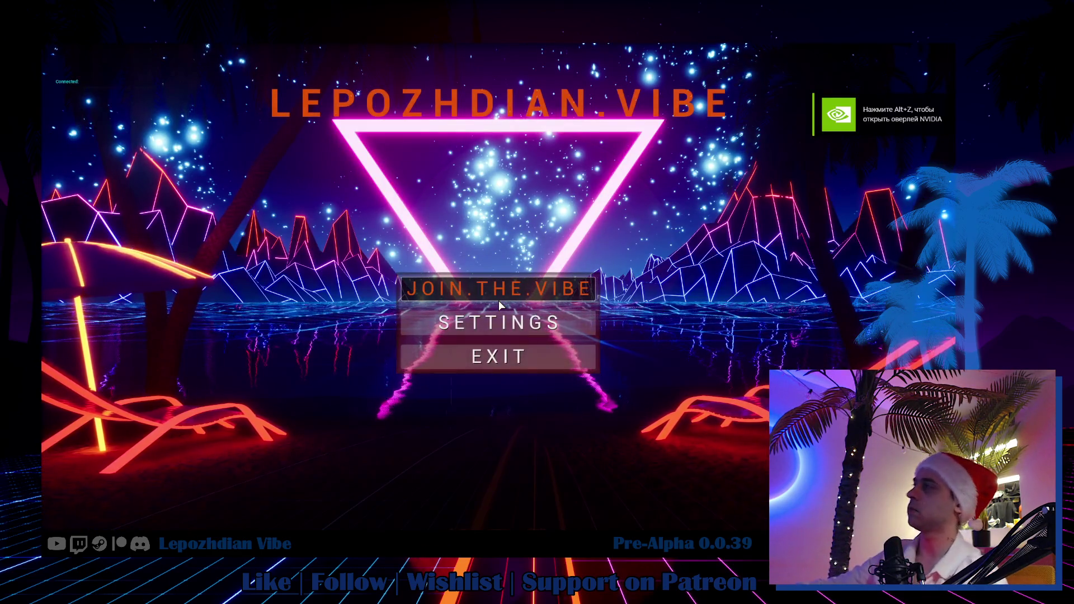
# Step: Join the game and walk down the neon corridor into the floor ring trigger
pyautogui.click(499, 301)
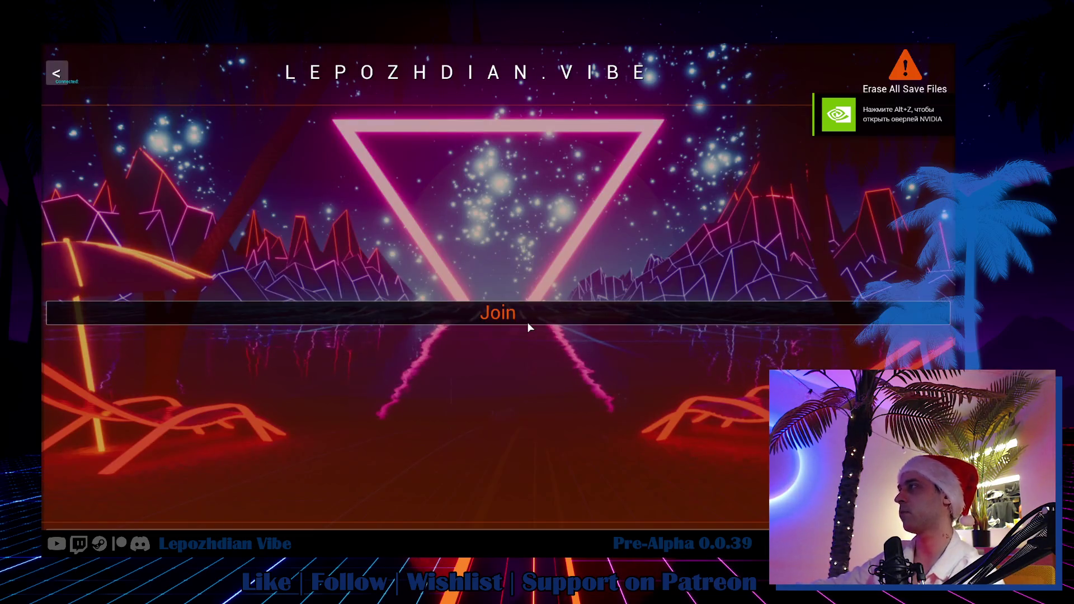
pyautogui.click(640, 314)
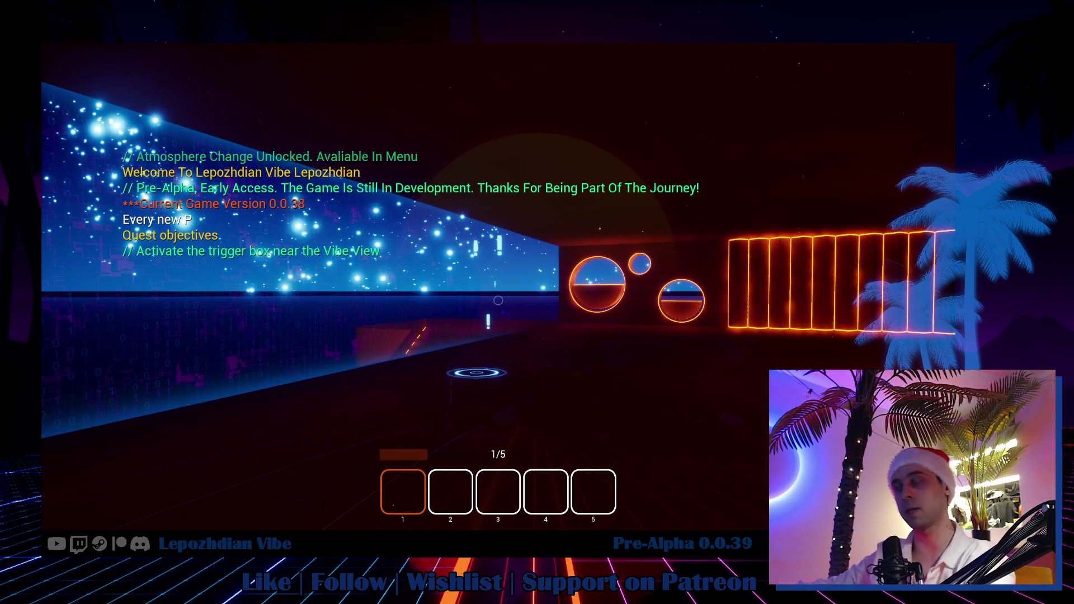
pyautogui.press('w')
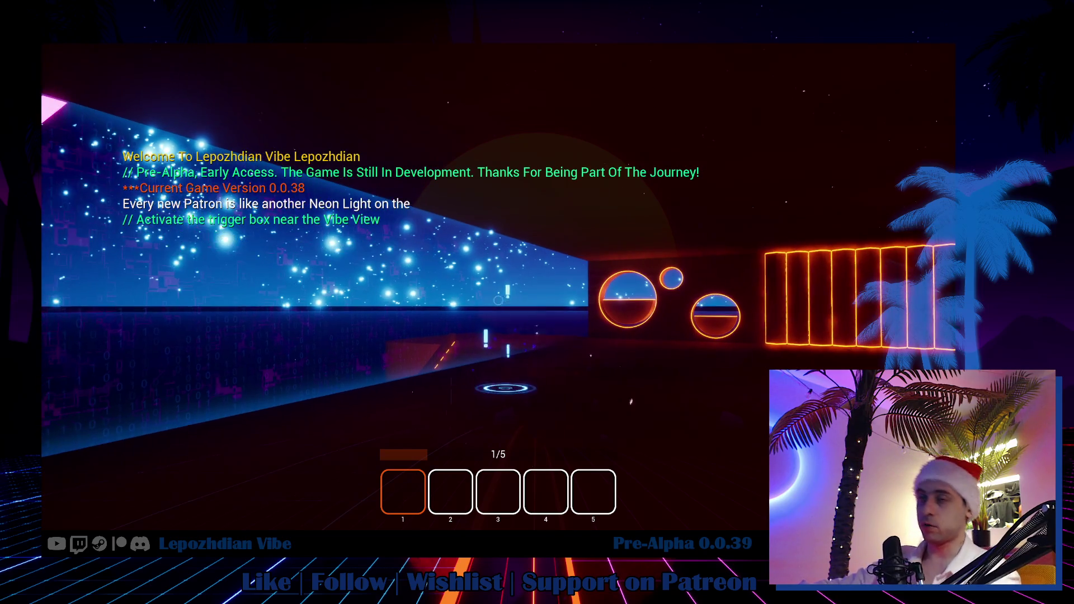
pyautogui.press('w')
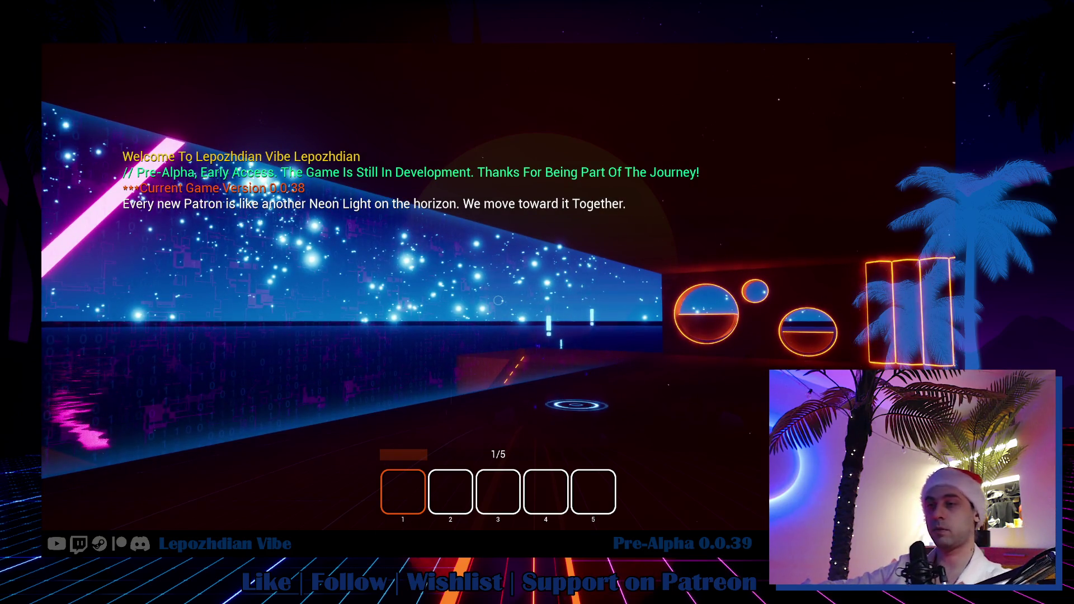
pyautogui.press('w')
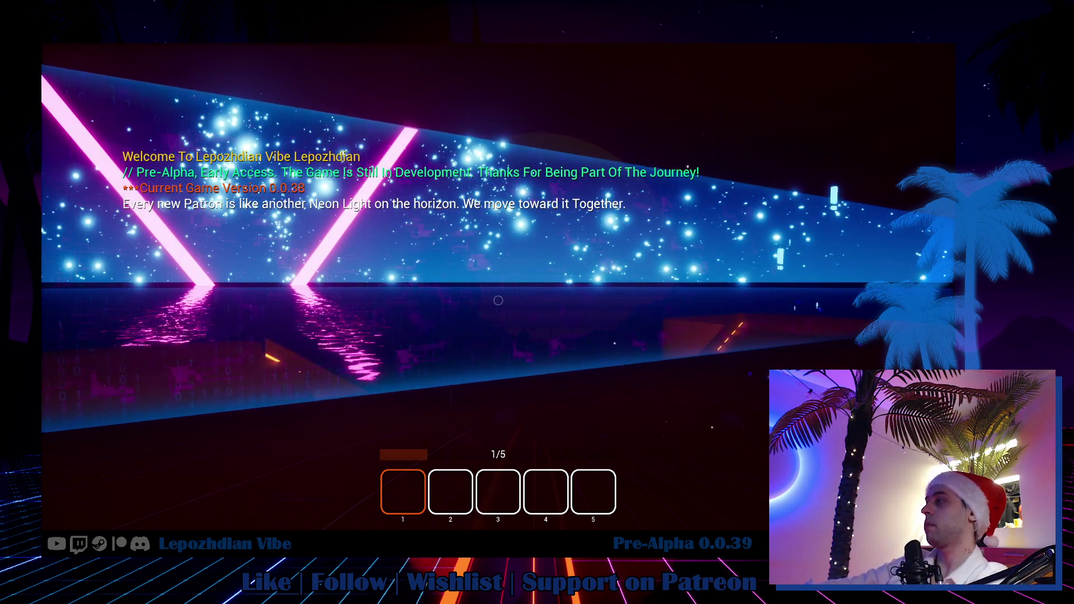
pyautogui.press('w')
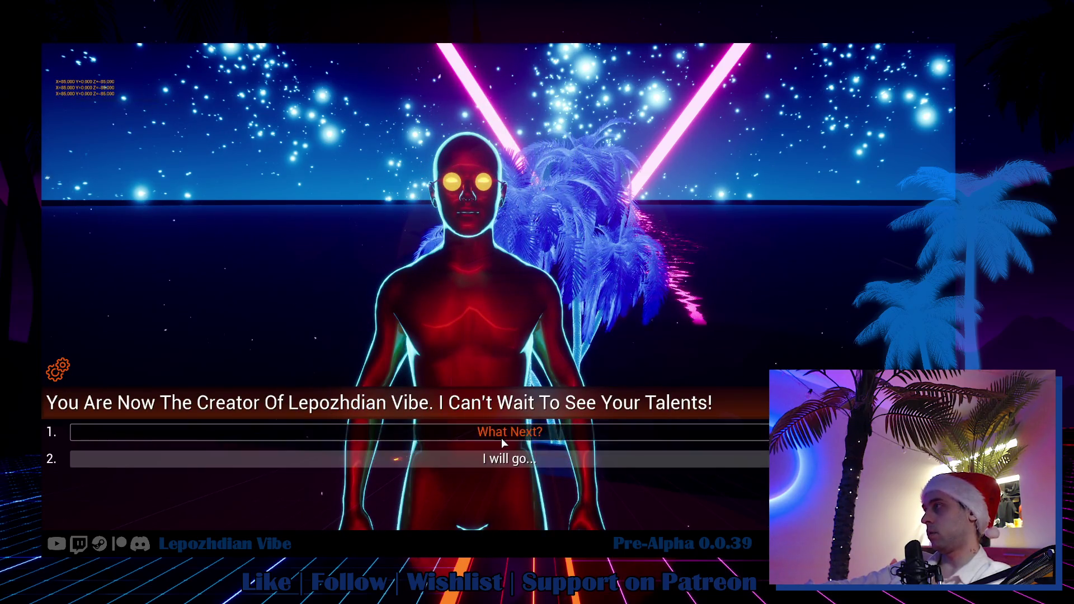
# Step: Ask the assistant what comes next, end the conversation, and apply the atmosphere change
pyautogui.click(502, 441)
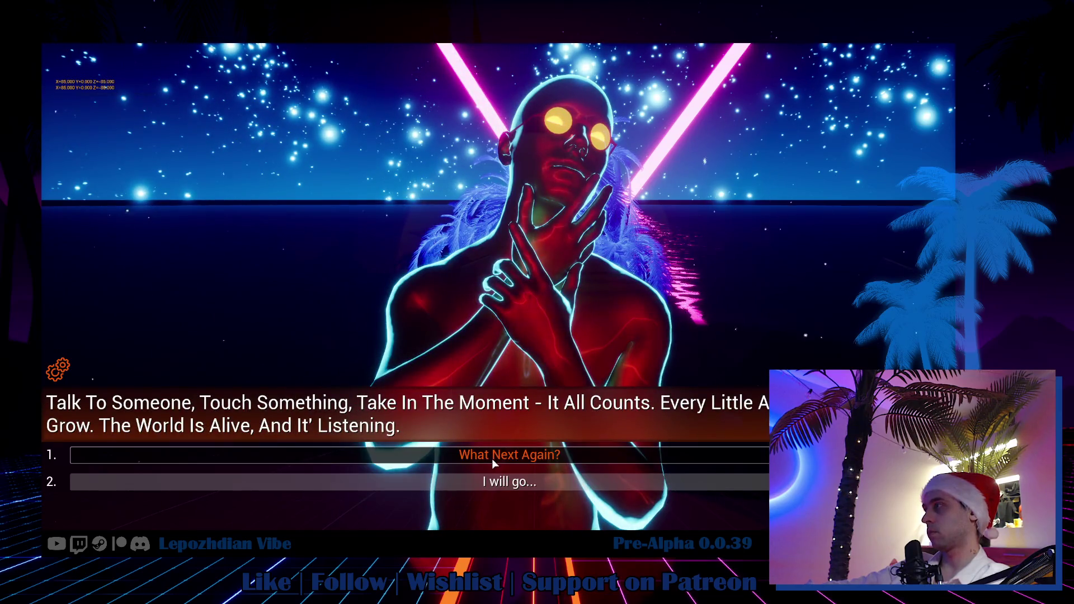
pyautogui.click(499, 480)
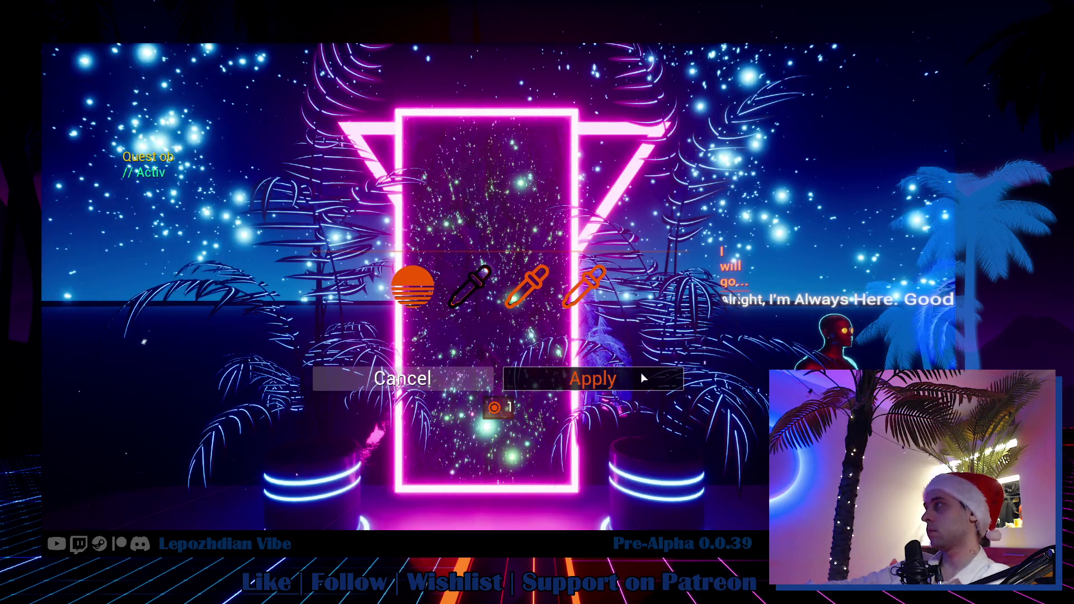
pyautogui.click(642, 377)
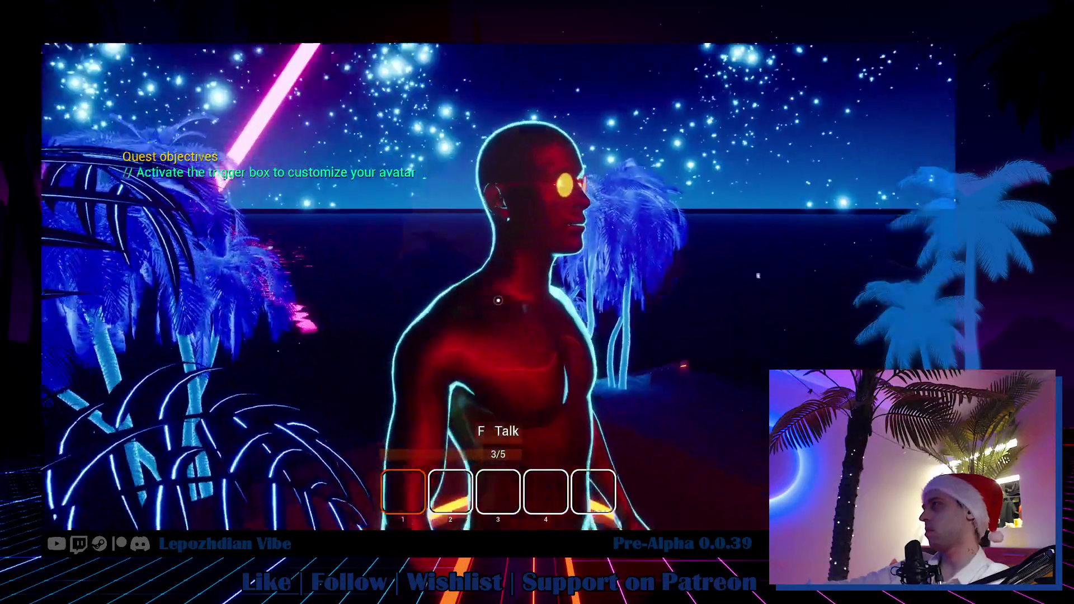
# Step: Ask the Vibe Assistant to go to the beach with Let's go to the Beach
pyautogui.press('f')
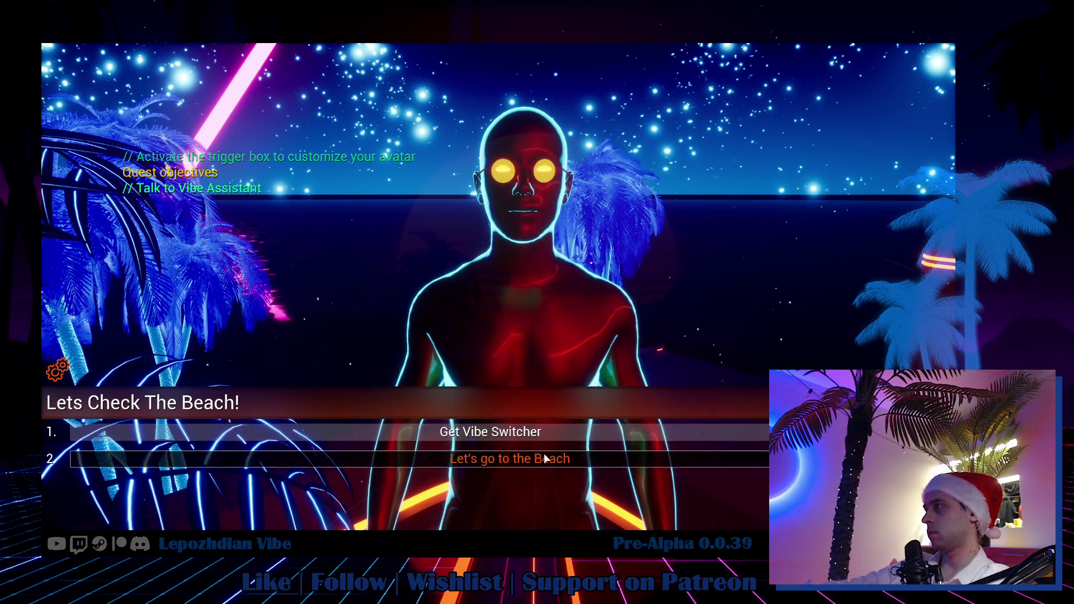
pyautogui.click(544, 457)
pyautogui.click(546, 459)
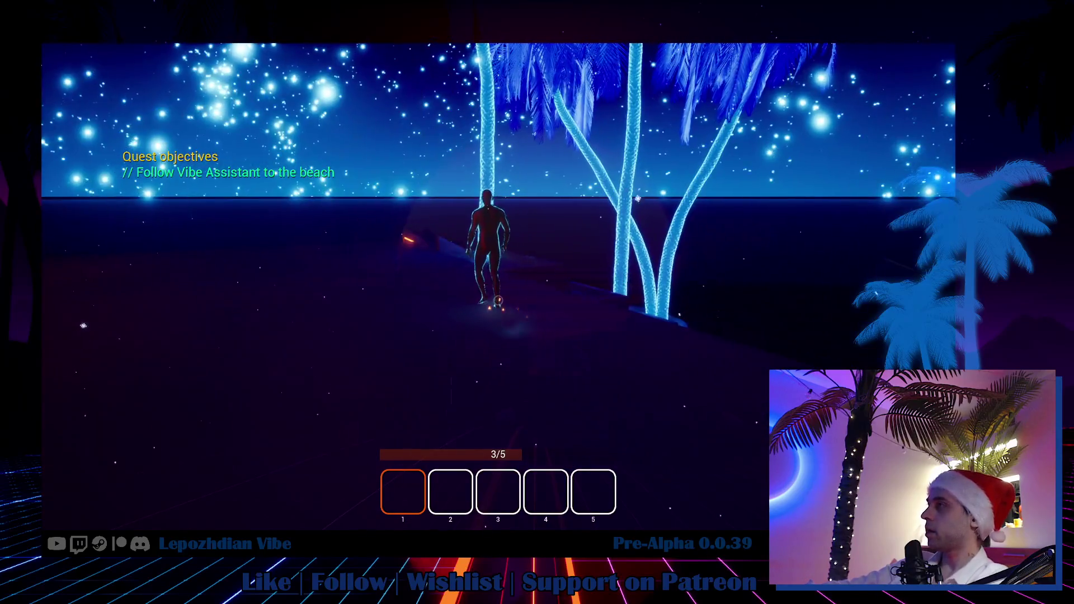
# Step: Load the Grid map layer in the Vibe Editor, then exit back to play
pyautogui.press('Escape')
pyautogui.click(359, 461)
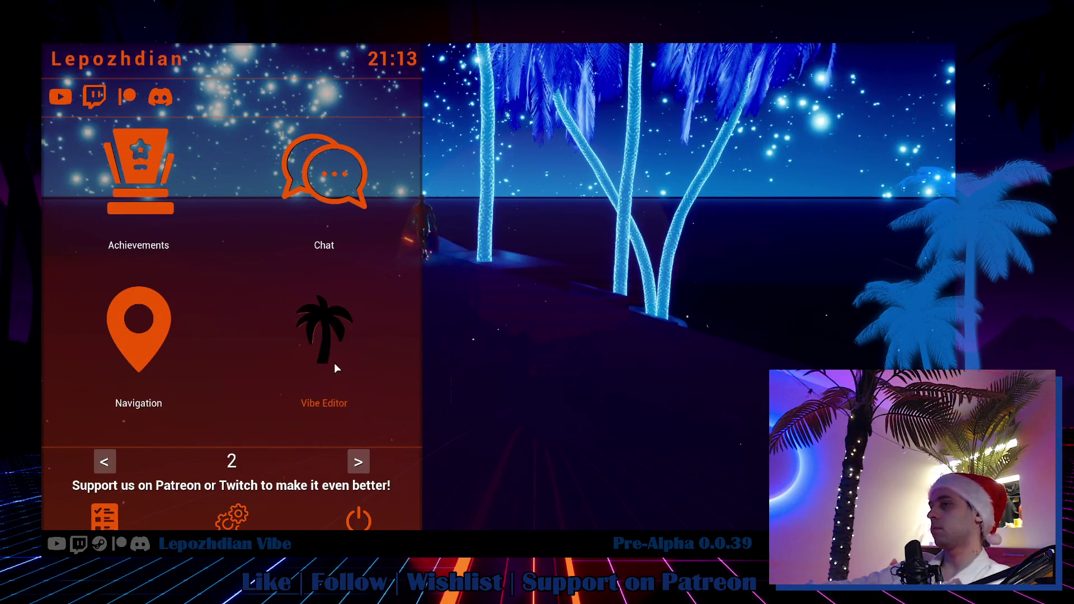
pyautogui.click(334, 363)
pyautogui.click(470, 378)
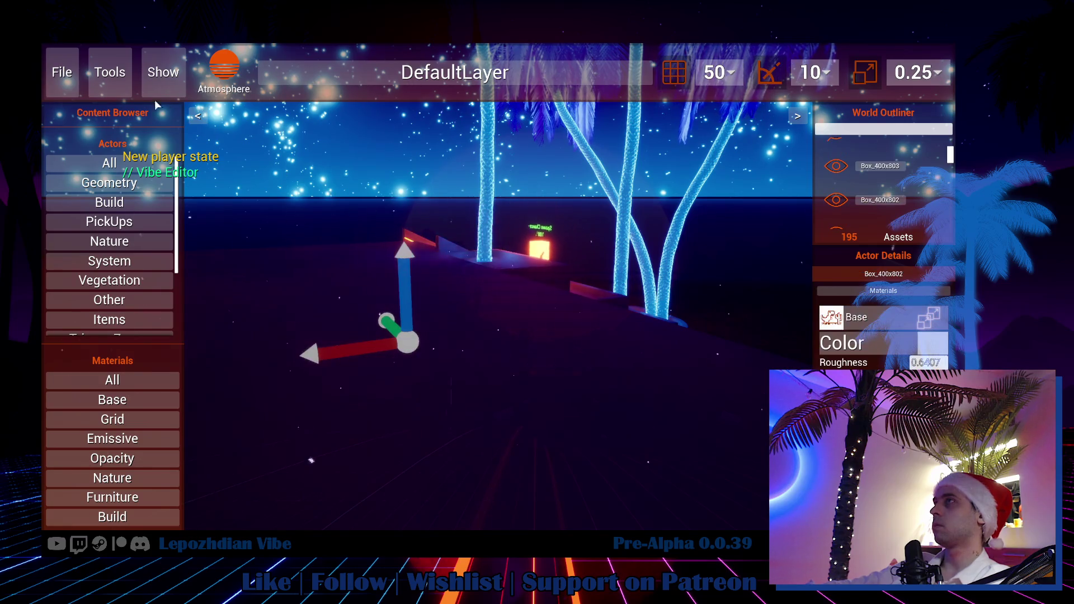
pyautogui.click(62, 72)
pyautogui.click(460, 190)
pyautogui.click(498, 168)
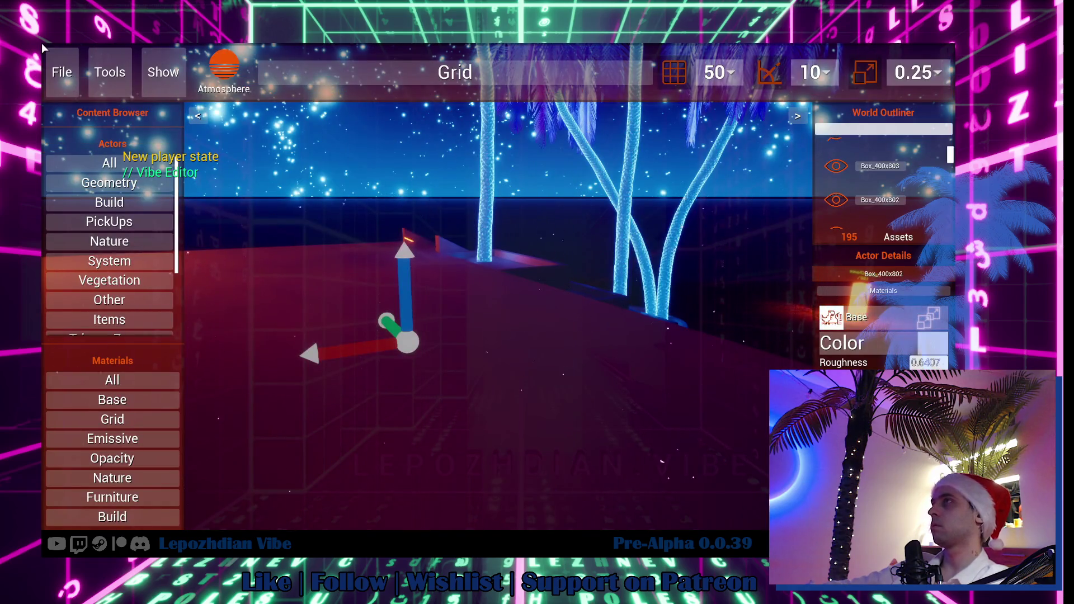
pyautogui.click(61, 72)
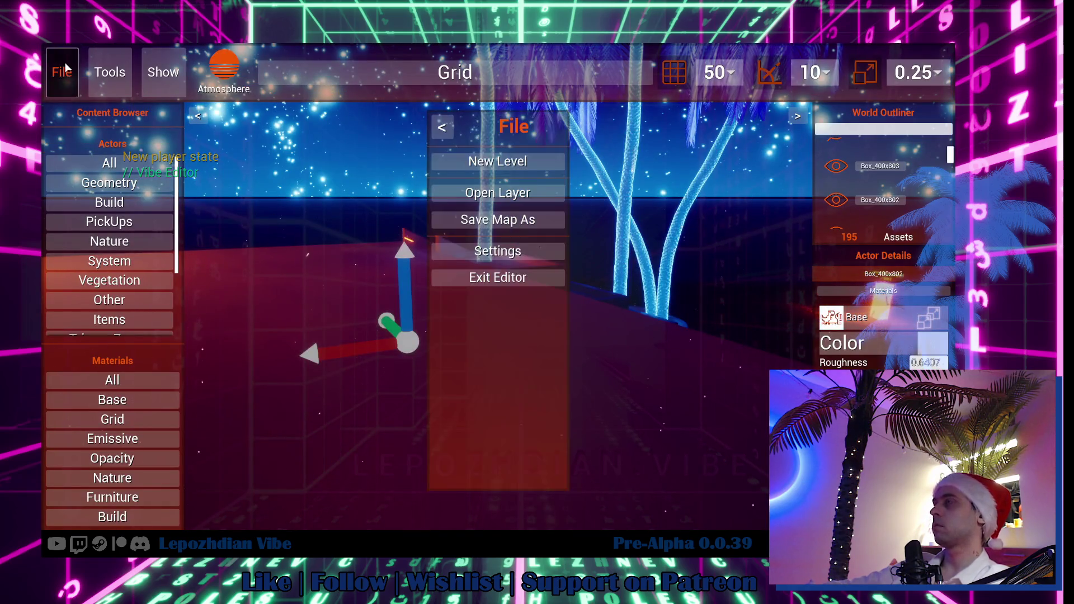
pyautogui.click(496, 277)
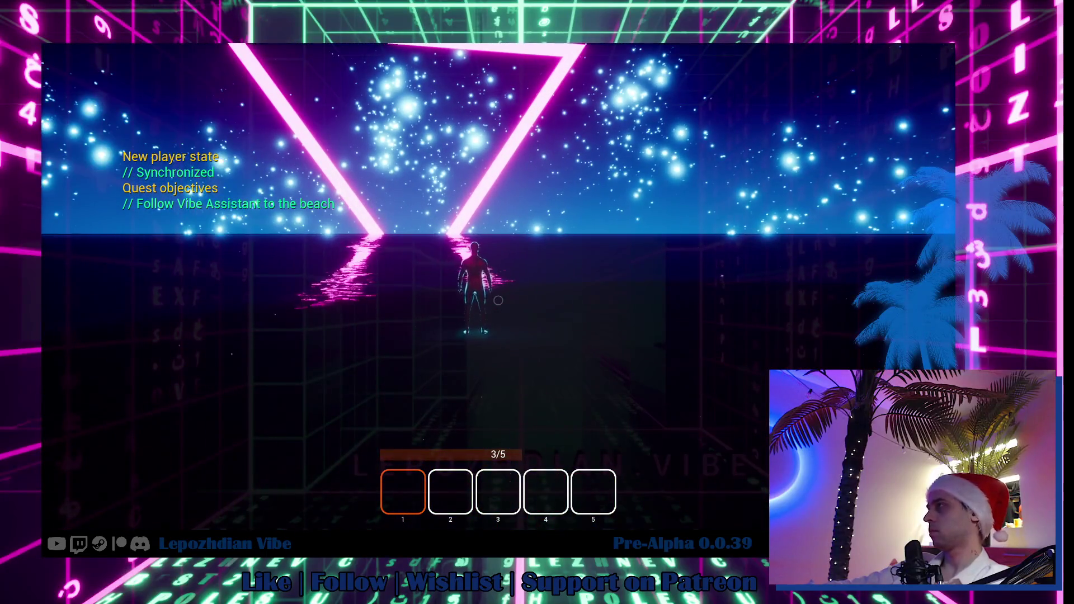
# Step: Ask the Vibe Assistant about this place, then end the conversation
pyautogui.click(499, 300)
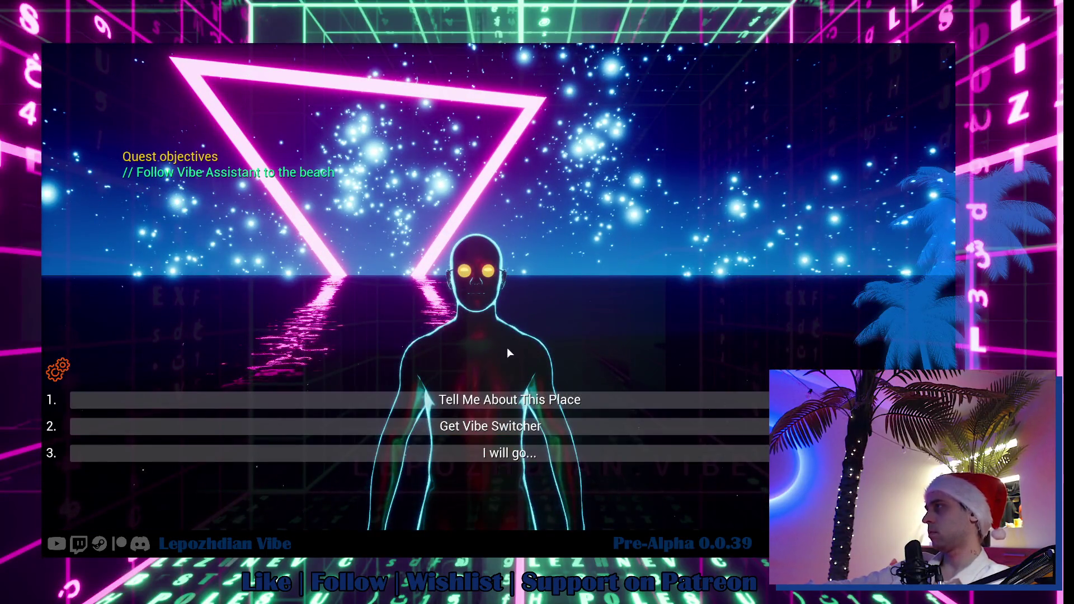
pyautogui.click(530, 403)
pyautogui.click(531, 401)
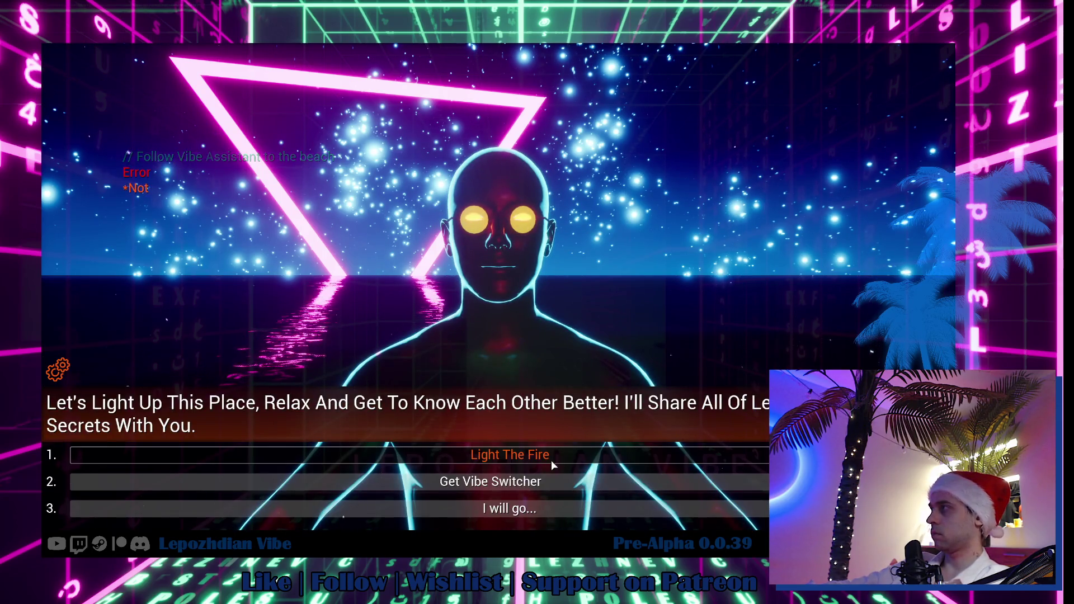
pyautogui.click(534, 512)
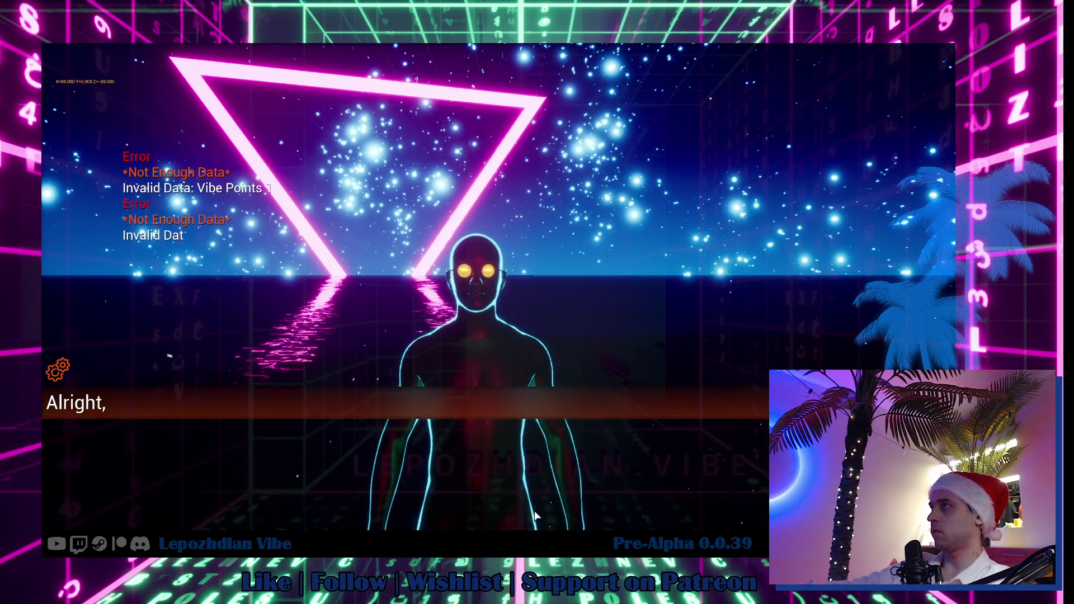
pyautogui.click(535, 516)
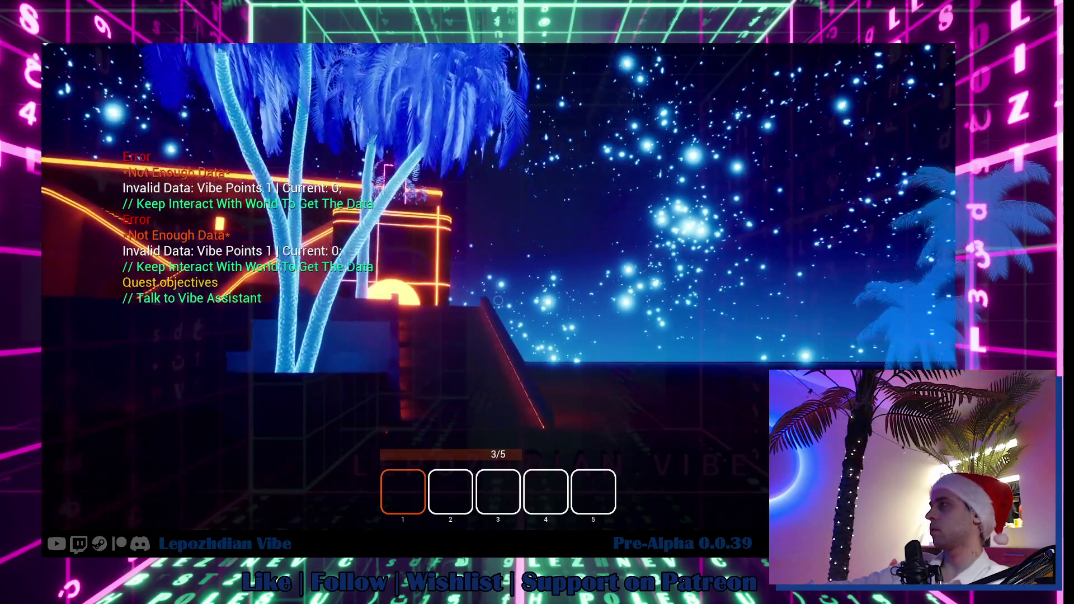
# Step: Walk into the pink portal, apply the avatar customization, and open the phone menu
pyautogui.press('w')
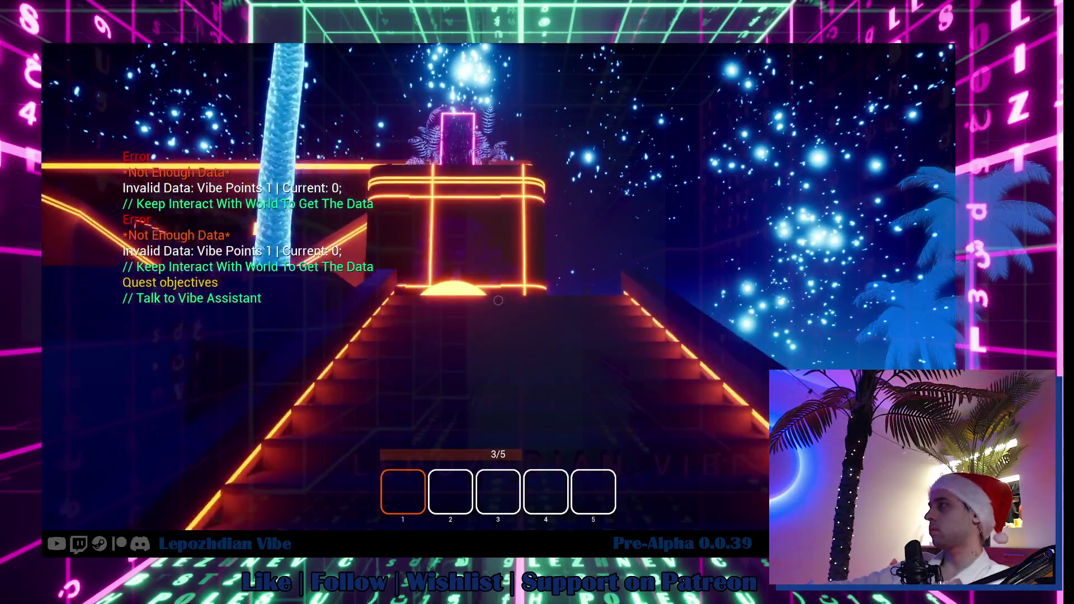
pyautogui.press('w')
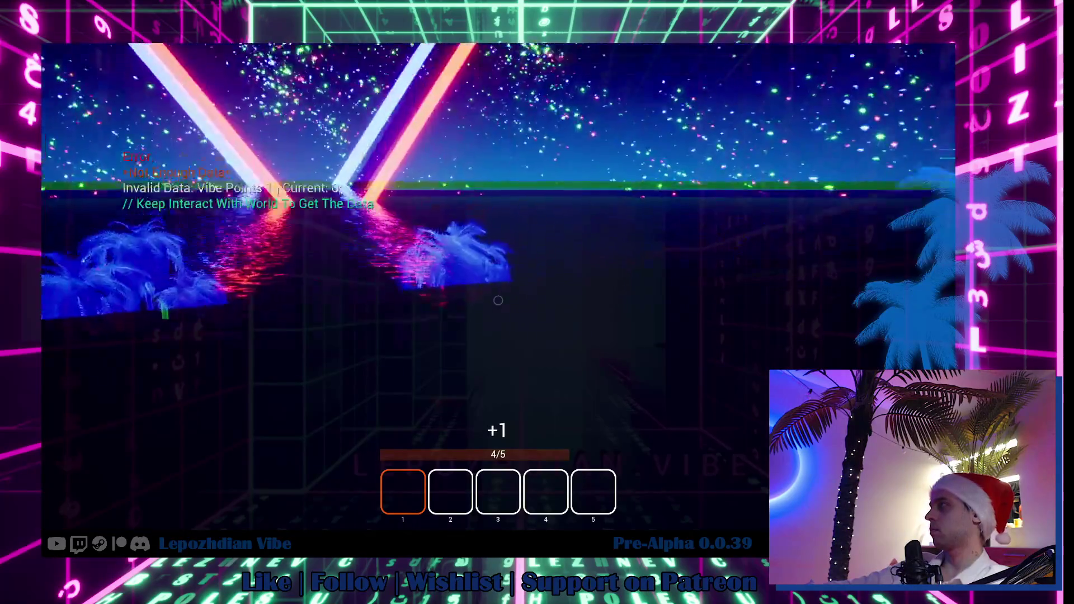
pyautogui.press('w')
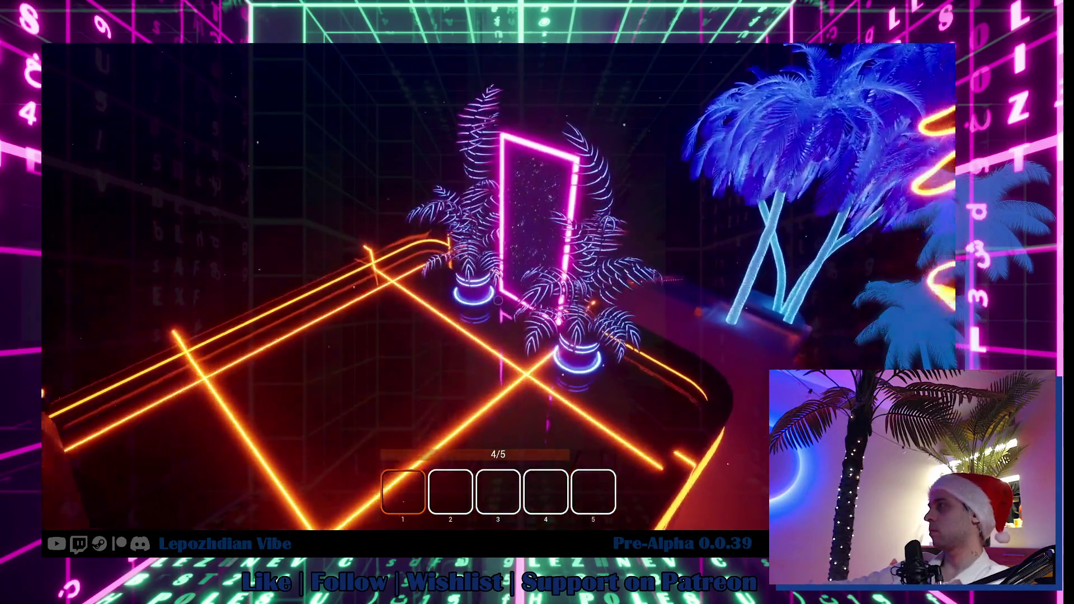
pyautogui.press('f')
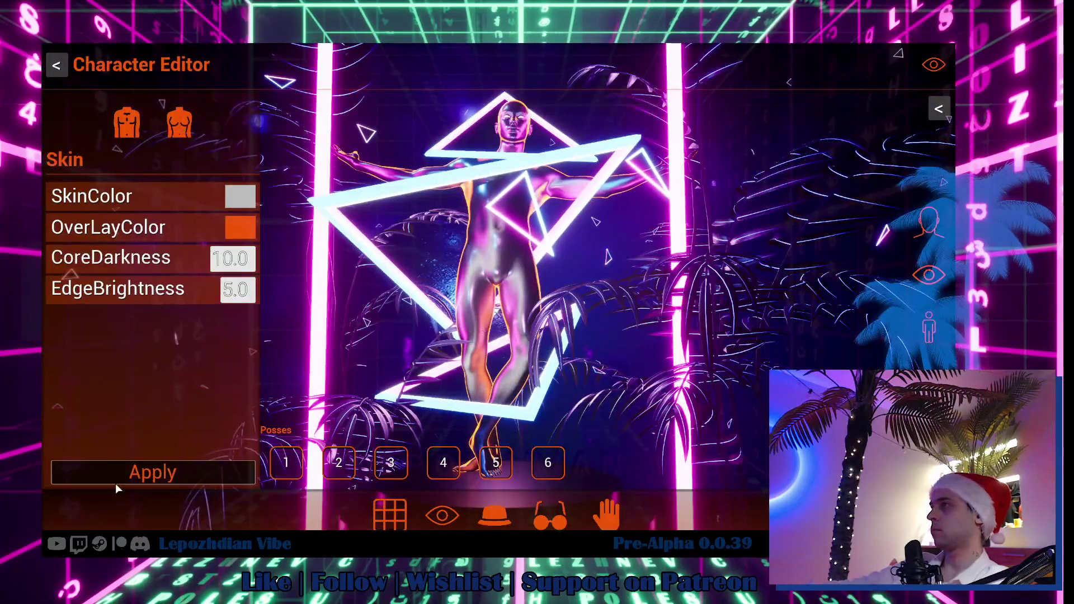
pyautogui.click(137, 481)
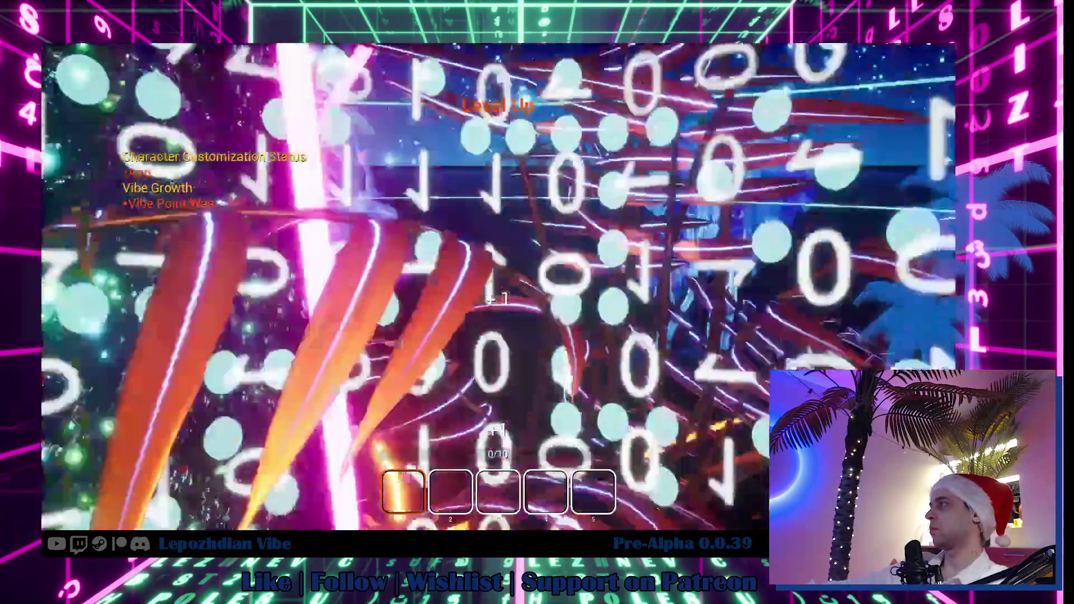
pyautogui.press('w')
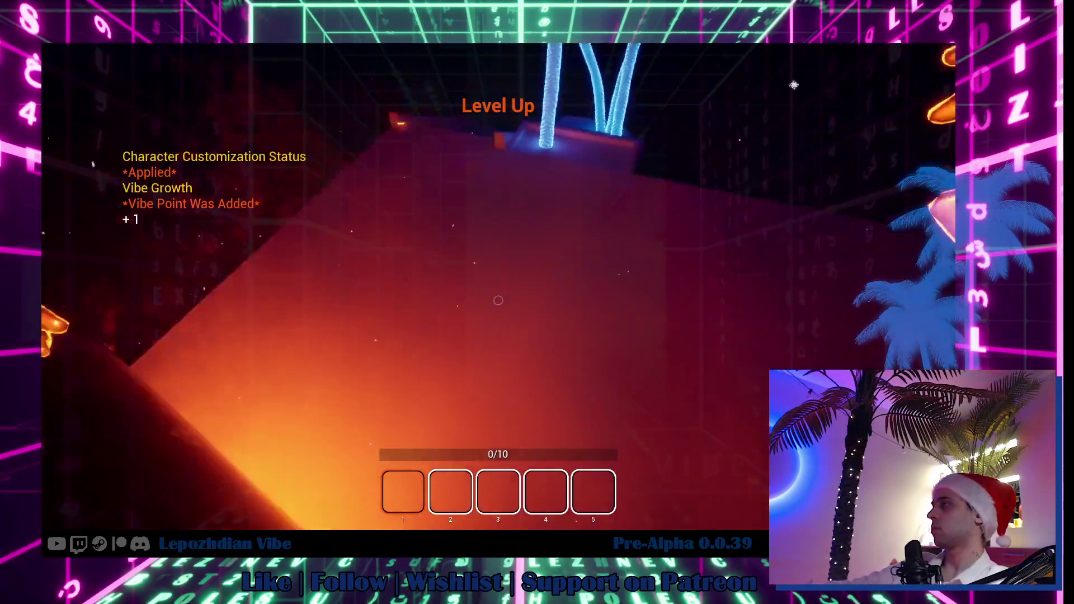
pyautogui.press('w')
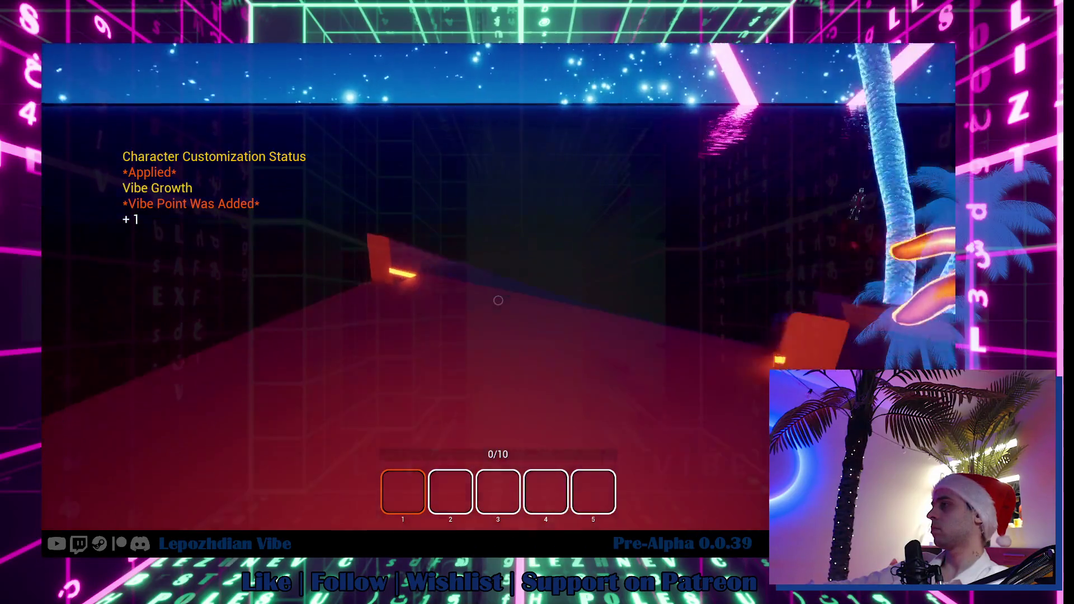
pyautogui.press('Escape')
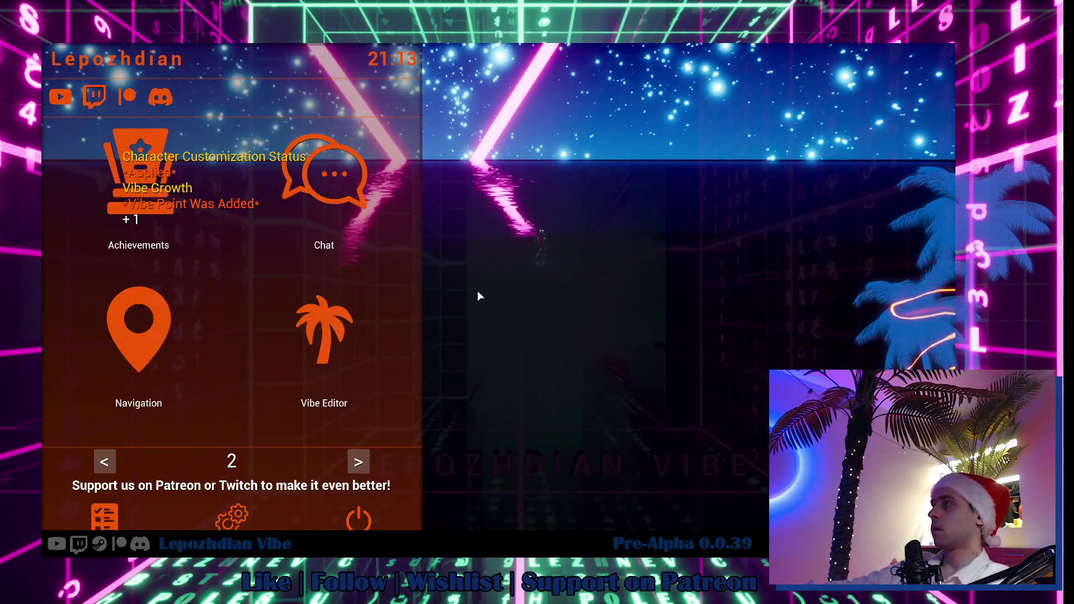
# Step: Retry Discord authorization after the sleep-mode message, acknowledge with Nice!, and return to menu page 1
pyautogui.click(159, 98)
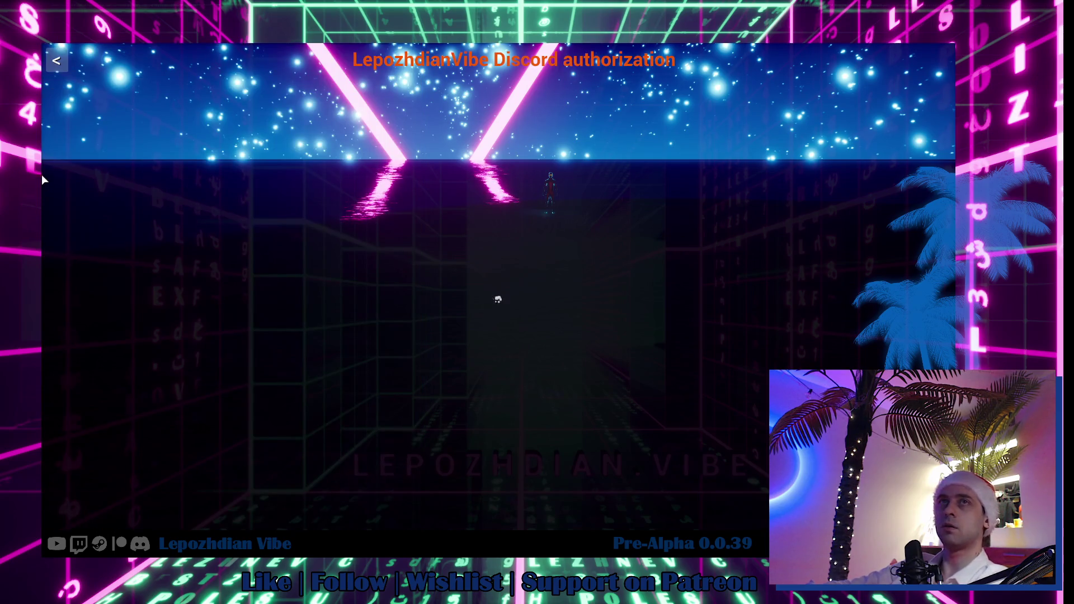
pyautogui.press('Escape')
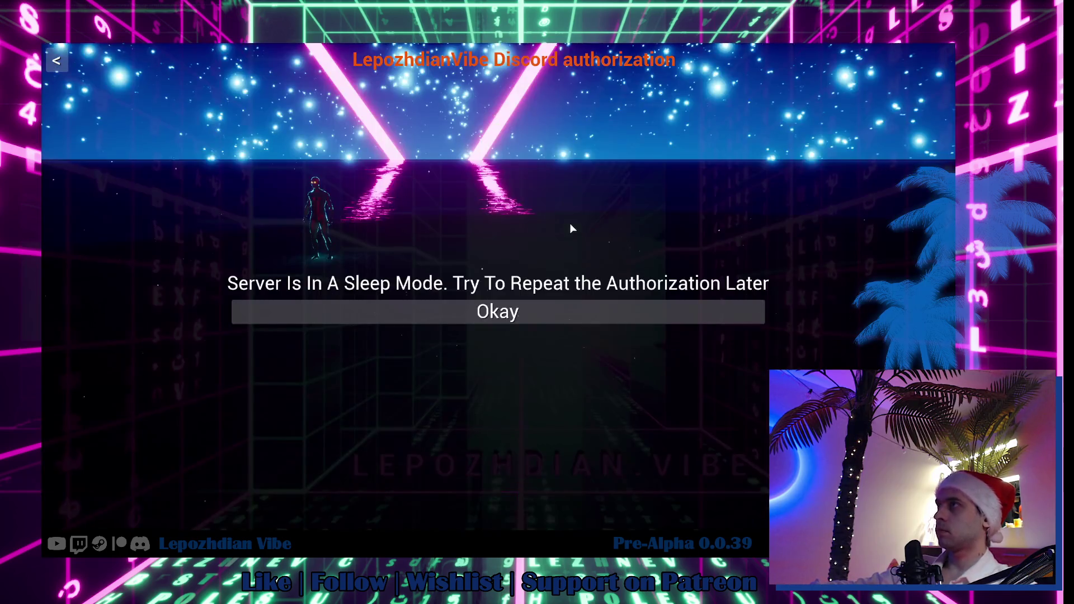
pyautogui.click(532, 309)
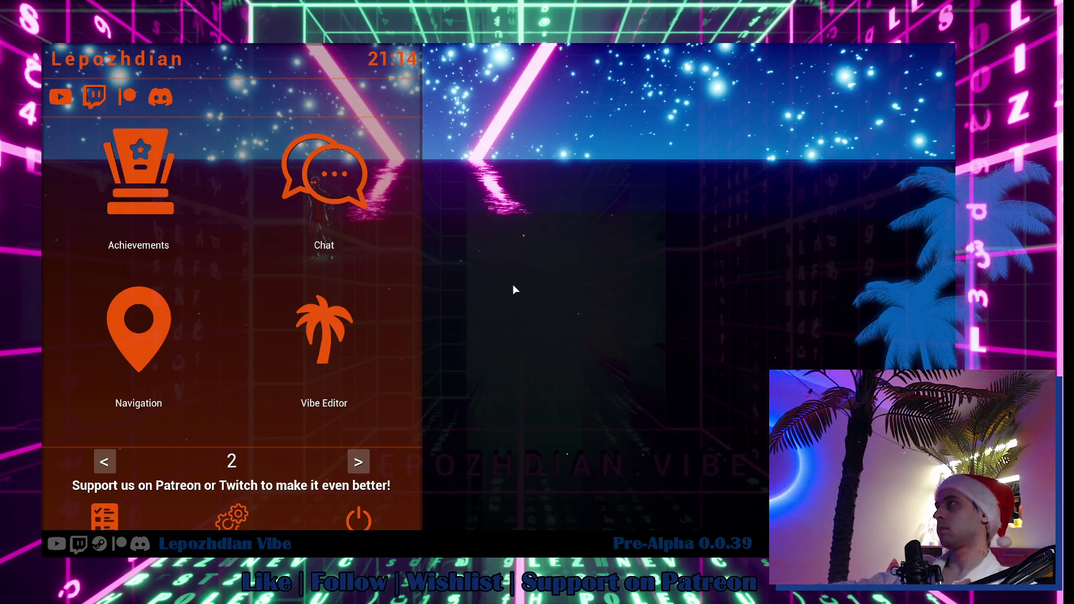
pyautogui.click(160, 97)
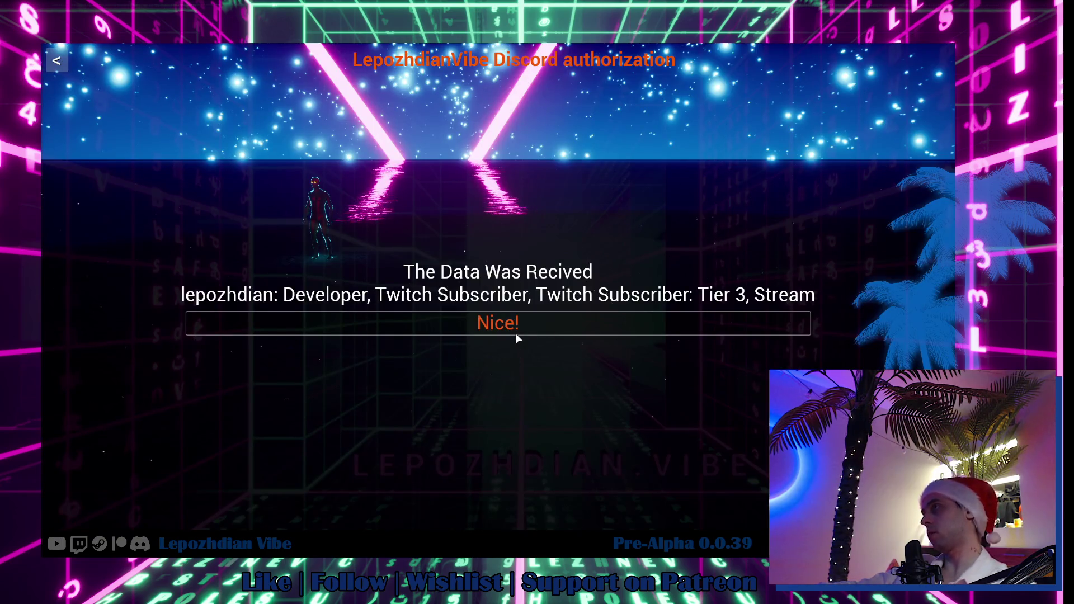
pyautogui.click(516, 333)
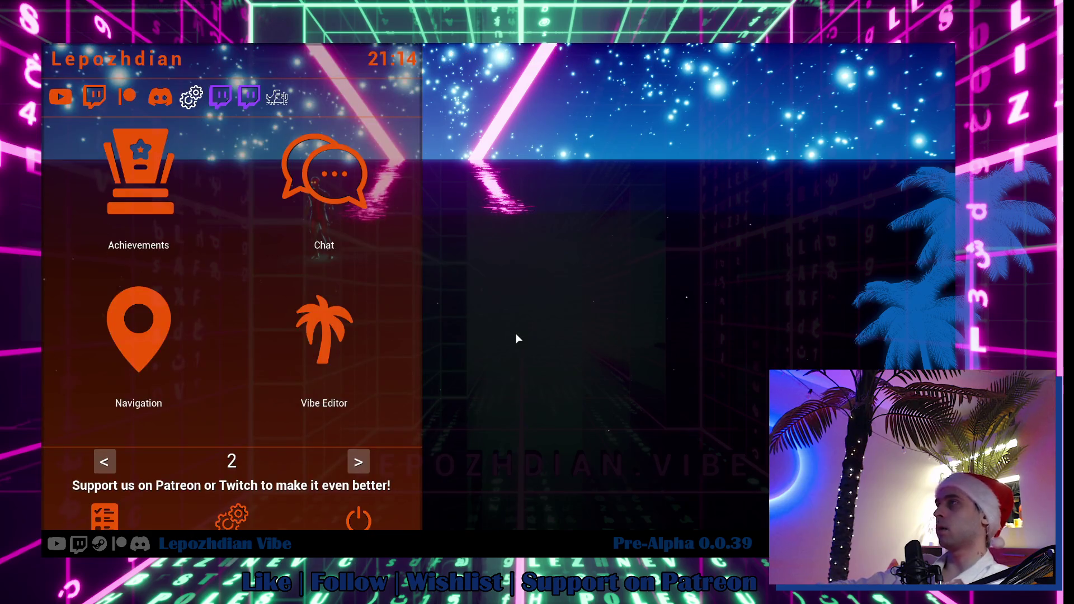
pyautogui.click(105, 462)
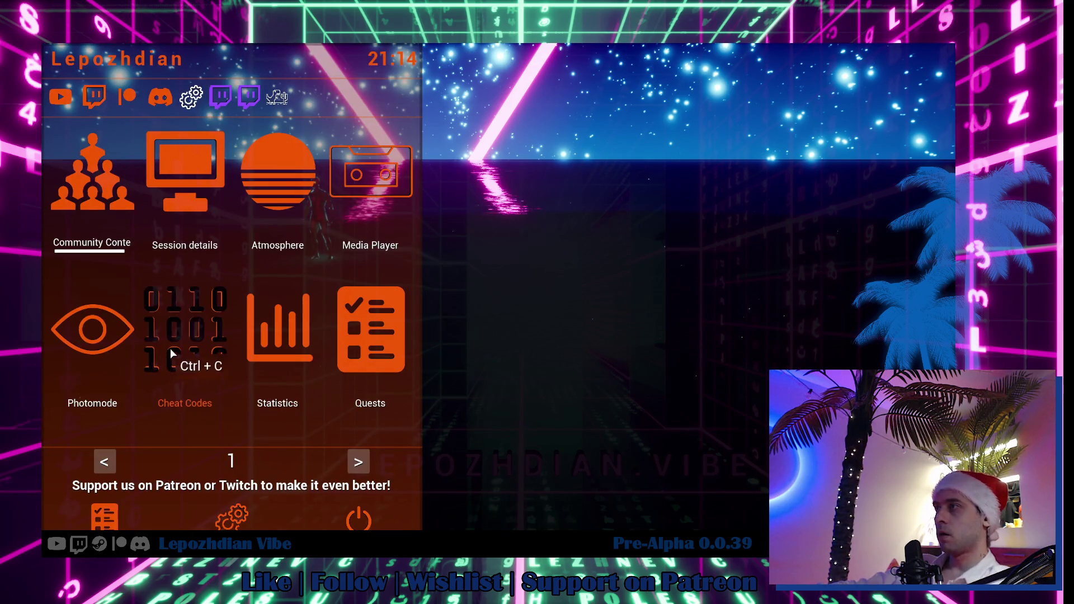
# Step: Add three Vibe Points and turn on Infinite Energy in Cheat Codes
pyautogui.click(170, 348)
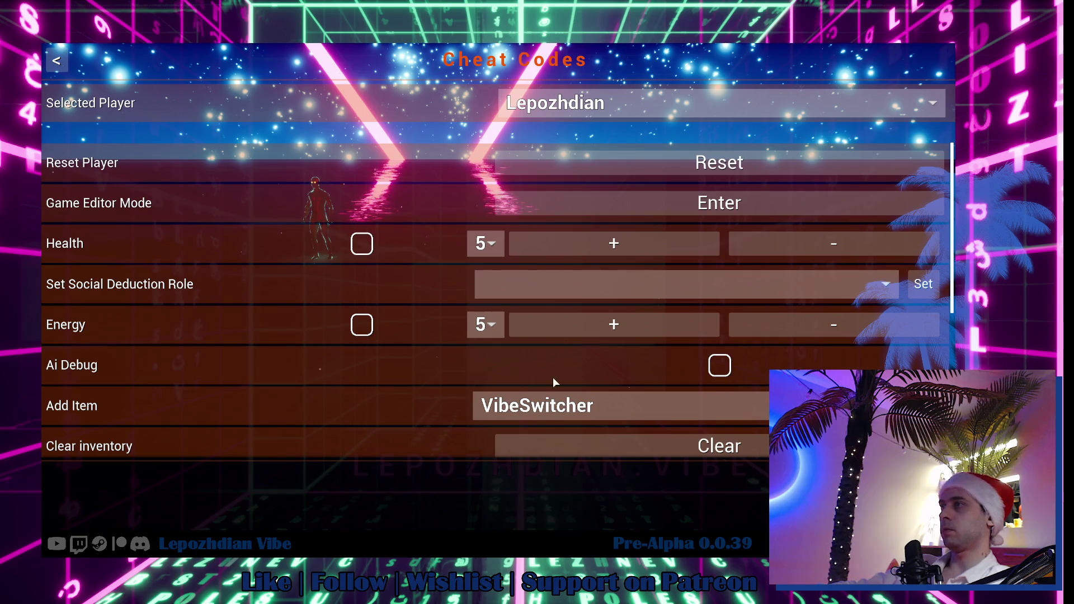
pyautogui.scroll(-4, 553, 400)
pyautogui.click(590, 403)
pyautogui.click(589, 403)
pyautogui.click(590, 403)
pyautogui.scroll(2, 405, 303)
pyautogui.click(369, 222)
pyautogui.scroll(1, 374, 225)
pyautogui.press('Escape')
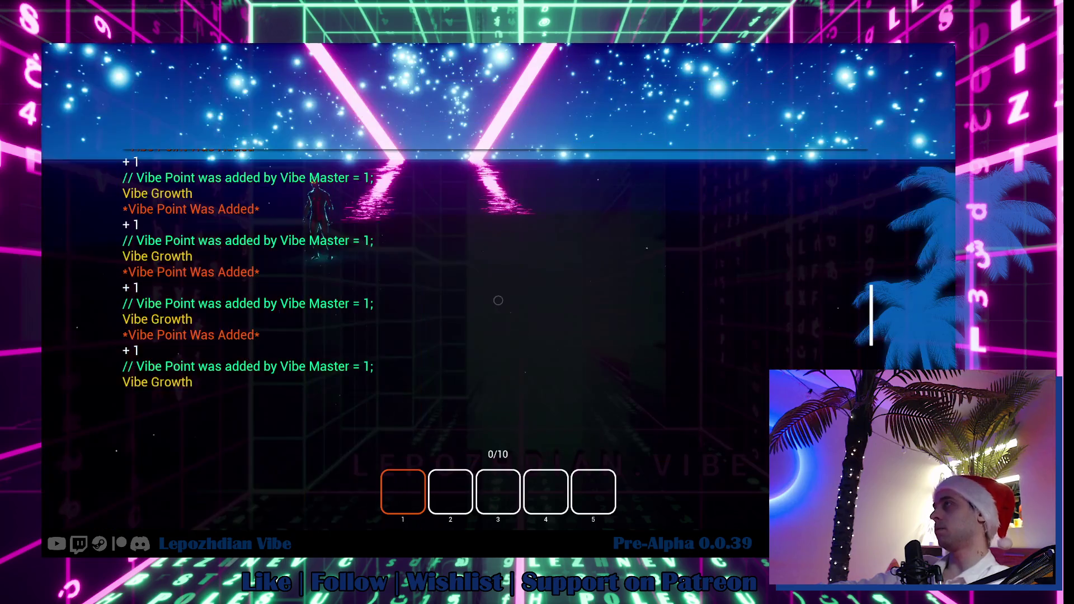
# Step: Have the Vibe Assistant light the fire, reply So Cool!, and accept the loungers quest
pyautogui.press('e')
pyautogui.click(533, 398)
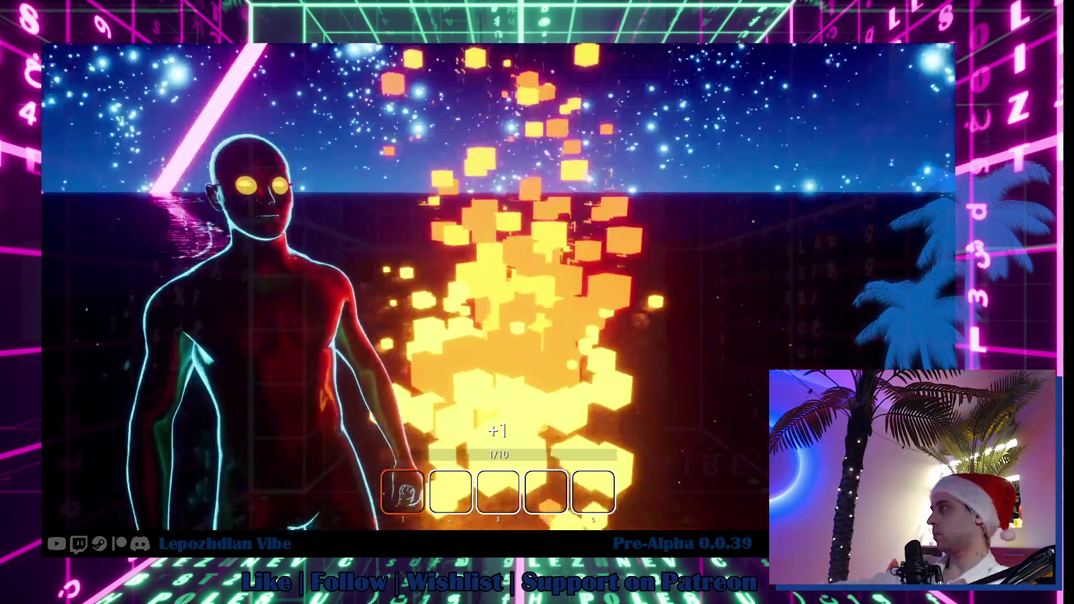
pyautogui.press('f')
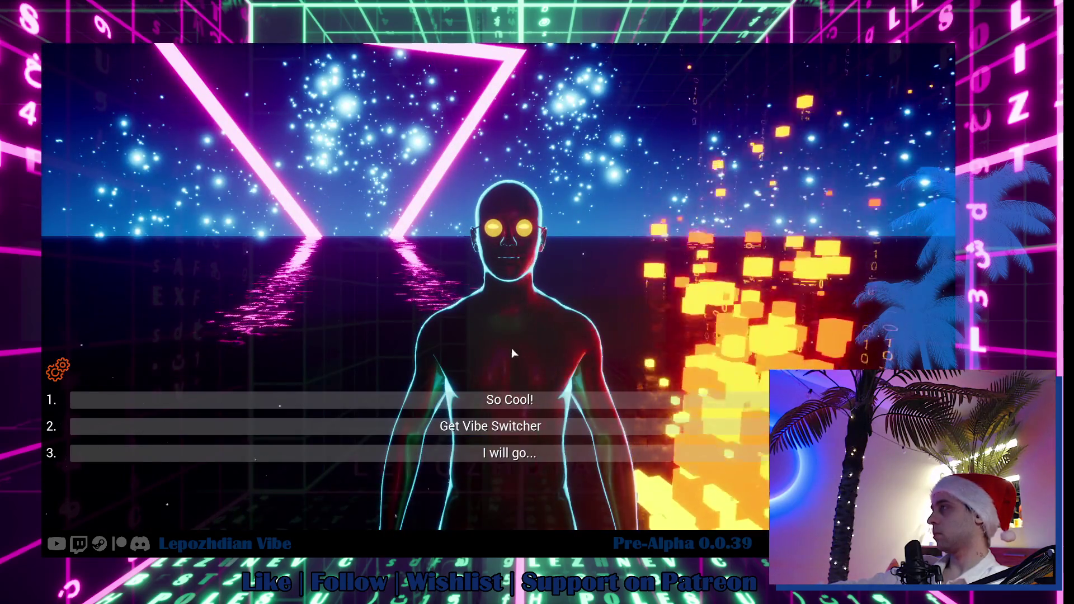
pyautogui.click(528, 401)
pyautogui.click(528, 407)
pyautogui.click(528, 407)
pyautogui.click(528, 407)
pyautogui.click(528, 407)
pyautogui.click(528, 407)
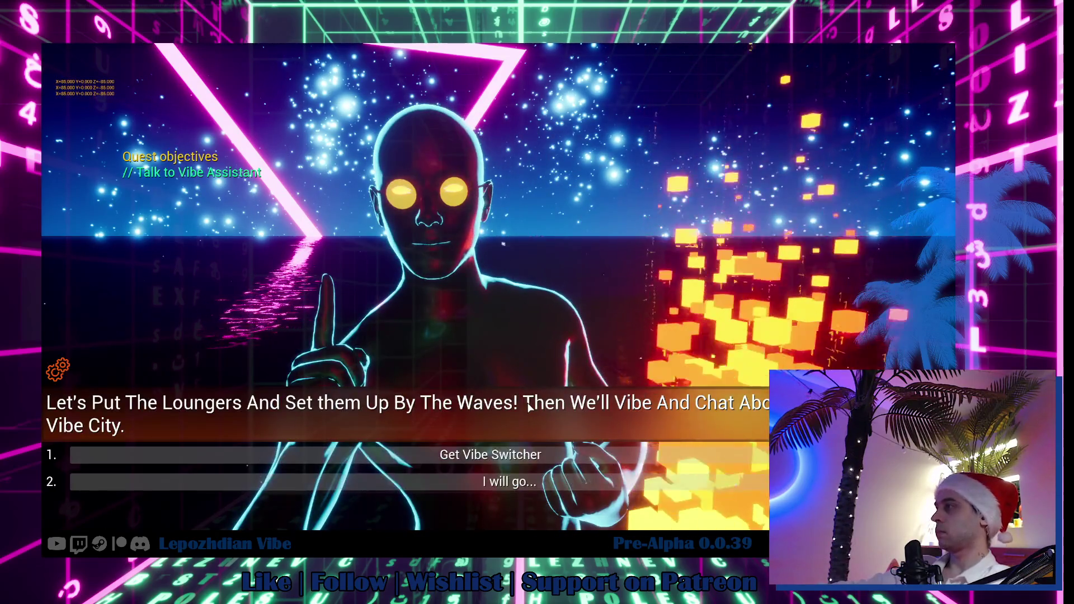
pyautogui.click(539, 478)
pyautogui.click(539, 479)
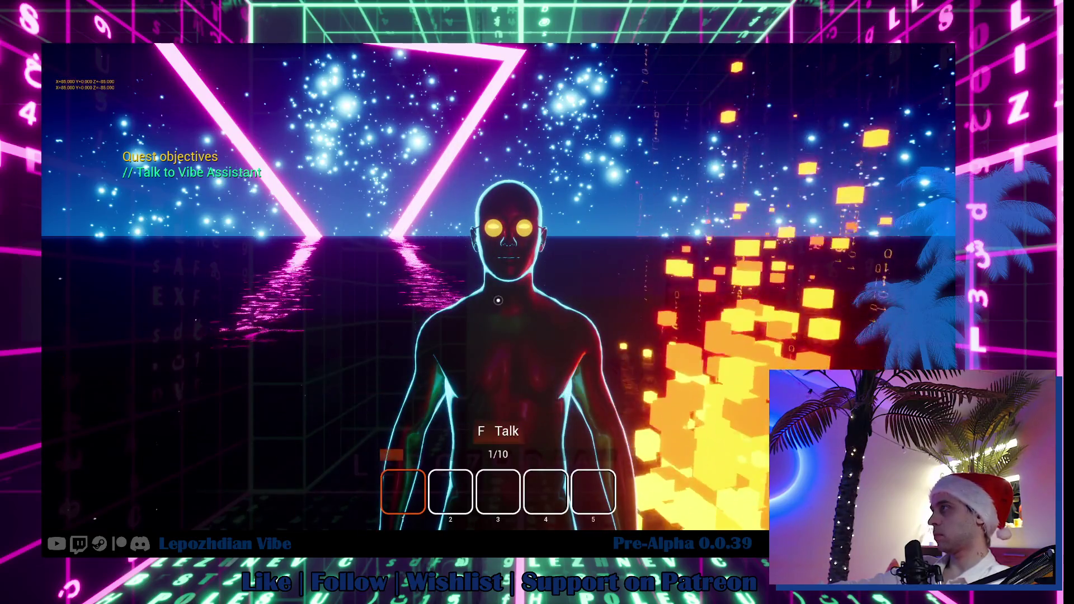
# Step: Place the neon loungers by the waves and tell the Vibe Assistant I will go
pyautogui.click(498, 300)
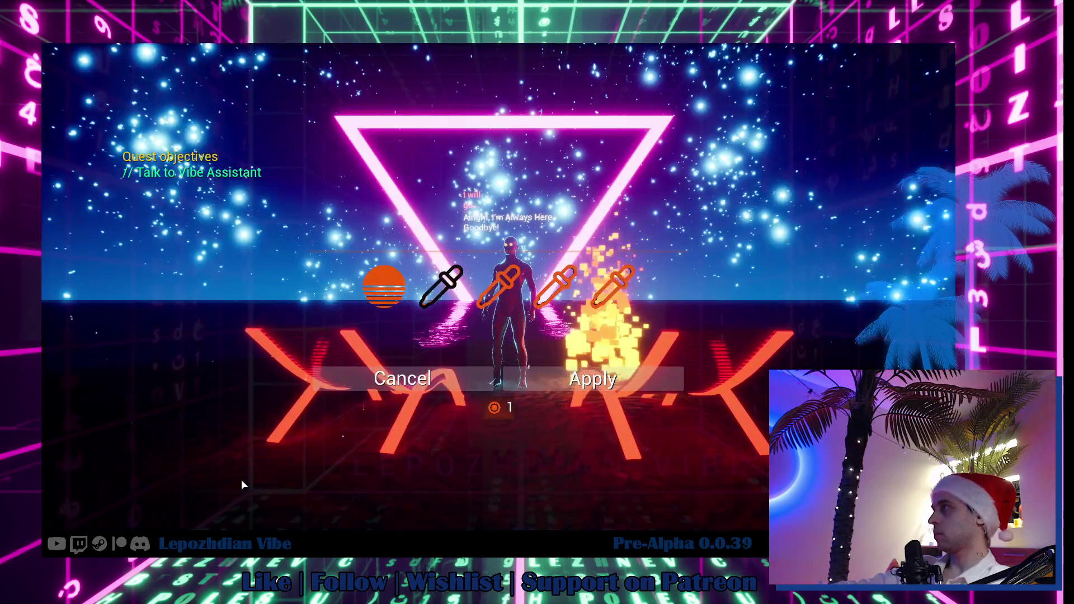
pyautogui.click(562, 367)
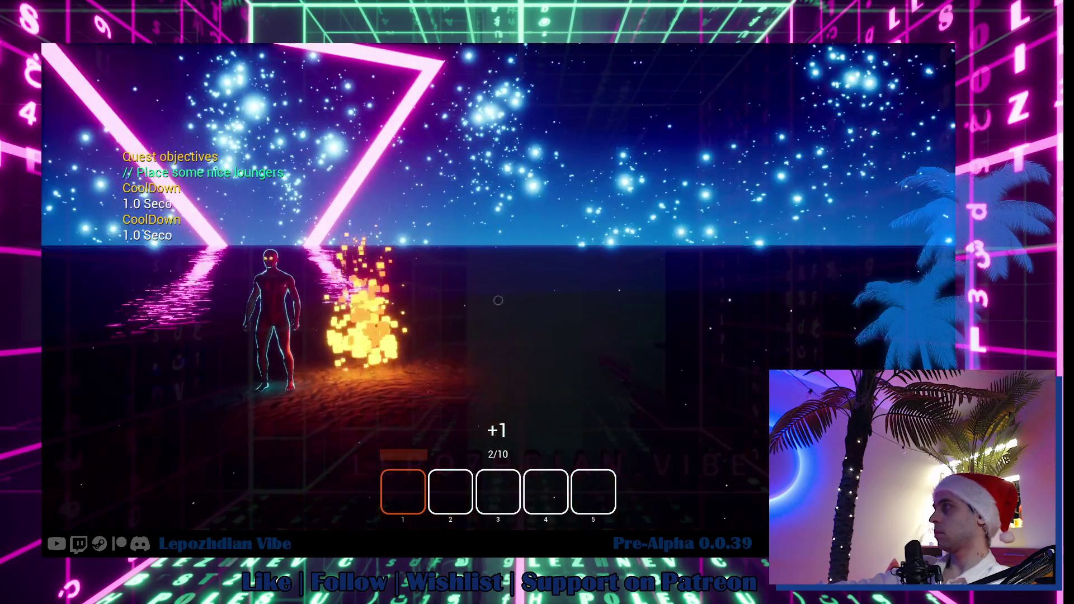
pyautogui.press('w')
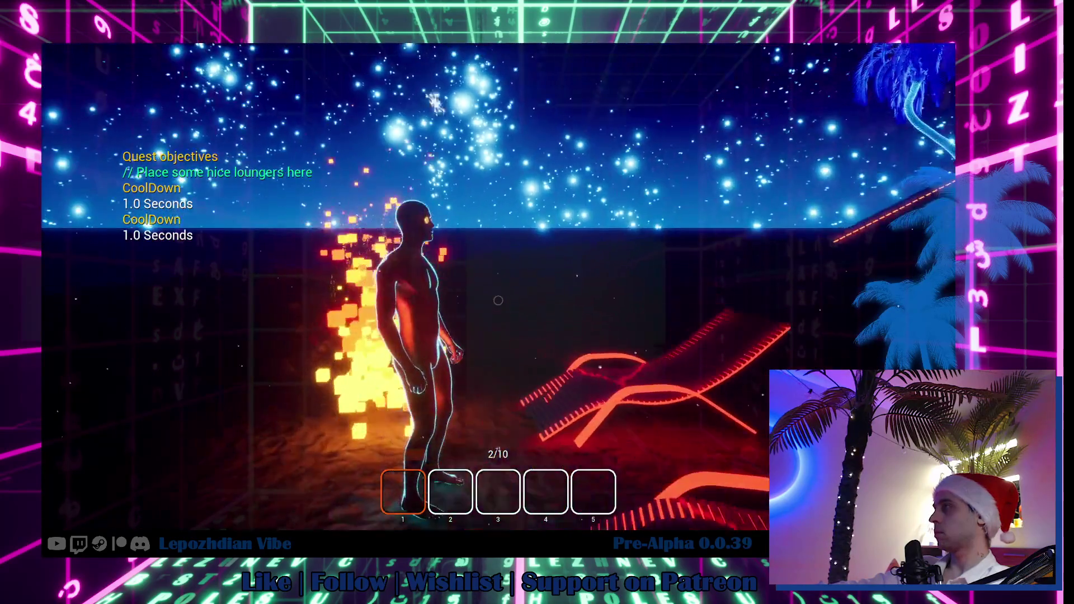
pyautogui.press('f')
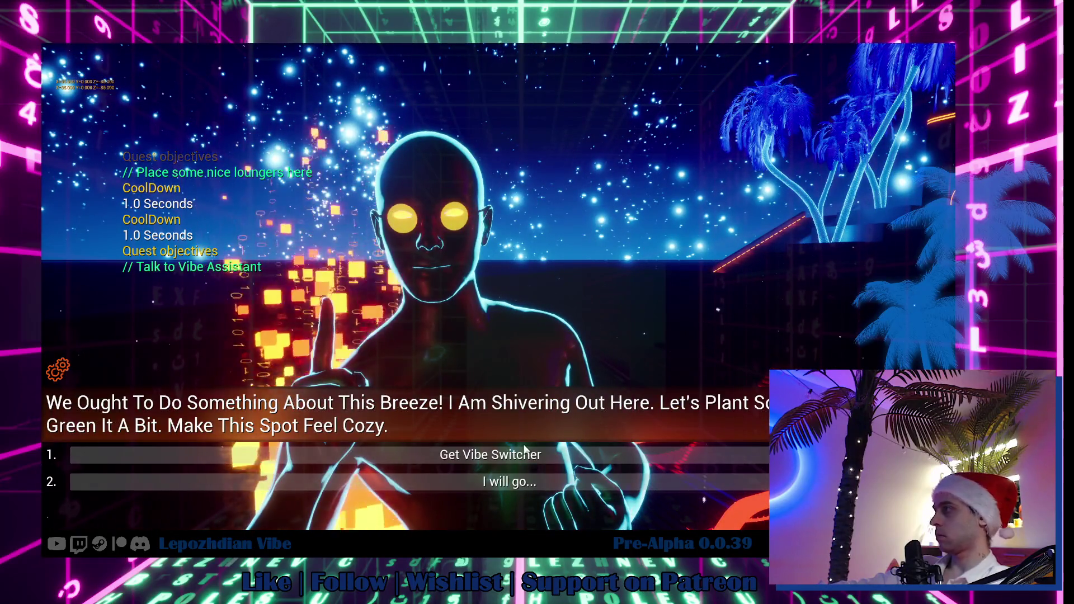
pyautogui.click(532, 482)
# Step: Plant the palm trees beside the fire with one palm recoloured
pyautogui.press('w')
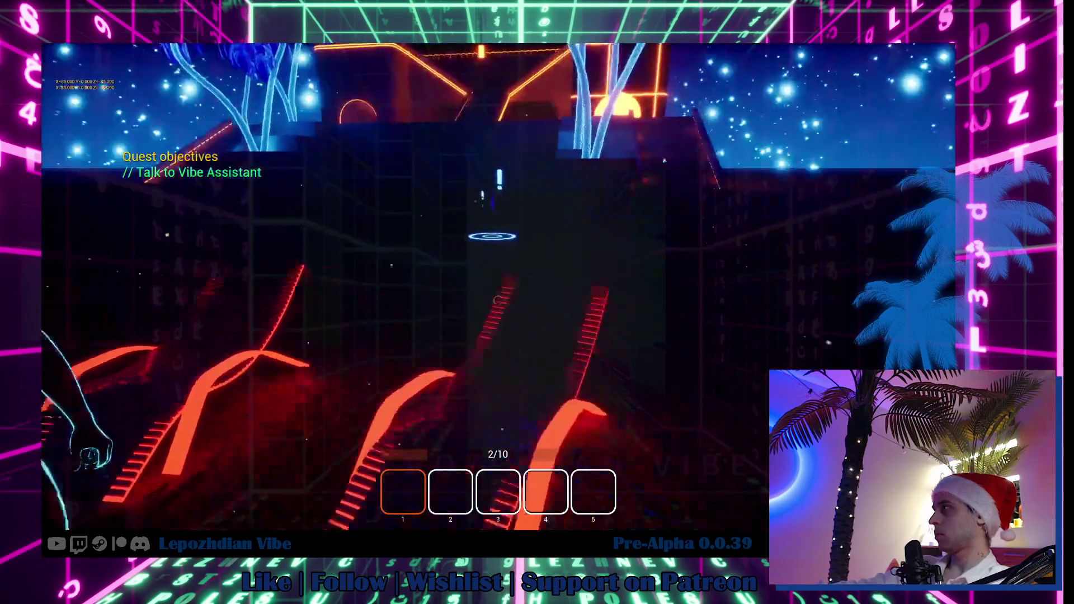
pyautogui.click(498, 300)
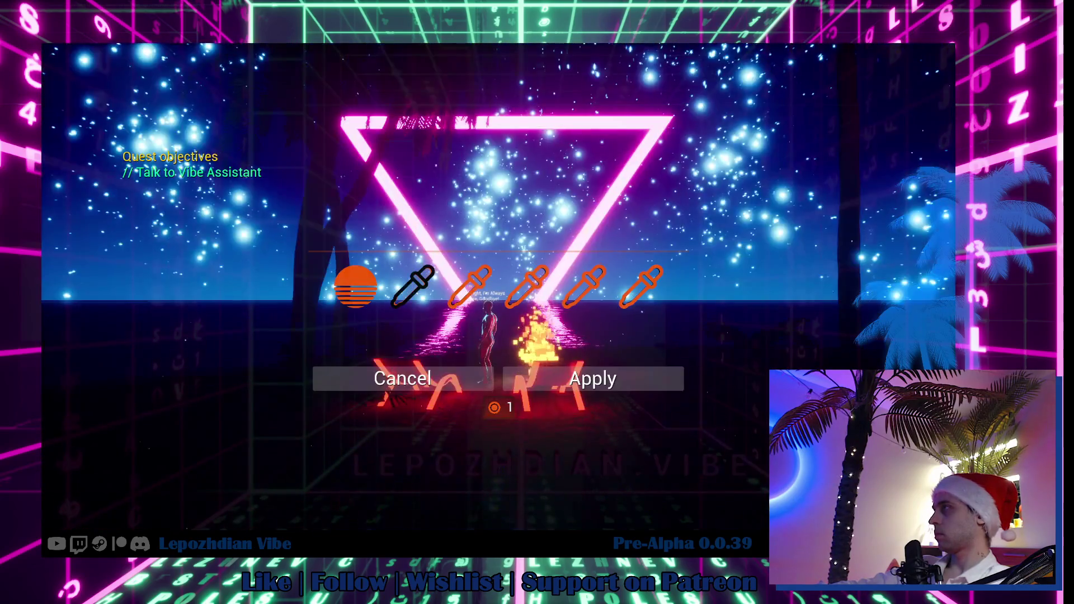
pyautogui.click(578, 290)
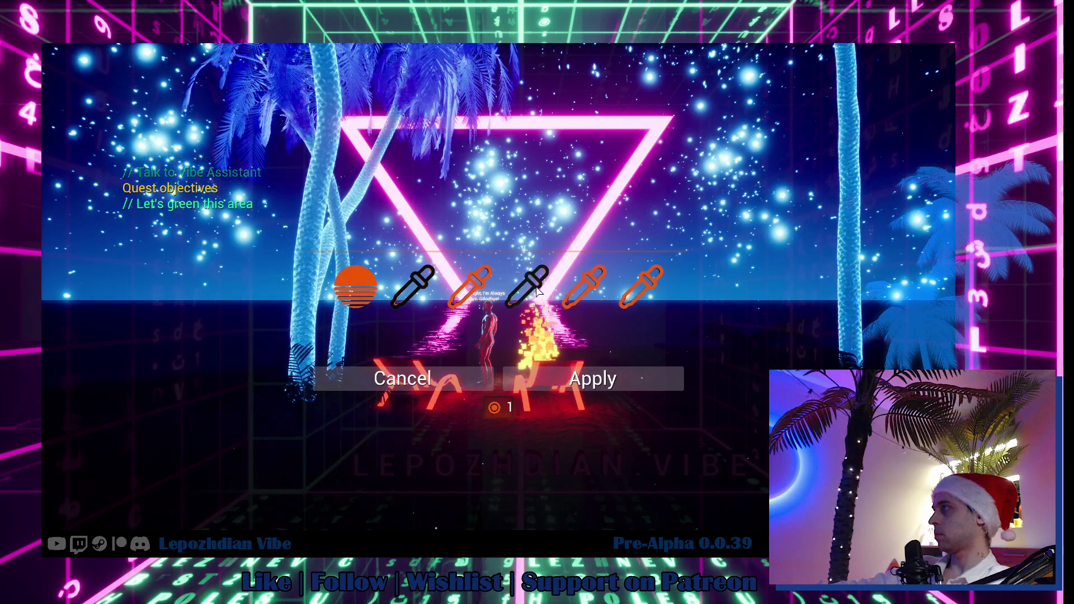
pyautogui.click(593, 379)
# Step: Walk around the palms, sit on a lounger, then get up and open the session menu
pyautogui.press('w')
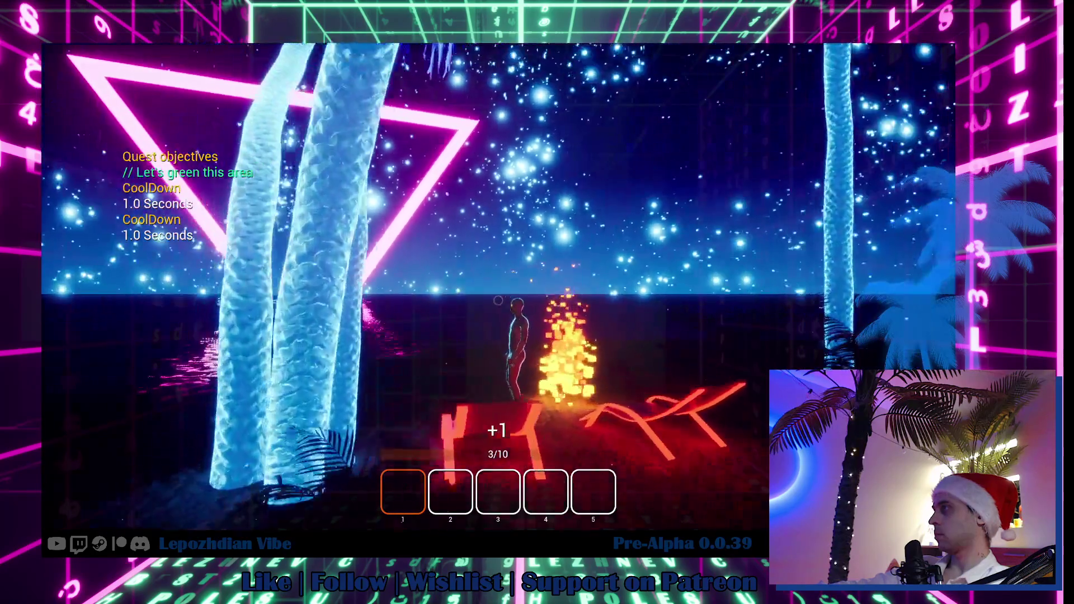
pyautogui.press('a')
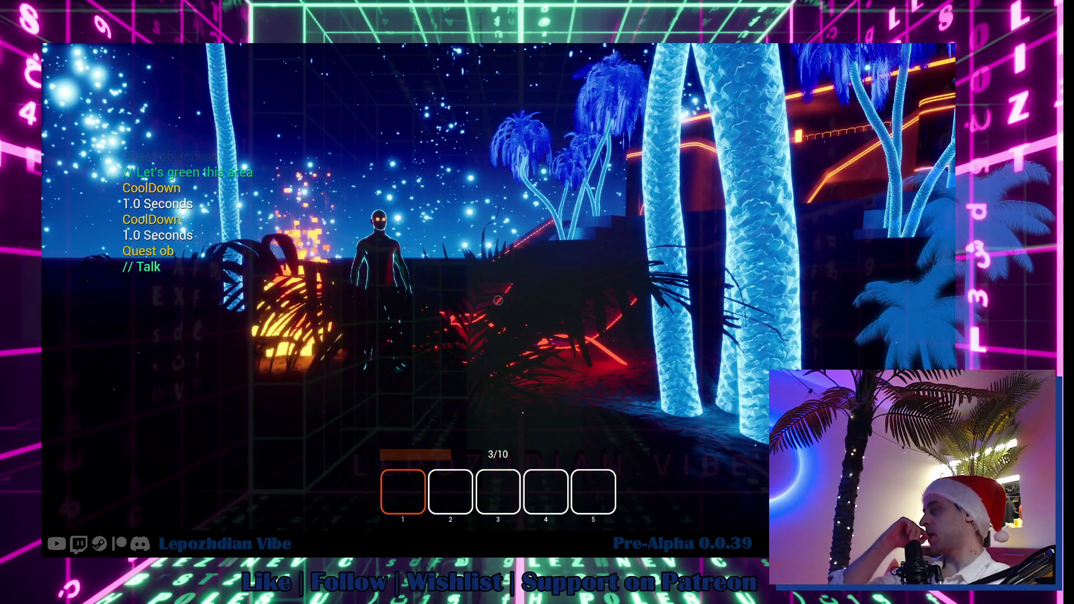
pyautogui.press('a')
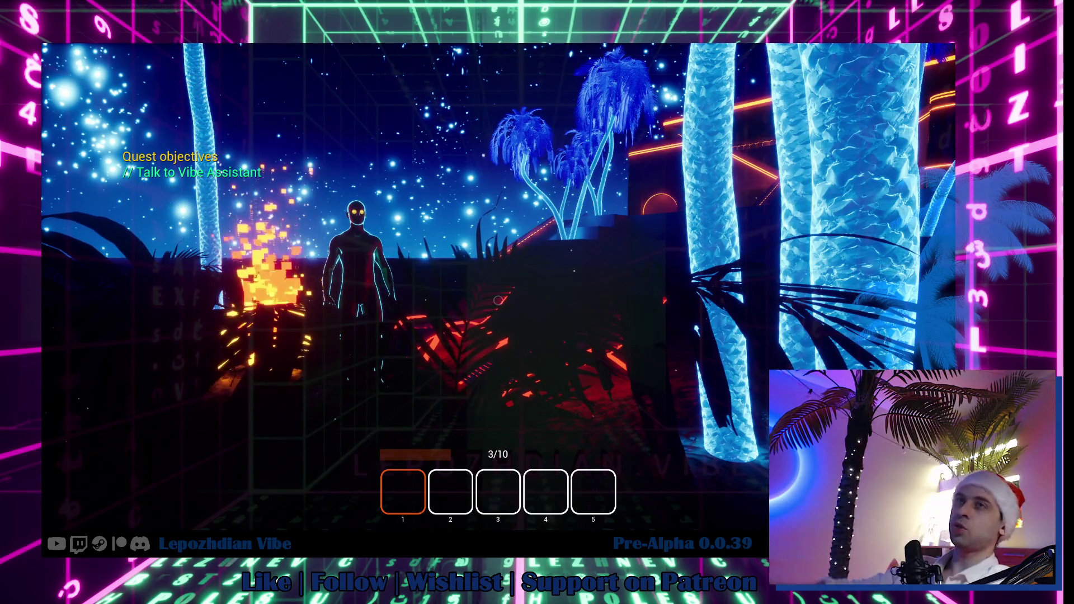
pyautogui.press('Escape')
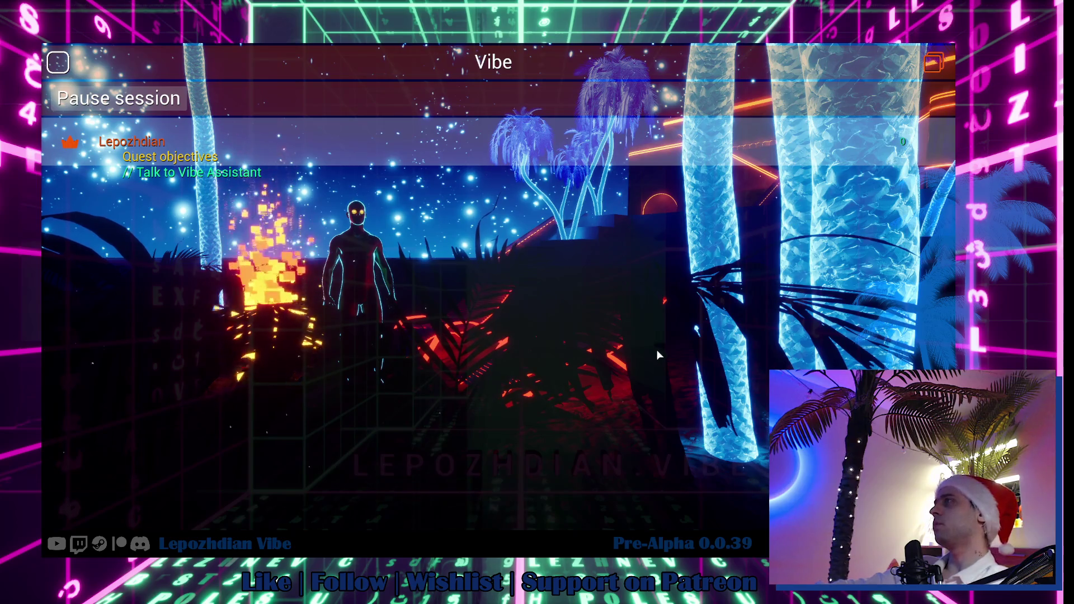
pyautogui.press('Escape')
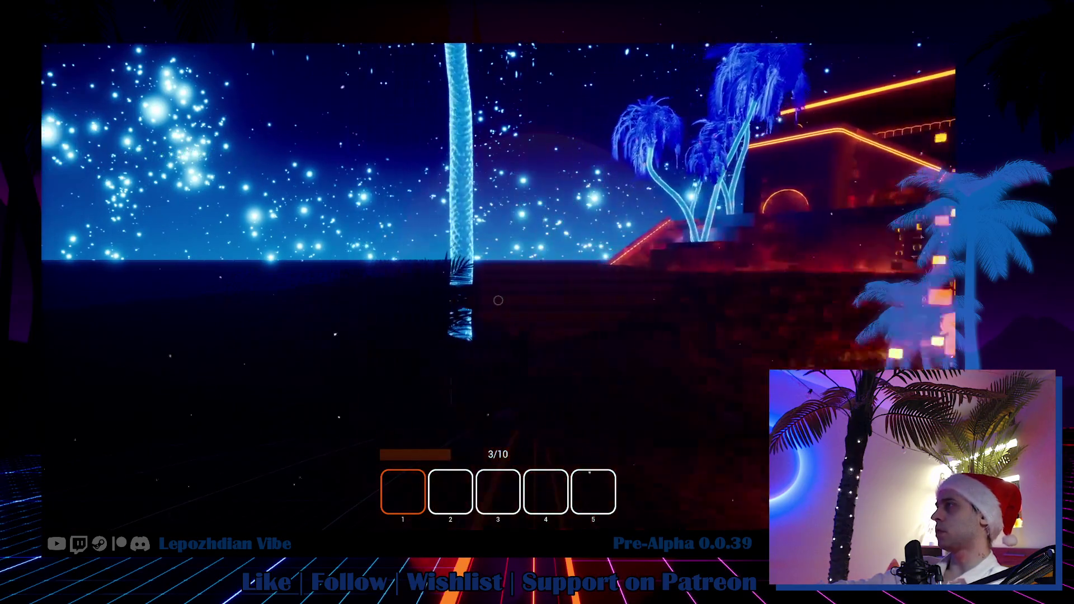
pyautogui.press('w')
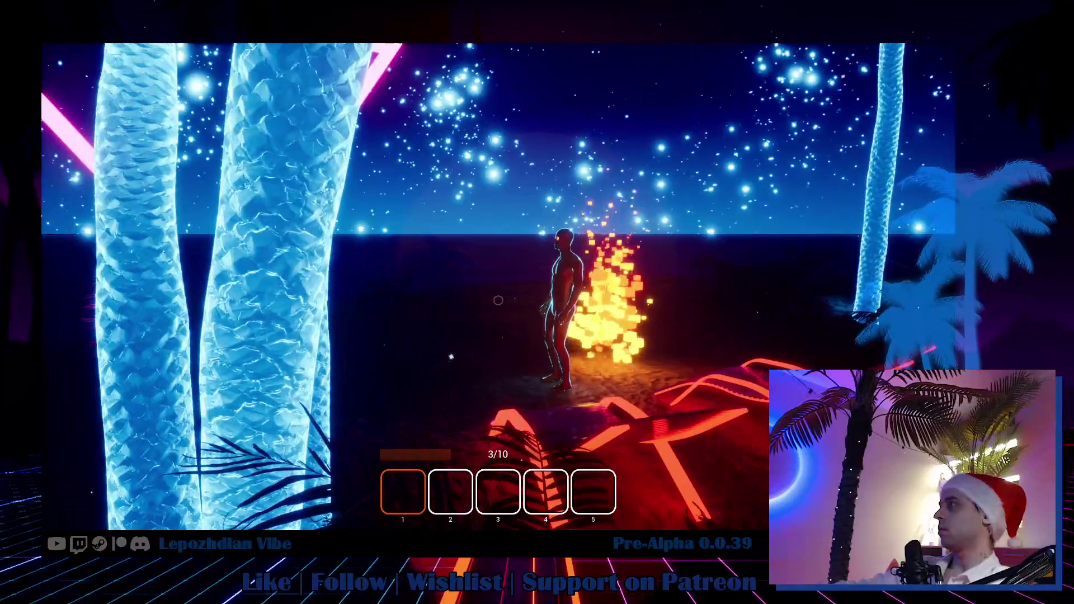
pyautogui.keyDown('shift'); pyautogui.scroll(-1, 498, 301); pyautogui.keyUp('shift')
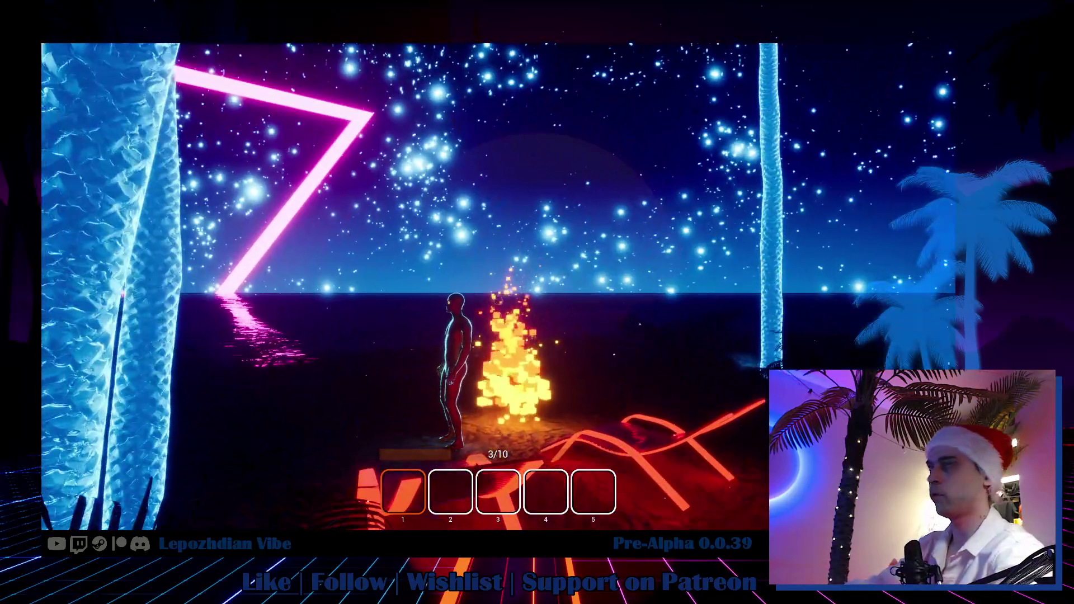
pyautogui.press('Escape')
pyautogui.press('Escape')
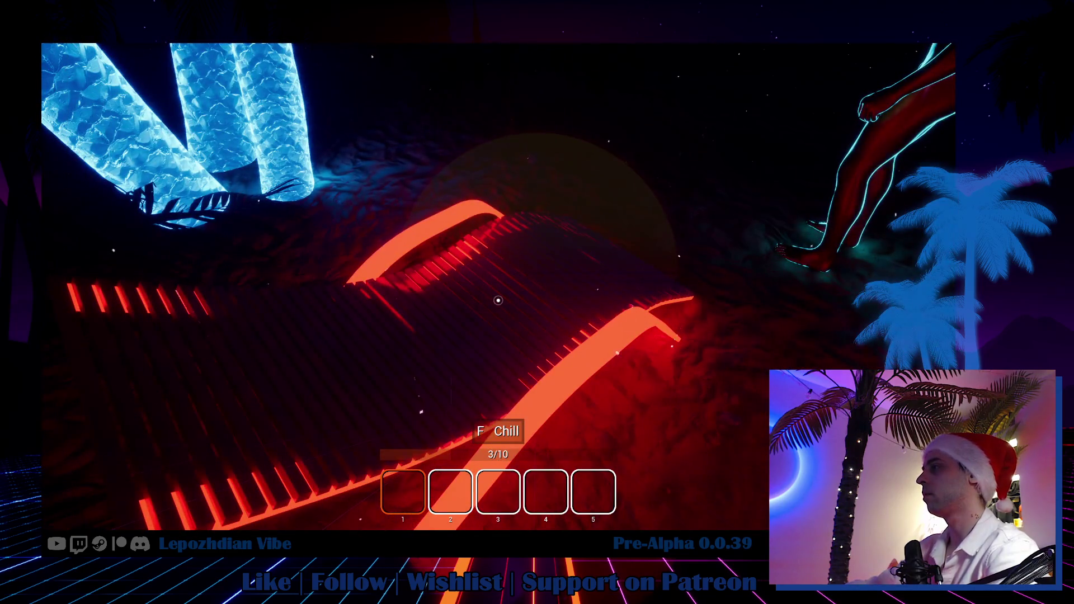
pyautogui.press('f')
pyautogui.press('Escape')
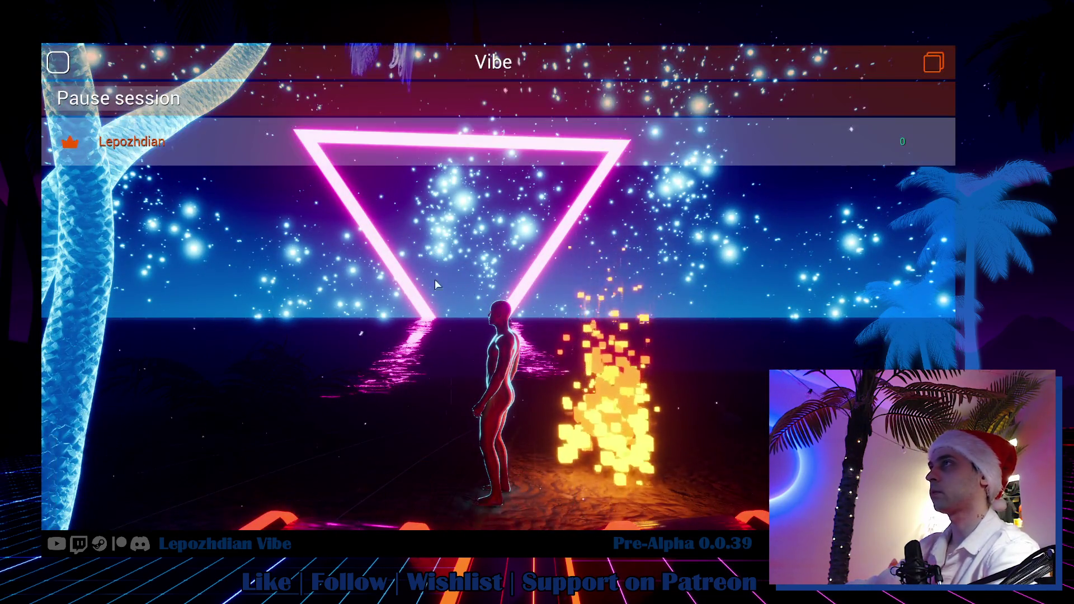
# Step: Close the Vibe session menu to return to the beach scene
pyautogui.press('Escape')
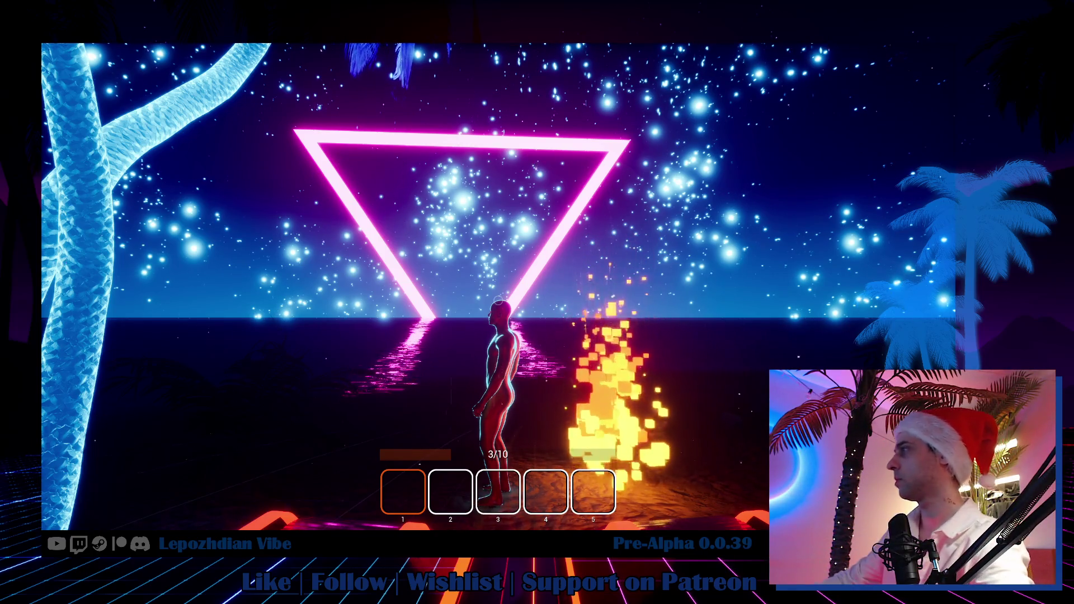
# Step: Set up the beach table and recolour the umbrella neon pink
pyautogui.press('e')
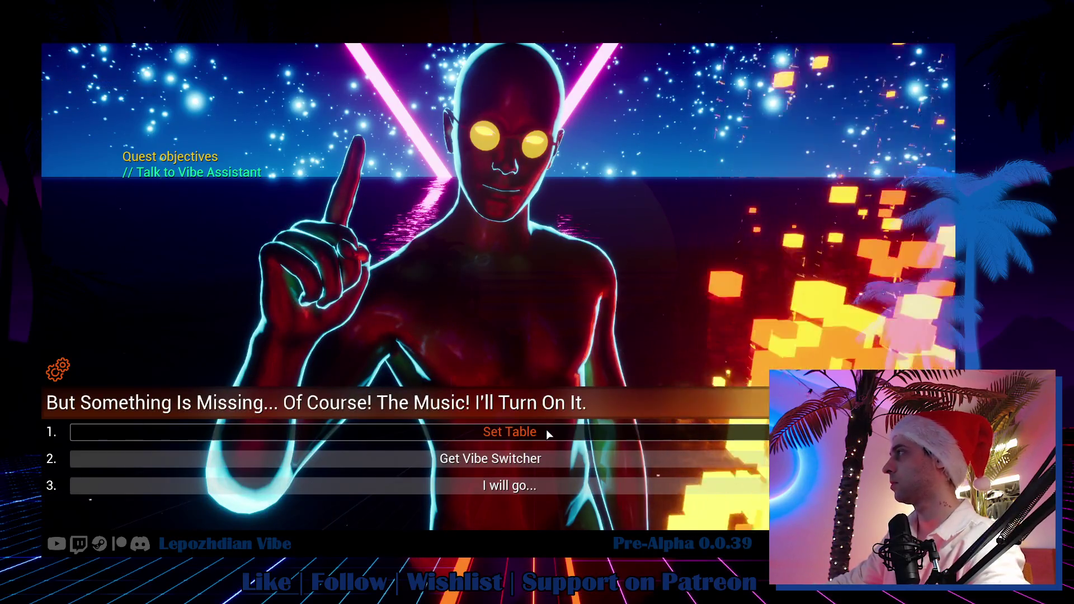
pyautogui.click(546, 430)
pyautogui.click(498, 287)
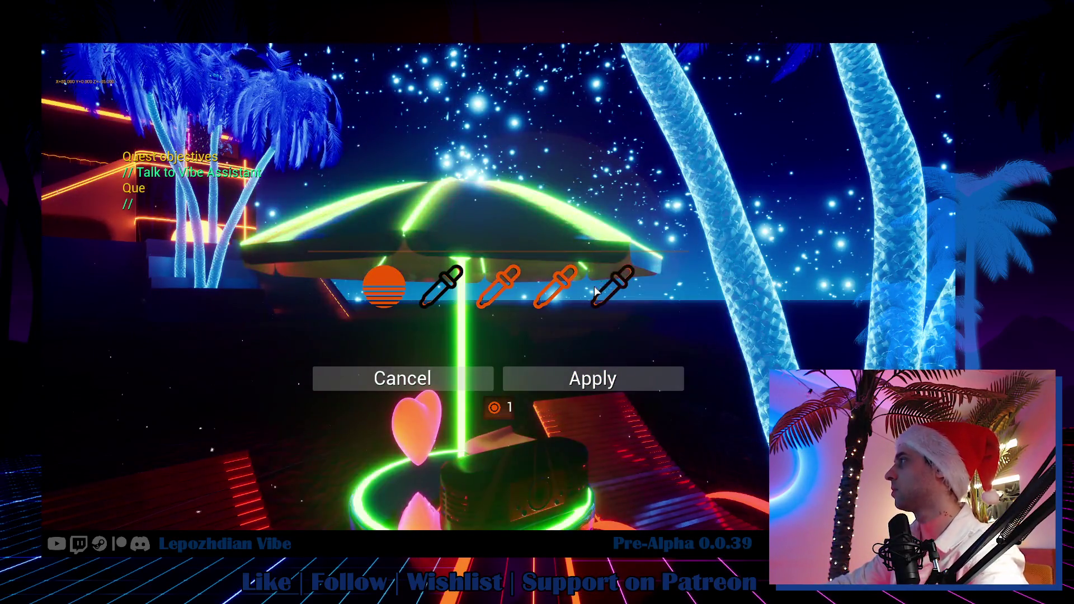
pyautogui.click(556, 287)
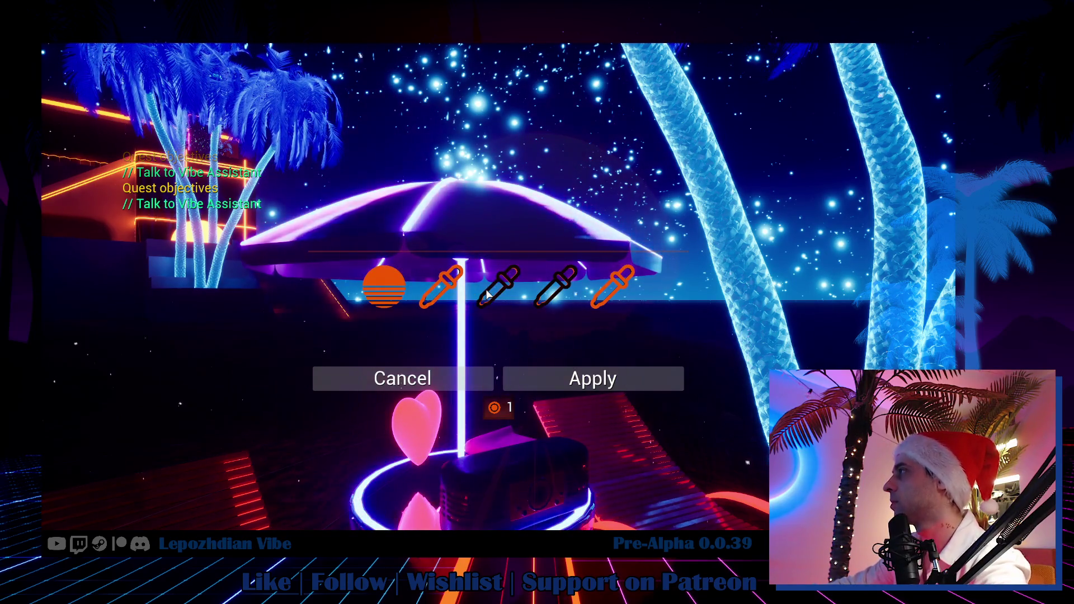
pyautogui.click(557, 372)
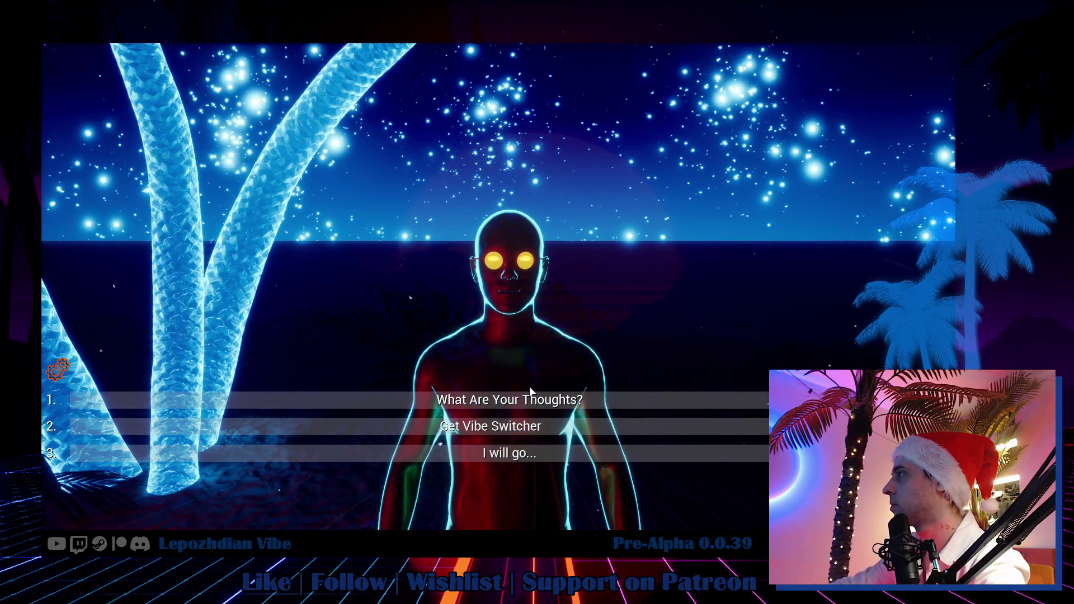
# Step: Ask the Vibe Assistant What Are Your Thoughts? and click through its reply
pyautogui.click(531, 398)
pyautogui.click(535, 396)
pyautogui.click(536, 399)
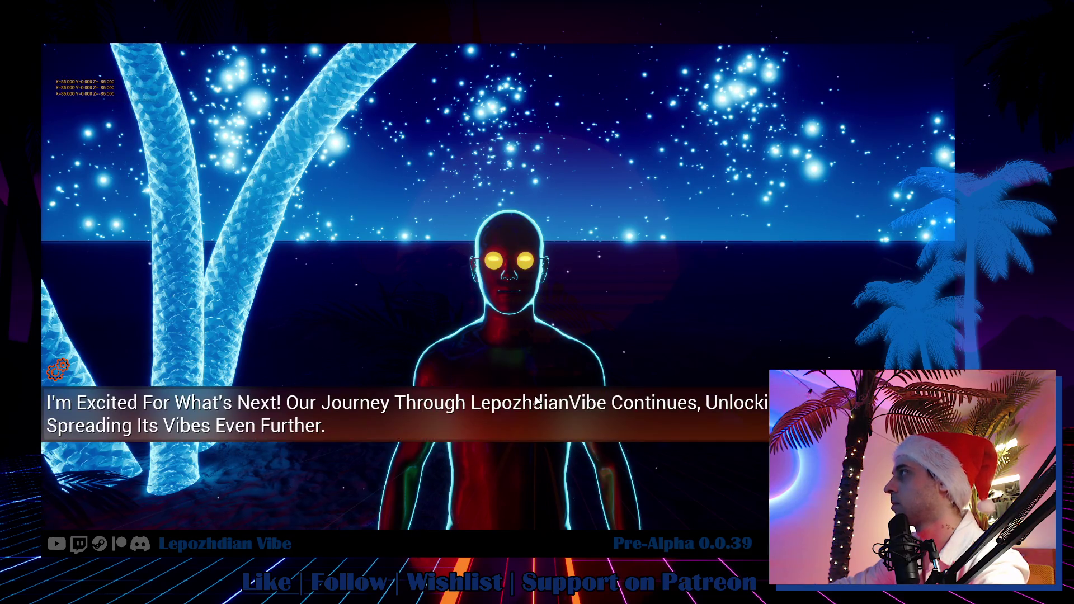
pyautogui.click(535, 399)
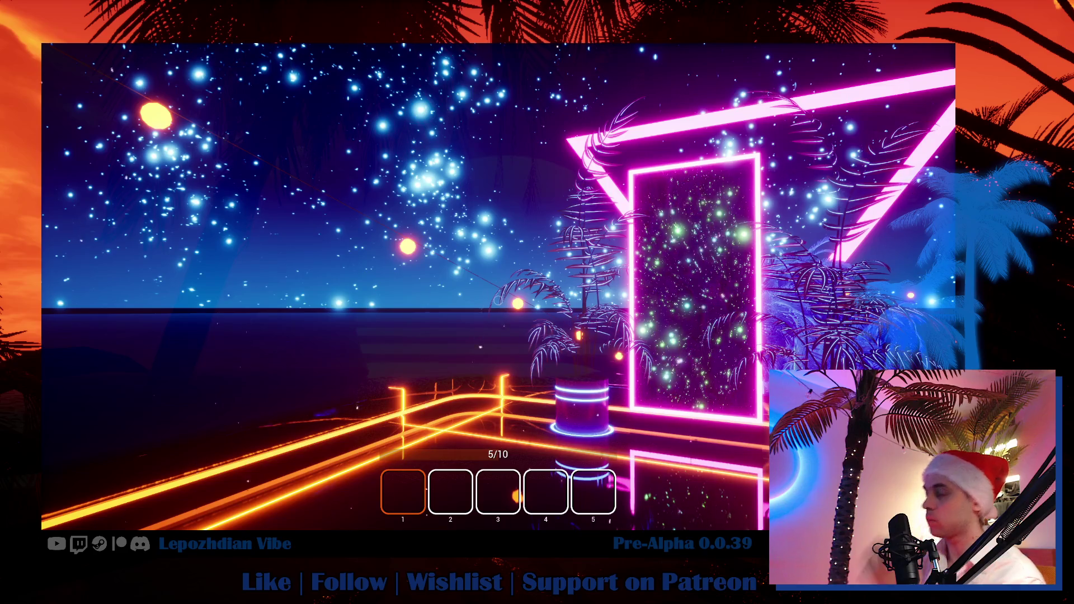
# Step: Leave the session, rejoin the Vibe, and walk into the neon portal to the Character Editor
pyautogui.moveTo(498, 300)
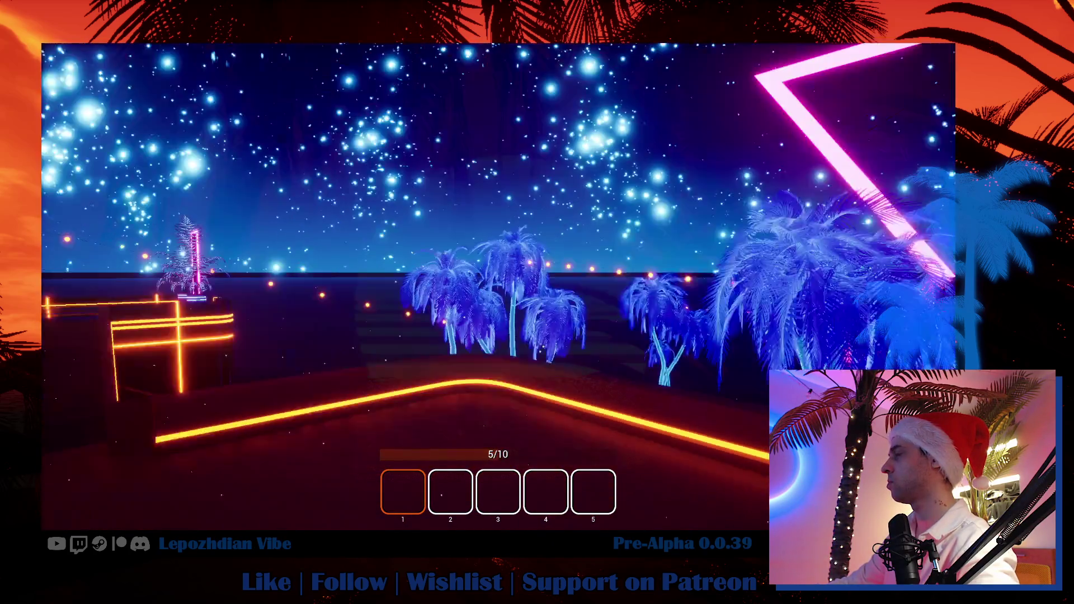
pyautogui.moveTo(537, 302)
pyautogui.press('Escape')
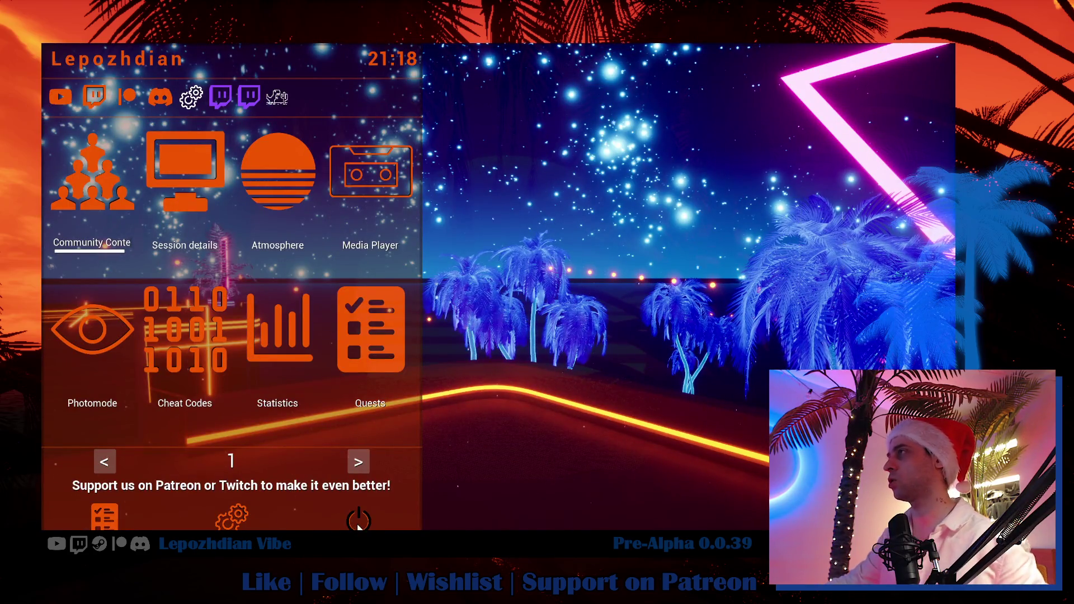
pyautogui.click(359, 523)
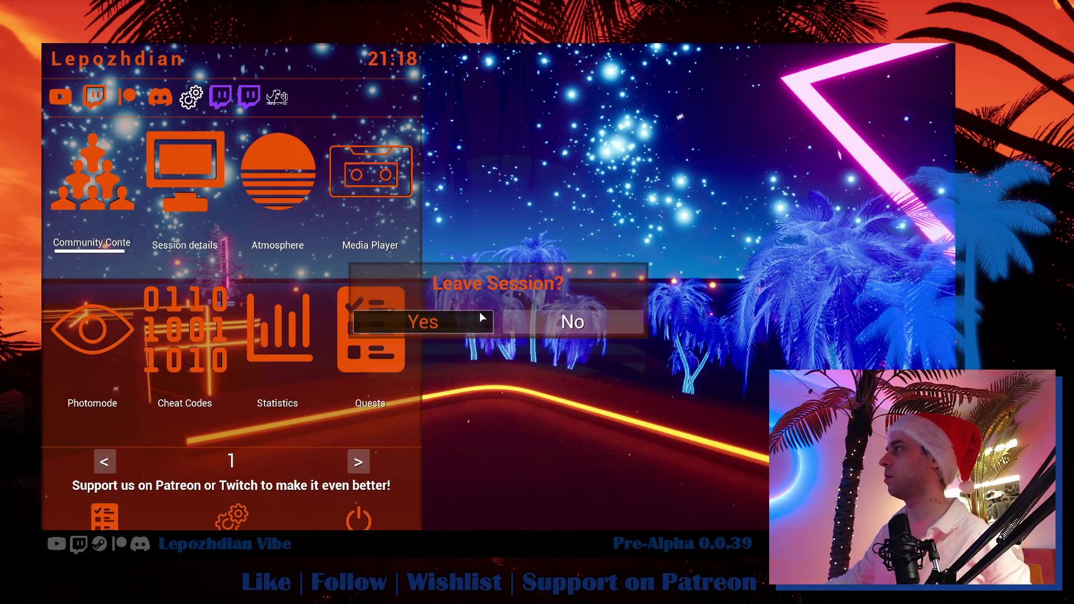
pyautogui.click(463, 328)
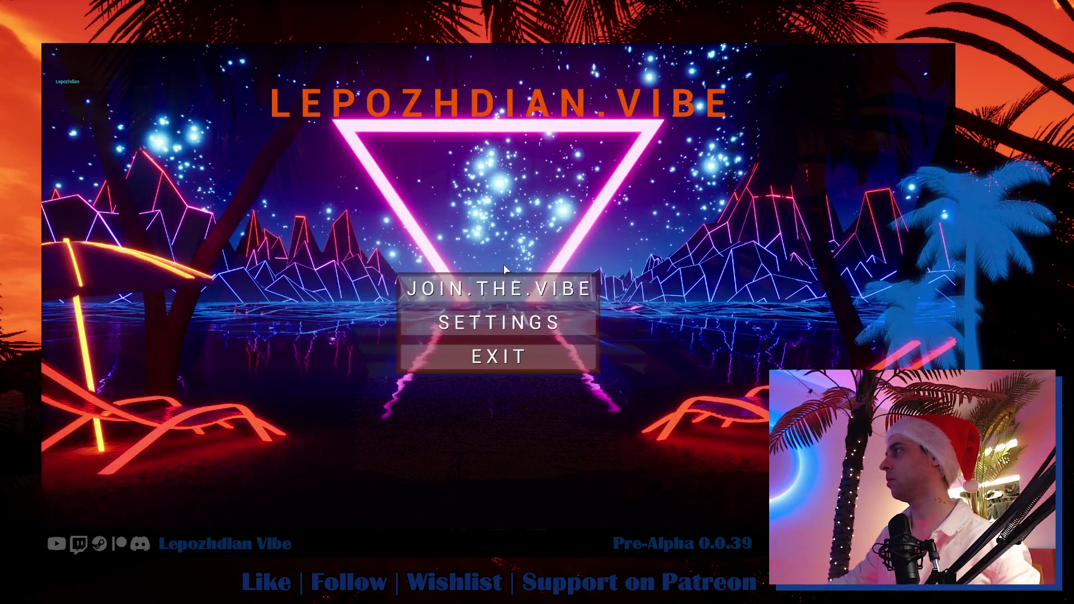
pyautogui.click(506, 288)
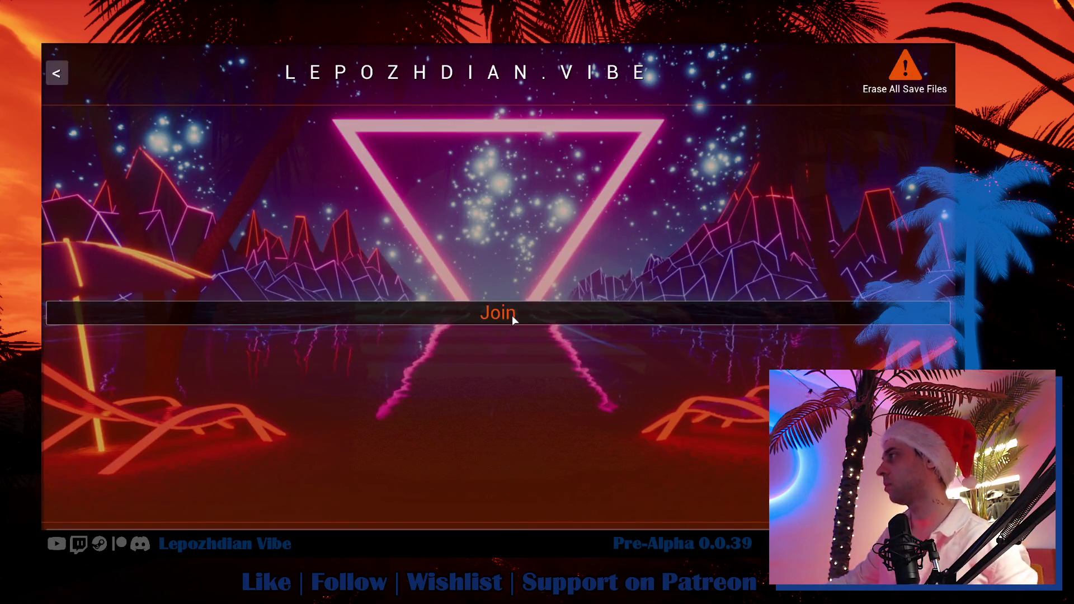
pyautogui.click(512, 316)
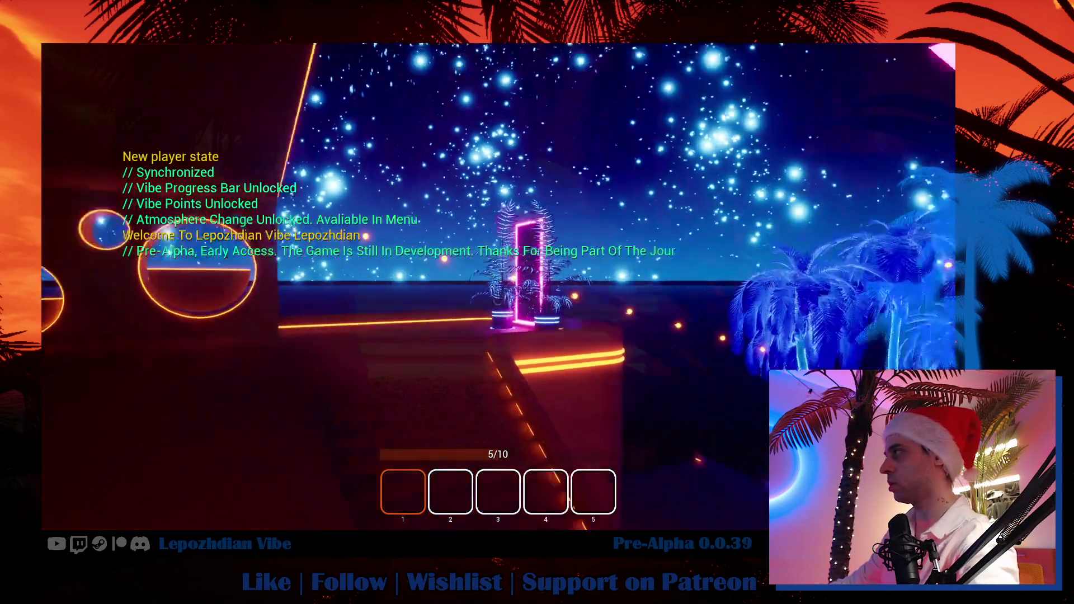
pyautogui.press('w')
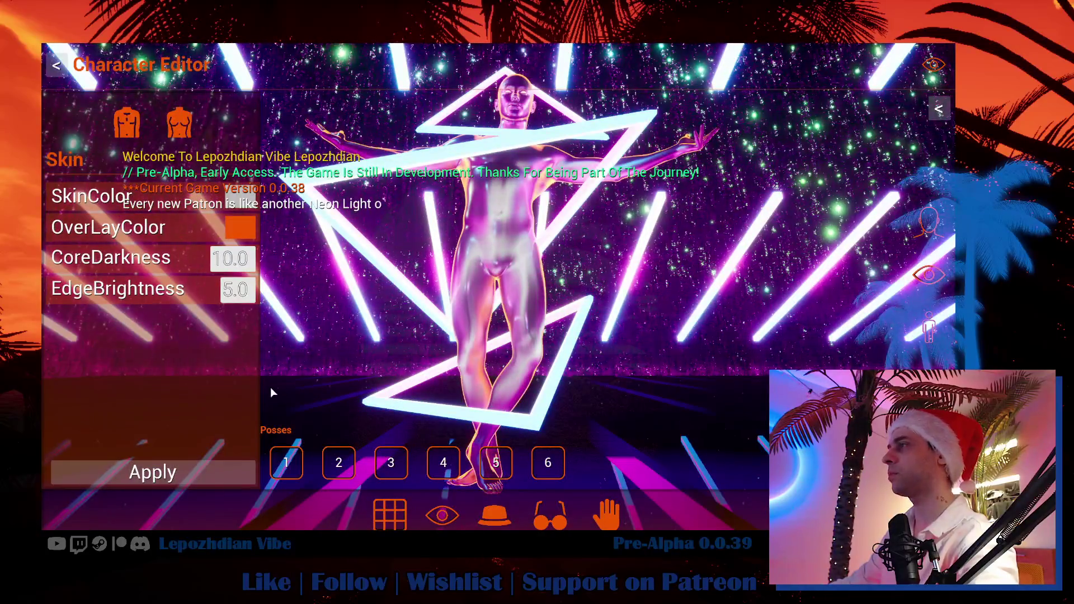
# Step: Put the second (ring) hat on the character and colour it hot pink FF0041
pyautogui.click(436, 519)
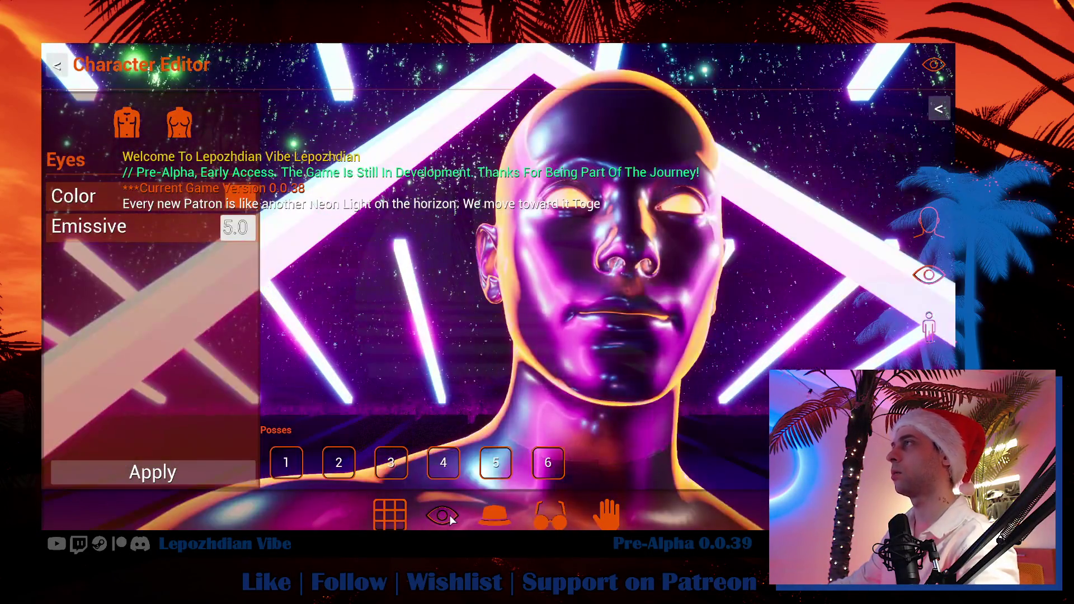
pyautogui.click(402, 522)
pyautogui.click(495, 515)
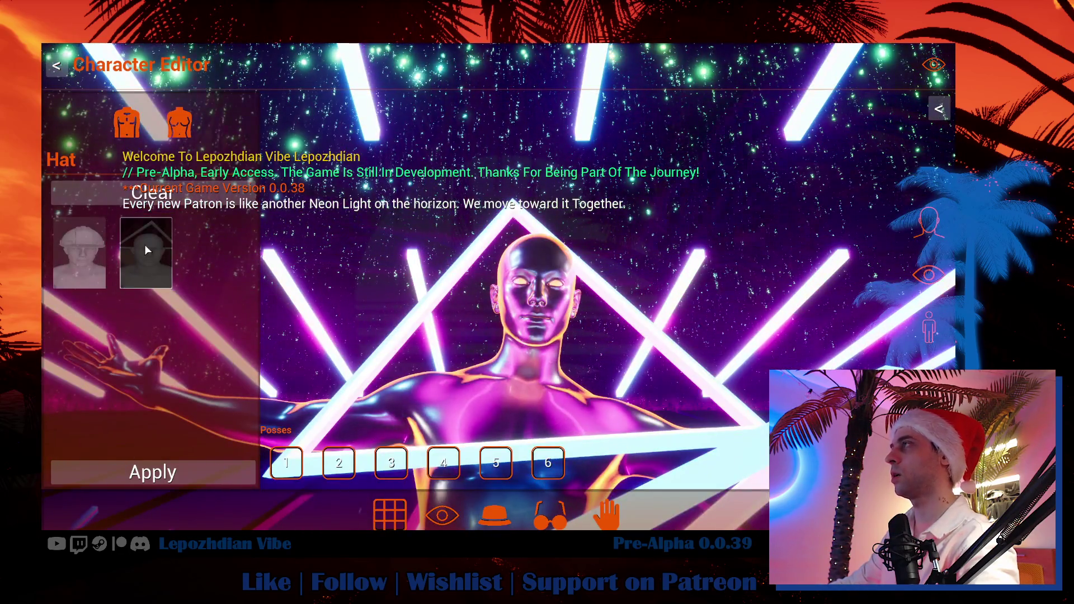
pyautogui.click(147, 250)
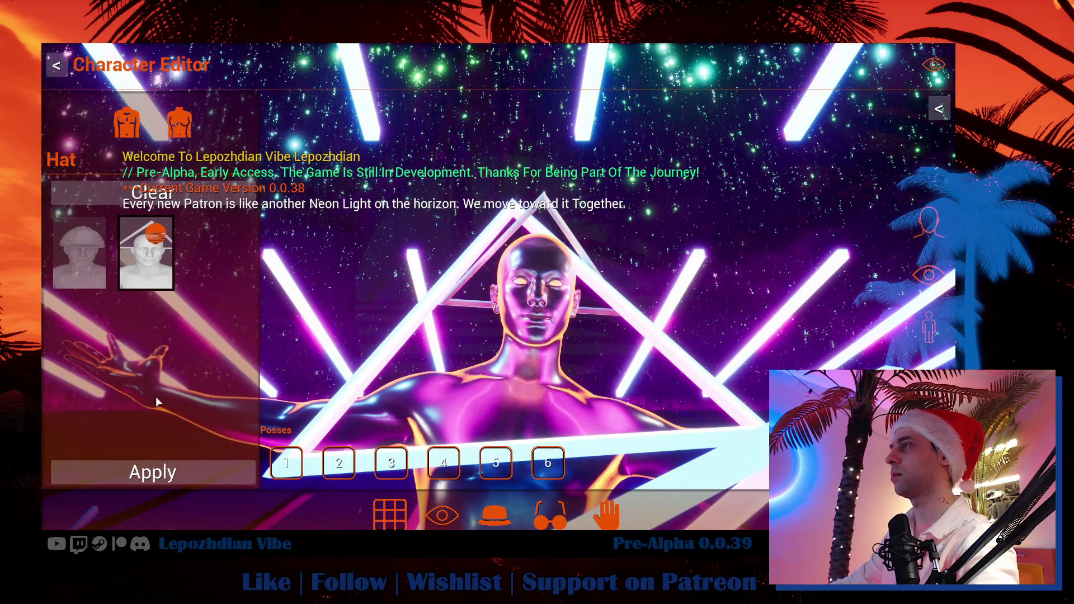
pyautogui.click(147, 252)
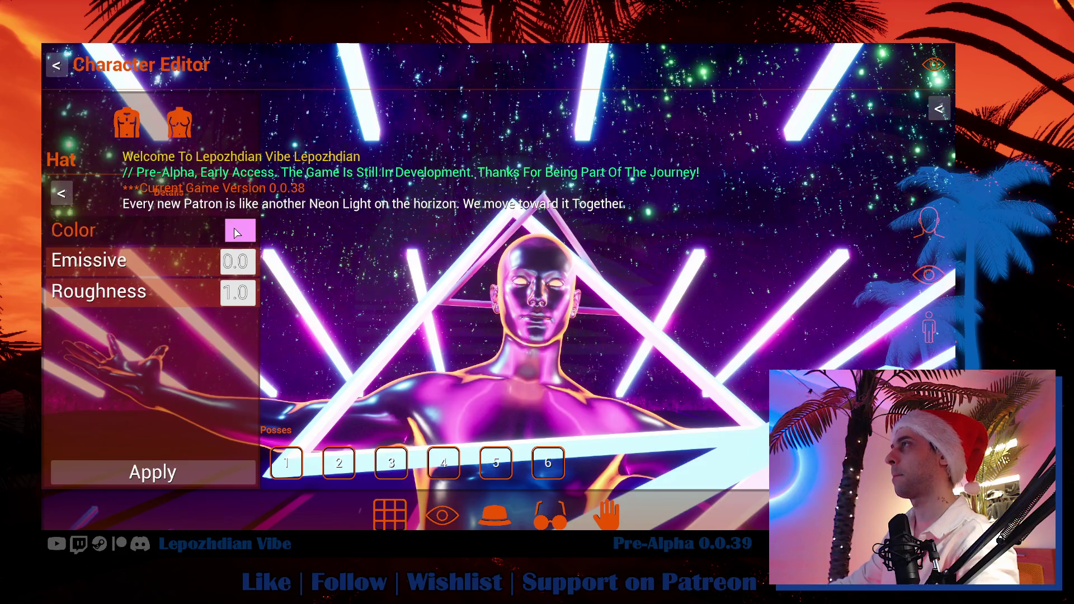
pyautogui.click(237, 233)
pyautogui.click(502, 243)
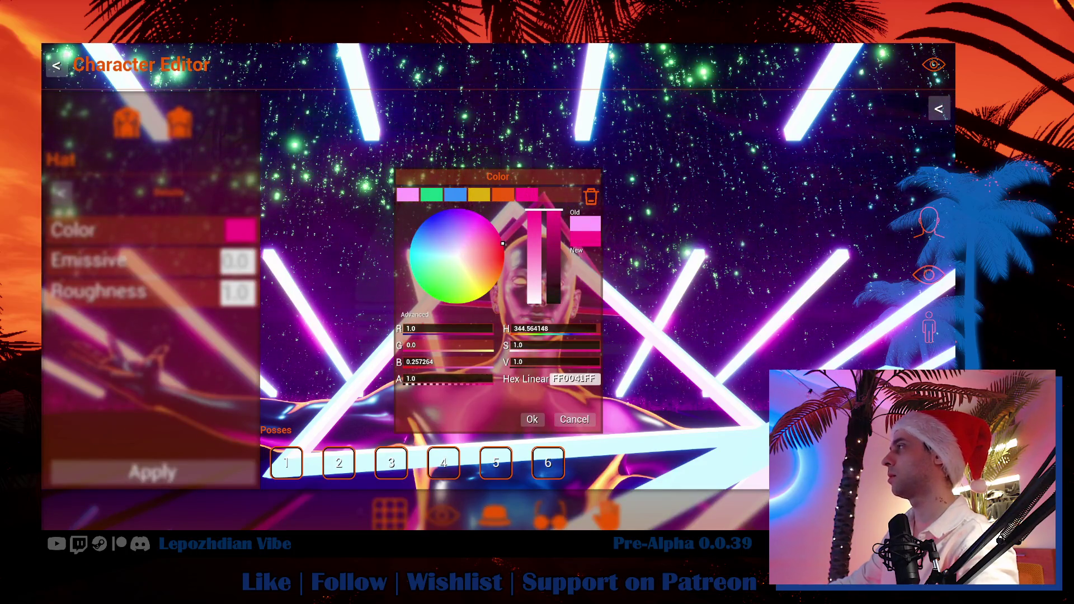
pyautogui.click(531, 419)
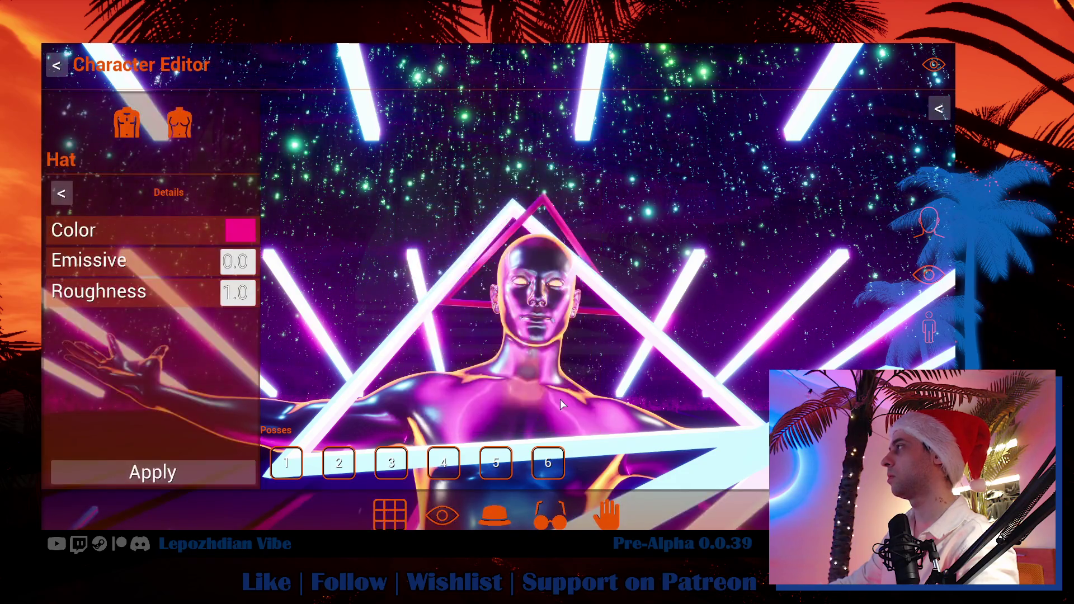
# Step: Set the hat's emissive to 10.2 and apply the customisation
pyautogui.click(237, 261)
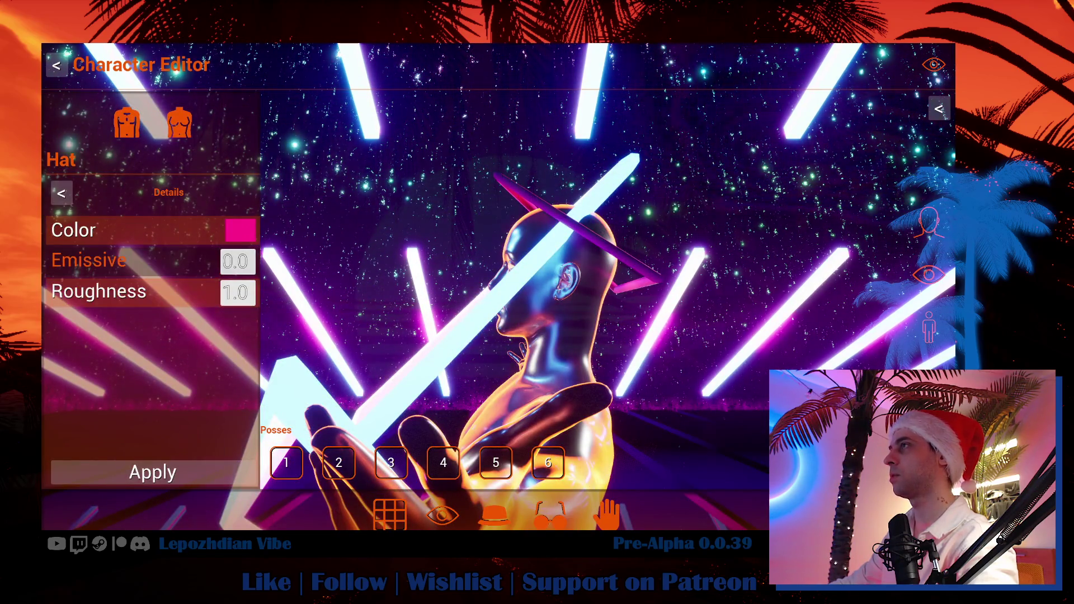
pyautogui.write('10.2')
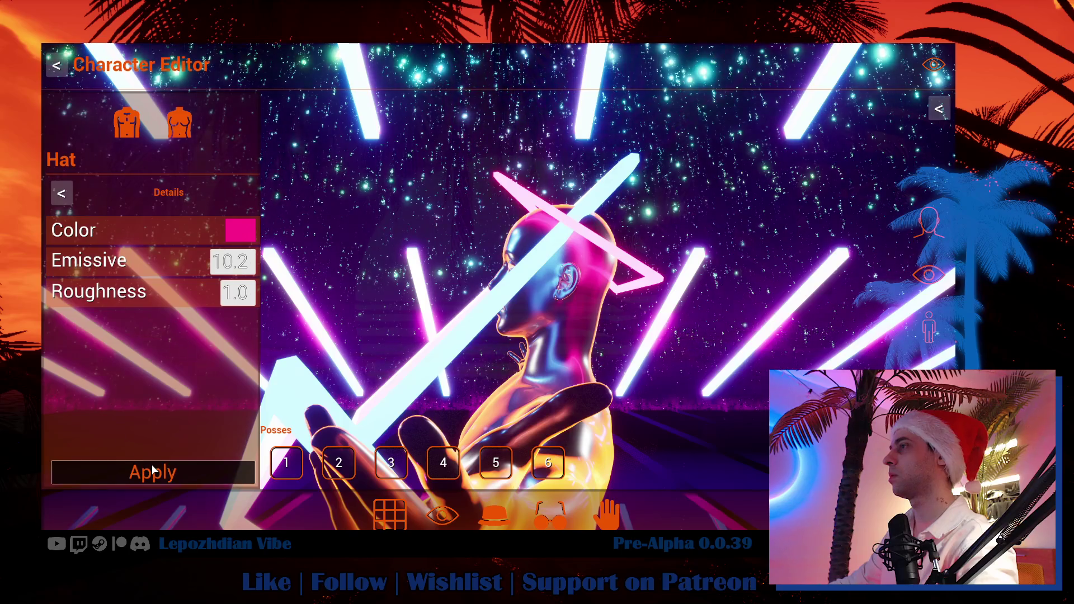
pyautogui.click(153, 470)
pyautogui.click(69, 199)
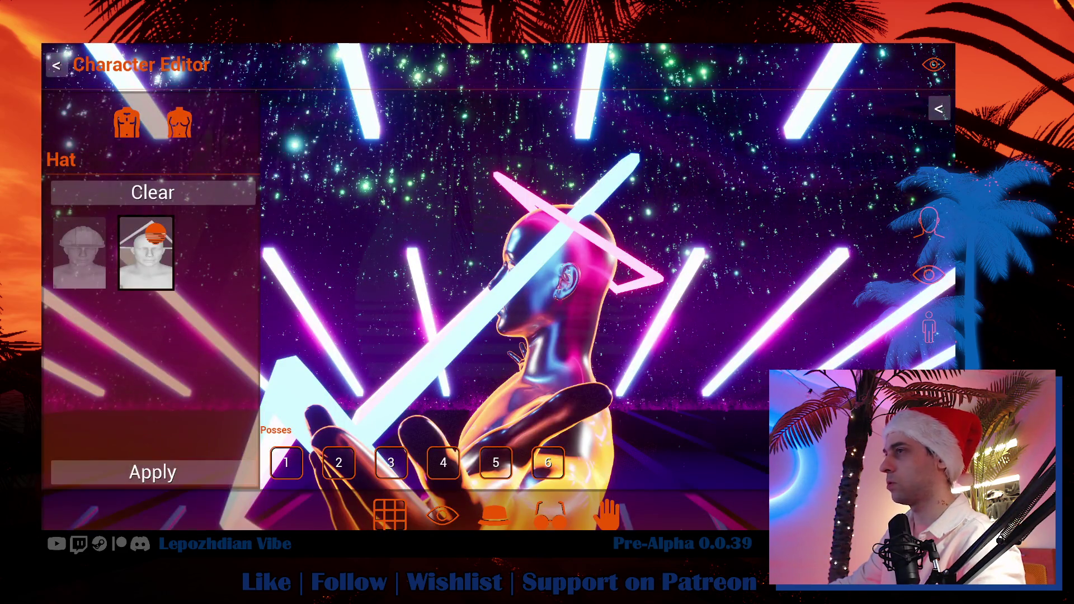
pyautogui.press('super')
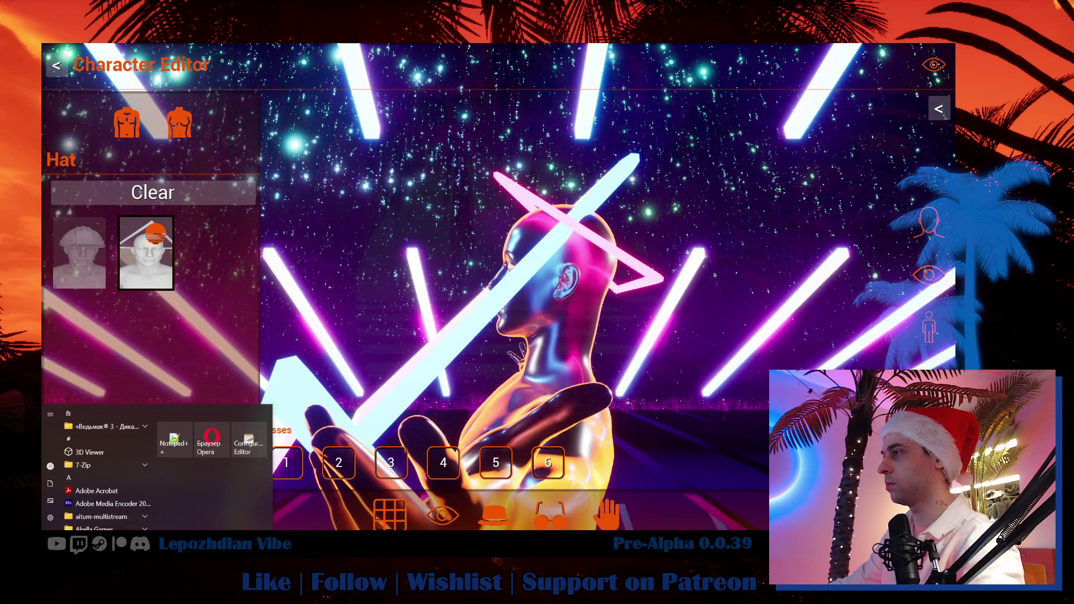
# Step: Add a 0.0.39 GamePlay task about all cloth being available to testers and developers, and start a Visuals task
pyautogui.hotkey('alt', 'Tab')
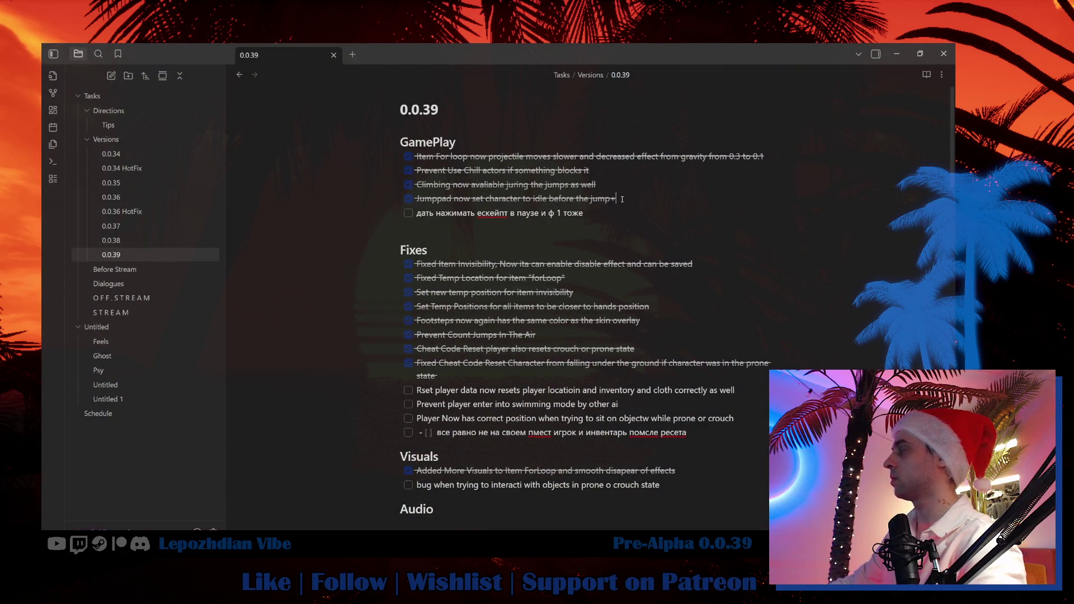
pyautogui.press('Return')
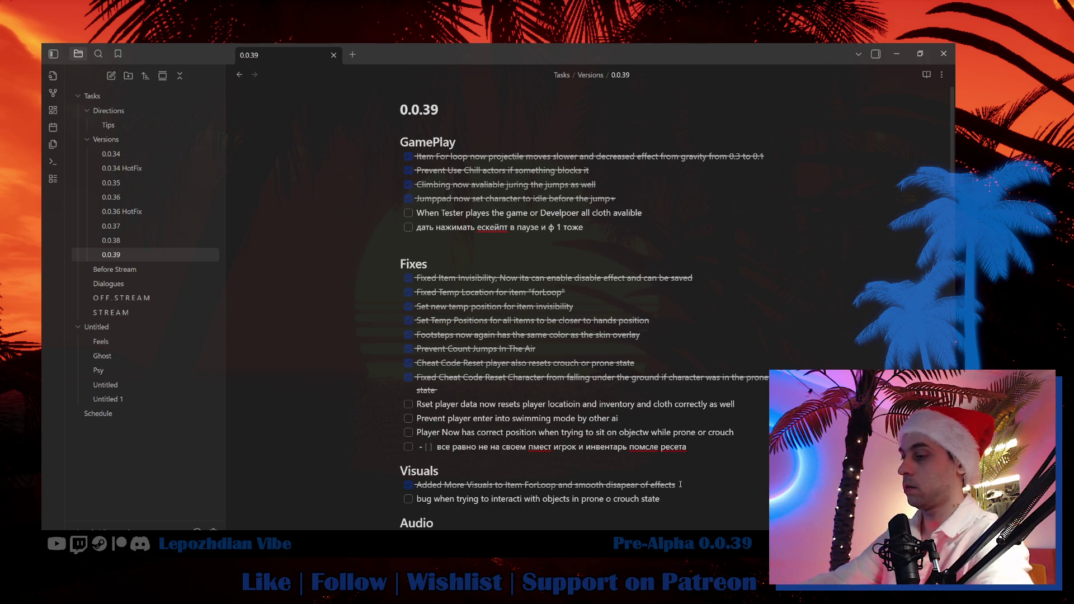
pyautogui.press('Return')
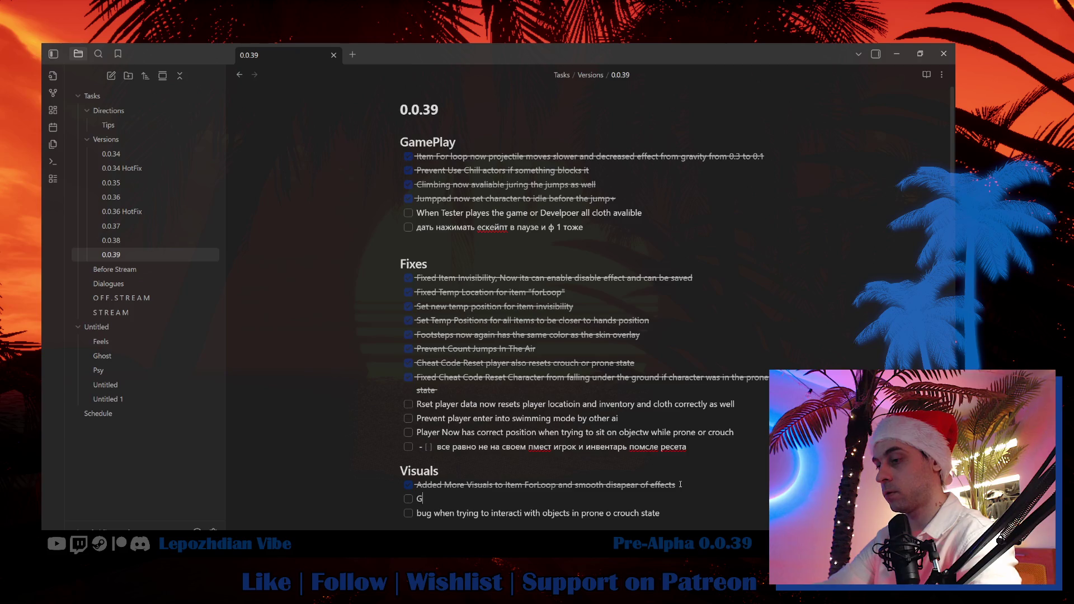
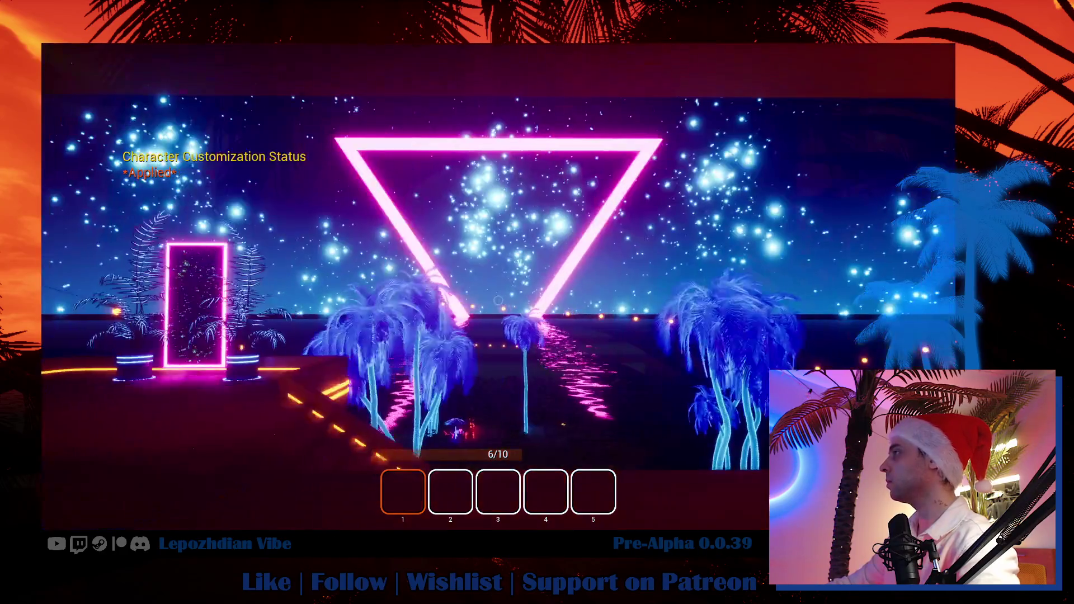
# Step: Leave the current Lepozhdian Vibe session
pyautogui.press('Escape')
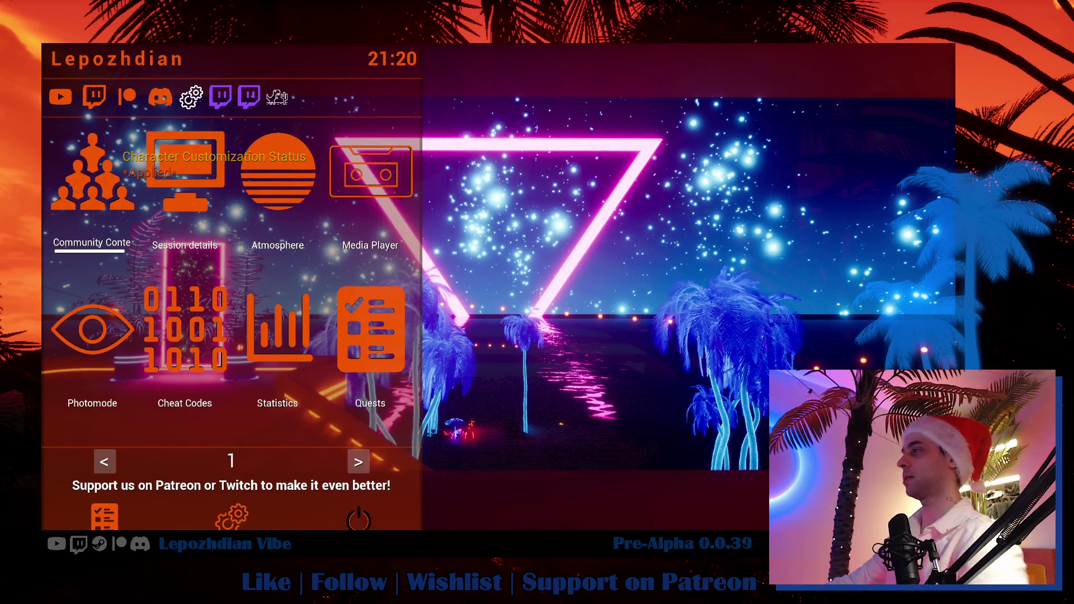
pyautogui.press('Escape')
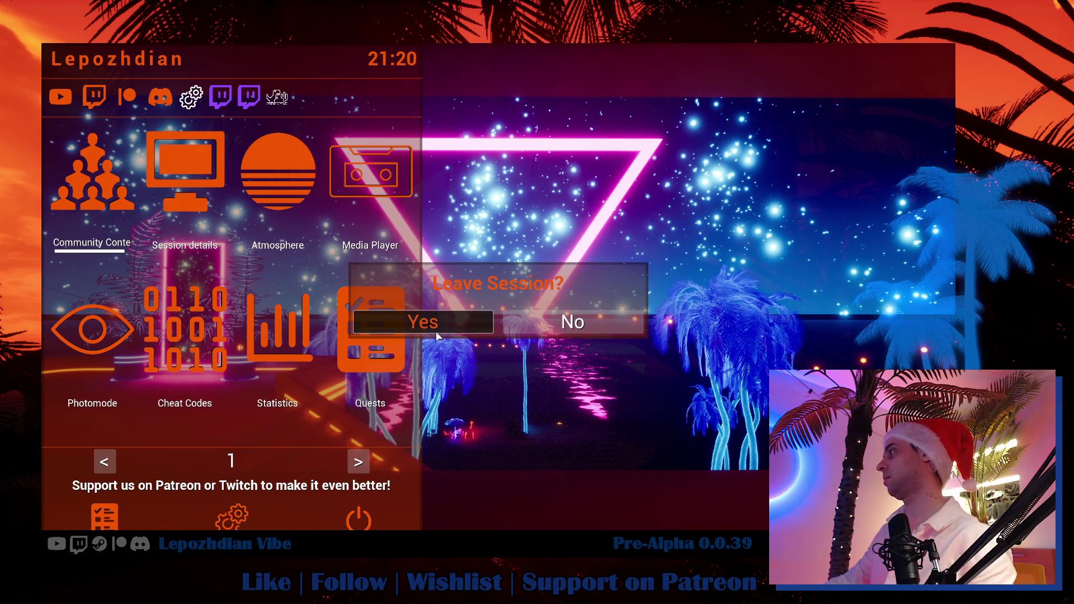
pyautogui.click(430, 331)
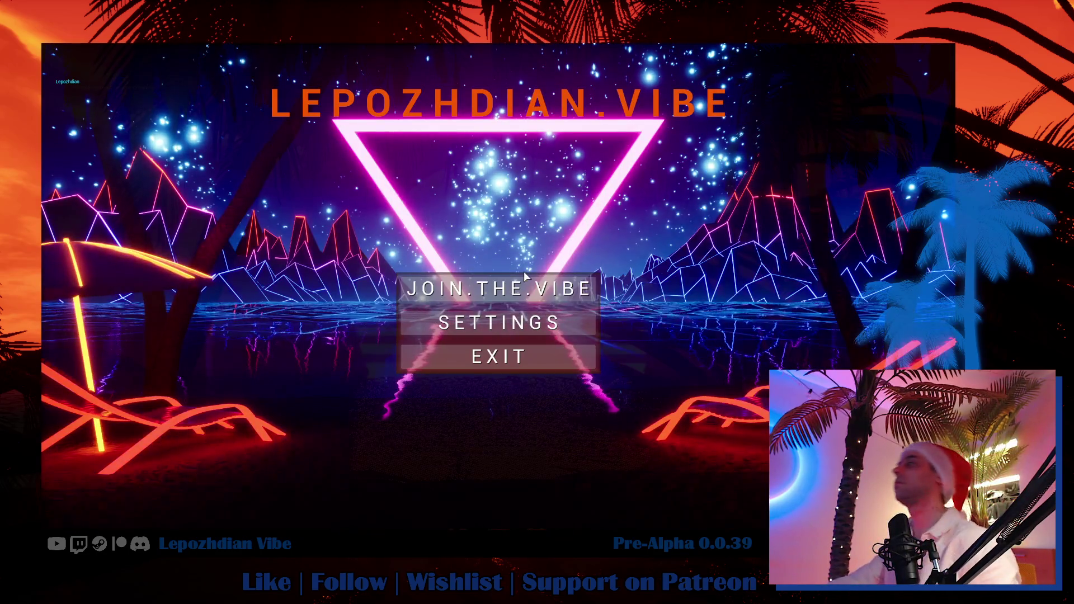
# Step: Erase all save files from the join screen and join a fresh session
pyautogui.click(534, 292)
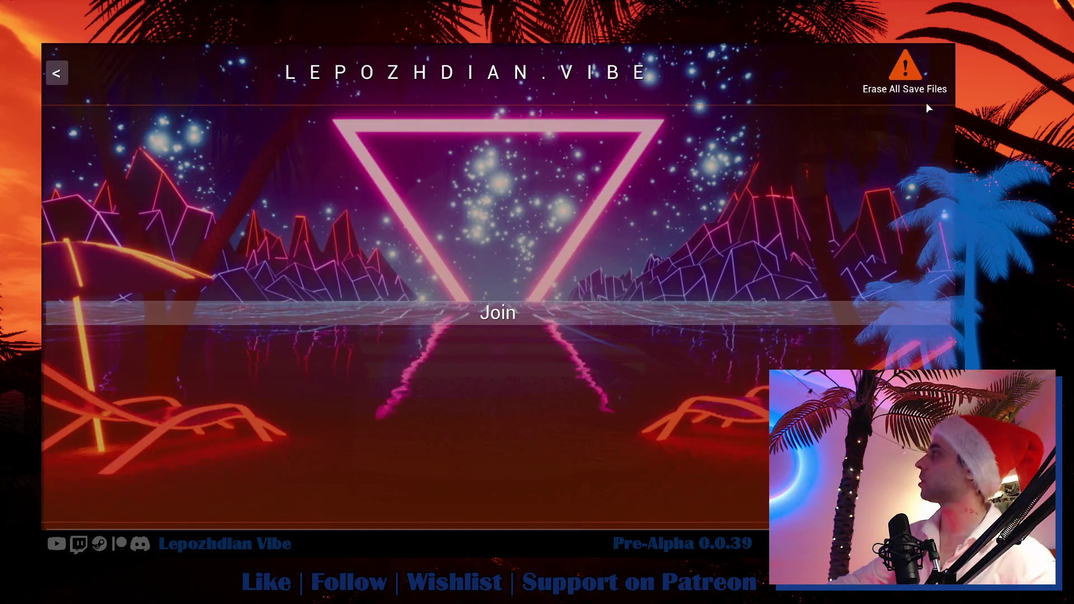
pyautogui.click(908, 76)
pyautogui.click(462, 306)
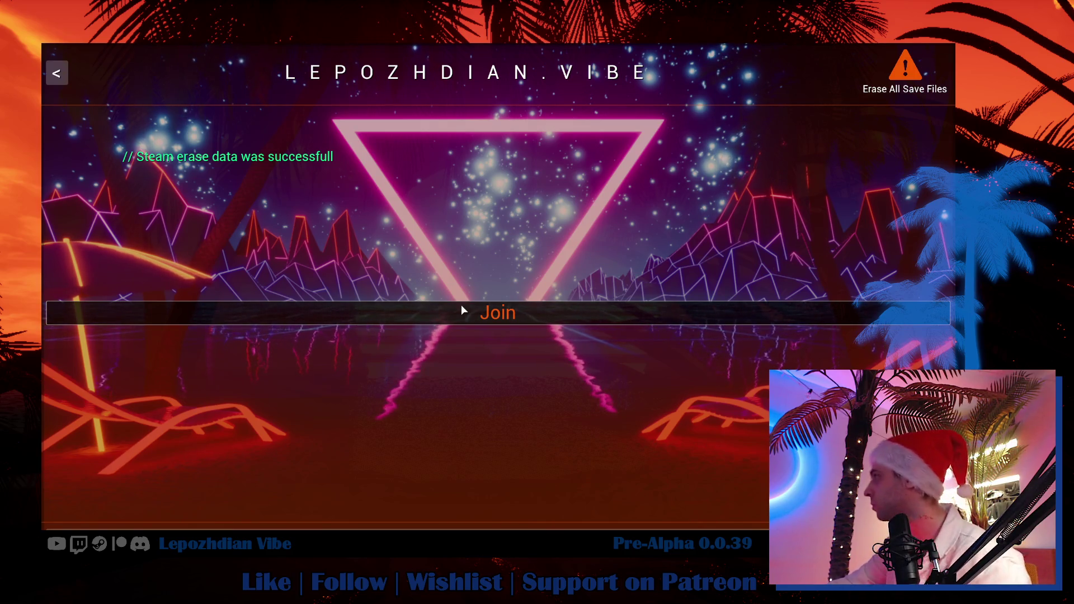
pyautogui.click(462, 307)
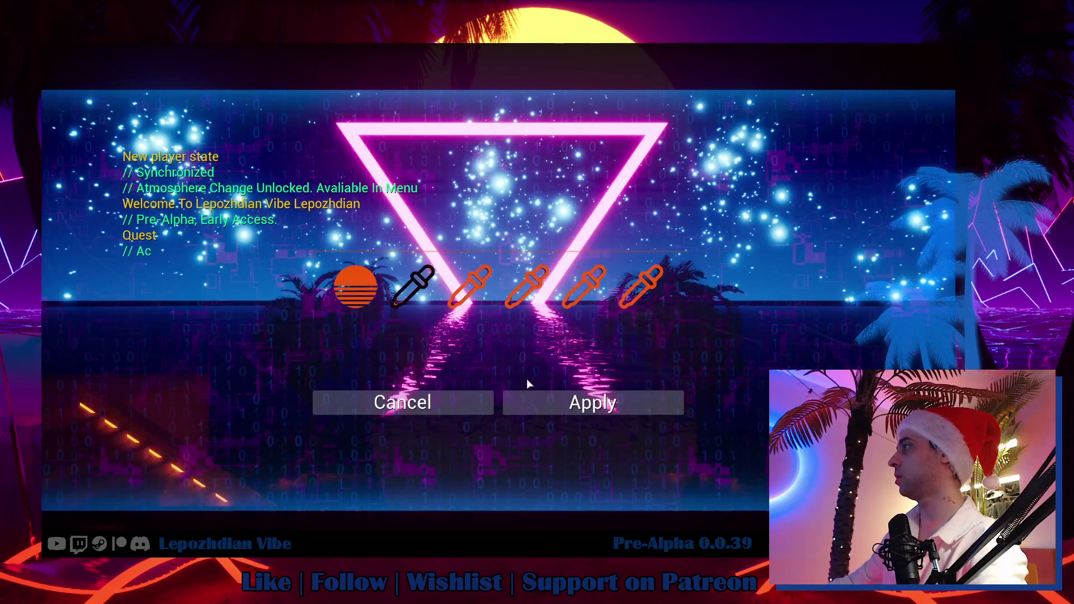
# Step: Apply the intro atmosphere and complete the Vibe Assistant dialogue
pyautogui.click(565, 403)
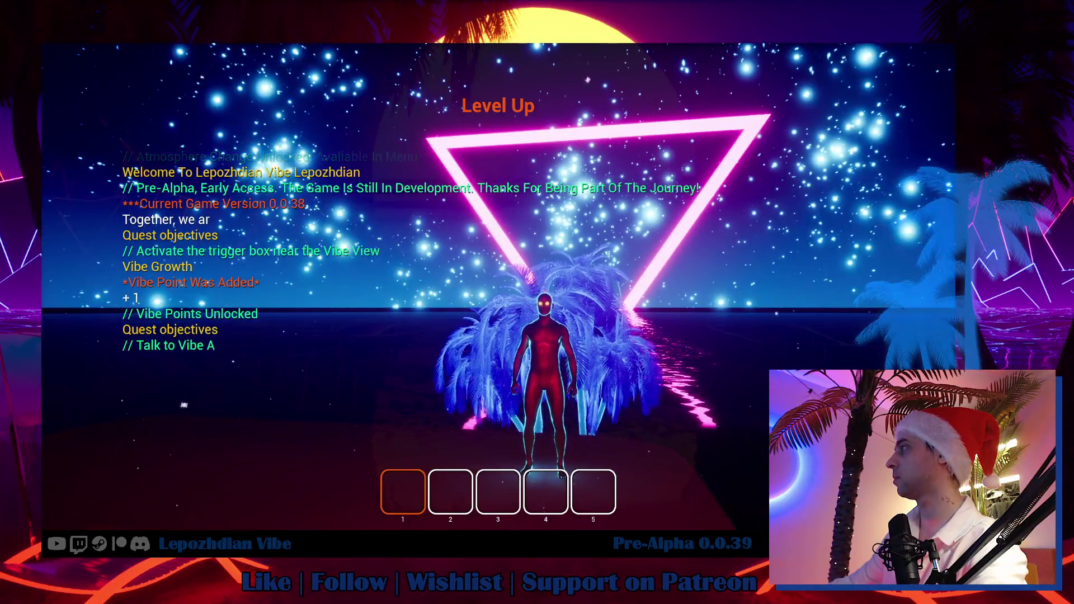
pyautogui.press('w')
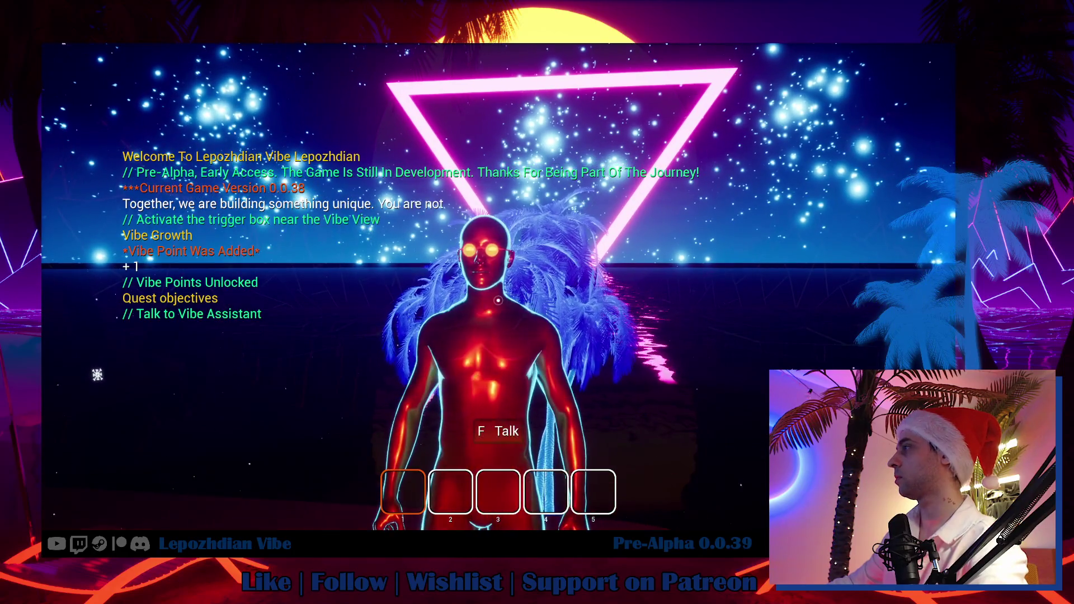
pyautogui.press('f')
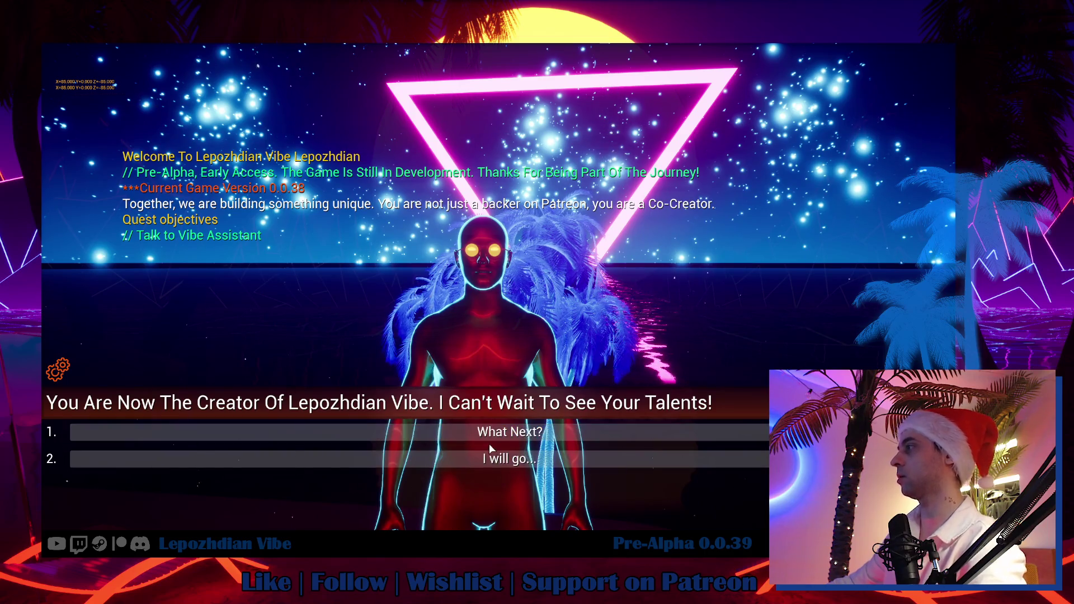
pyautogui.click(496, 433)
pyautogui.click(495, 445)
pyautogui.click(502, 469)
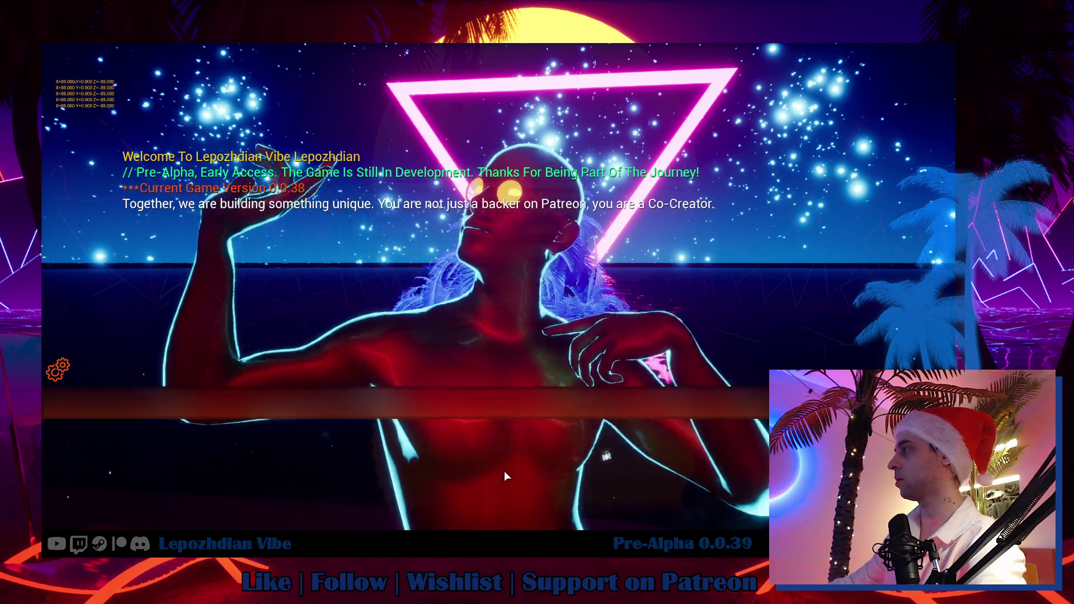
pyautogui.click(507, 475)
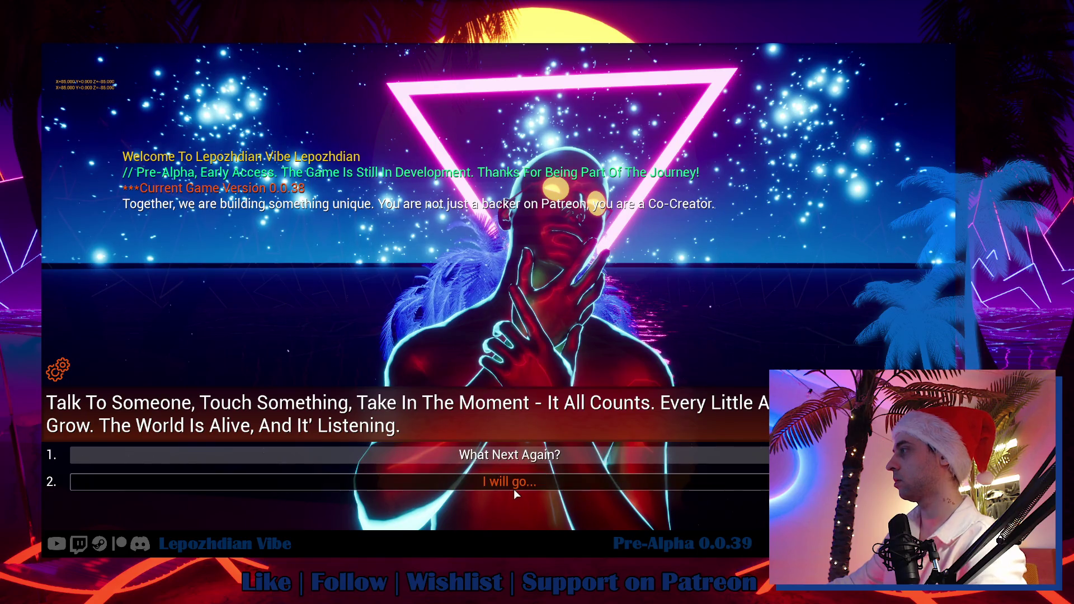
pyautogui.click(513, 489)
pyautogui.click(514, 489)
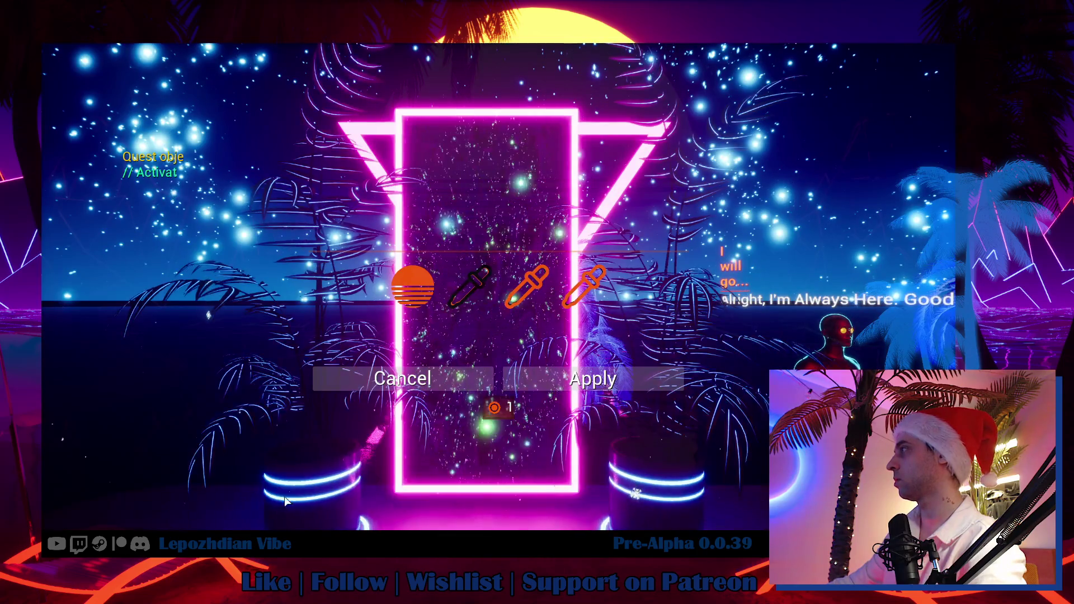
# Step: Apply the atmosphere choice and walk to the portal to customize the avatar
pyautogui.click(593, 379)
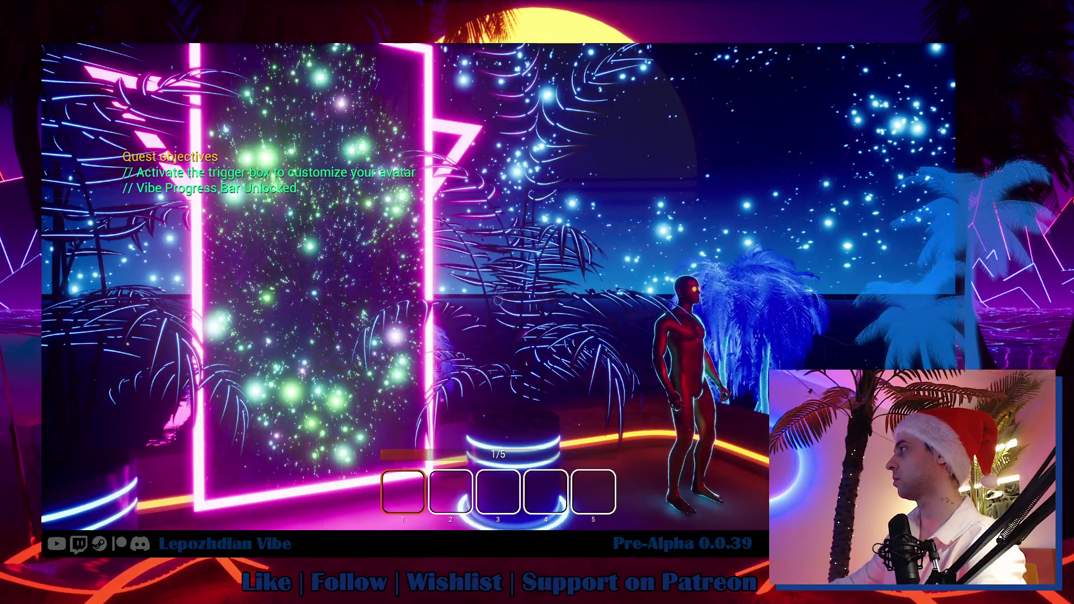
pyautogui.press('w')
pyautogui.press('f')
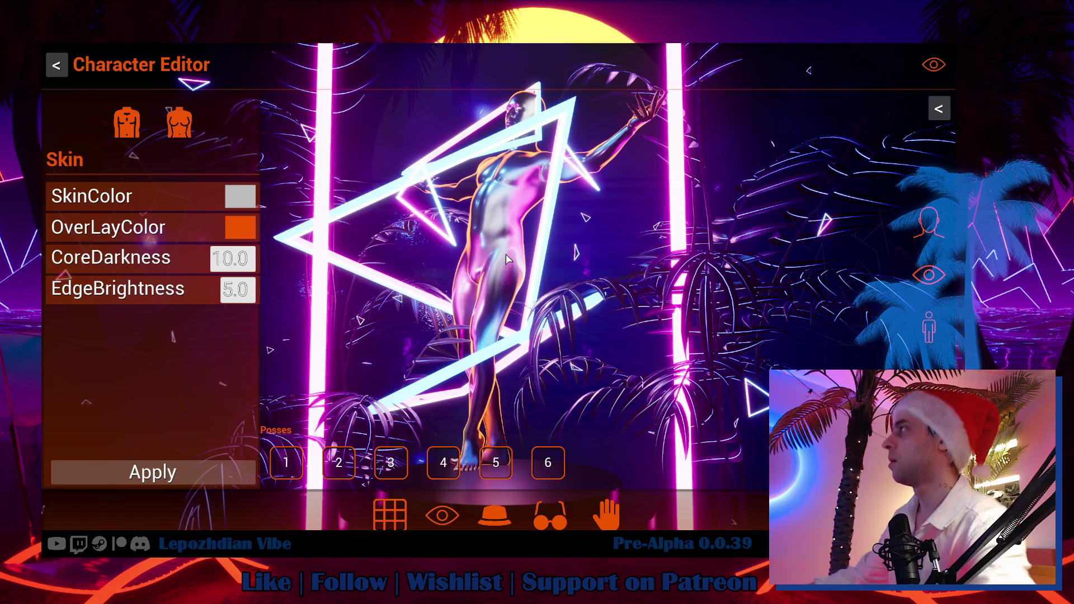
# Step: Leave the session and exit the game
pyautogui.press('Escape')
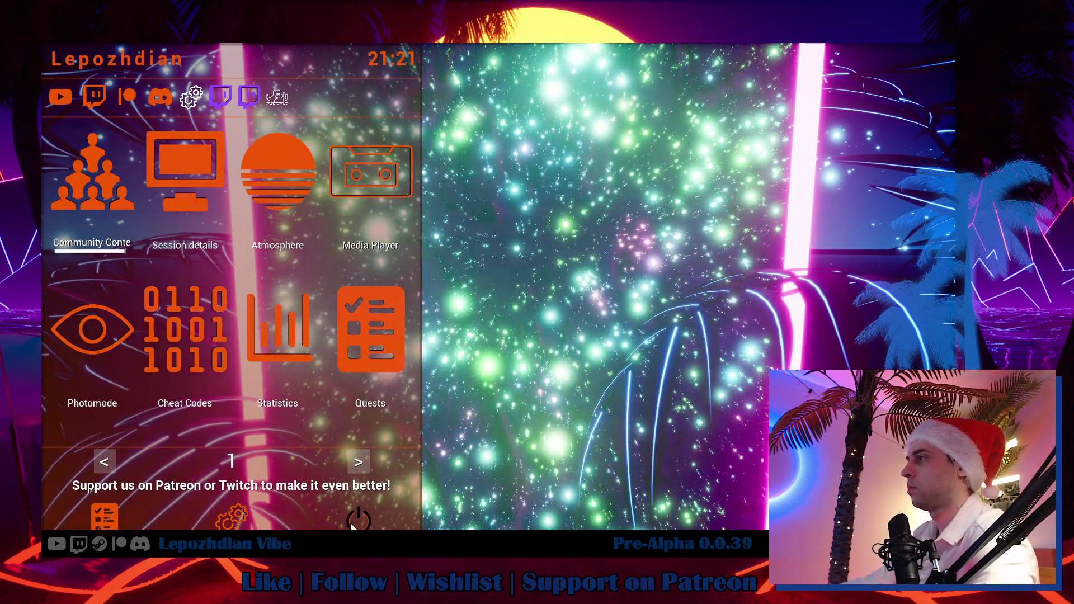
pyautogui.press('Escape')
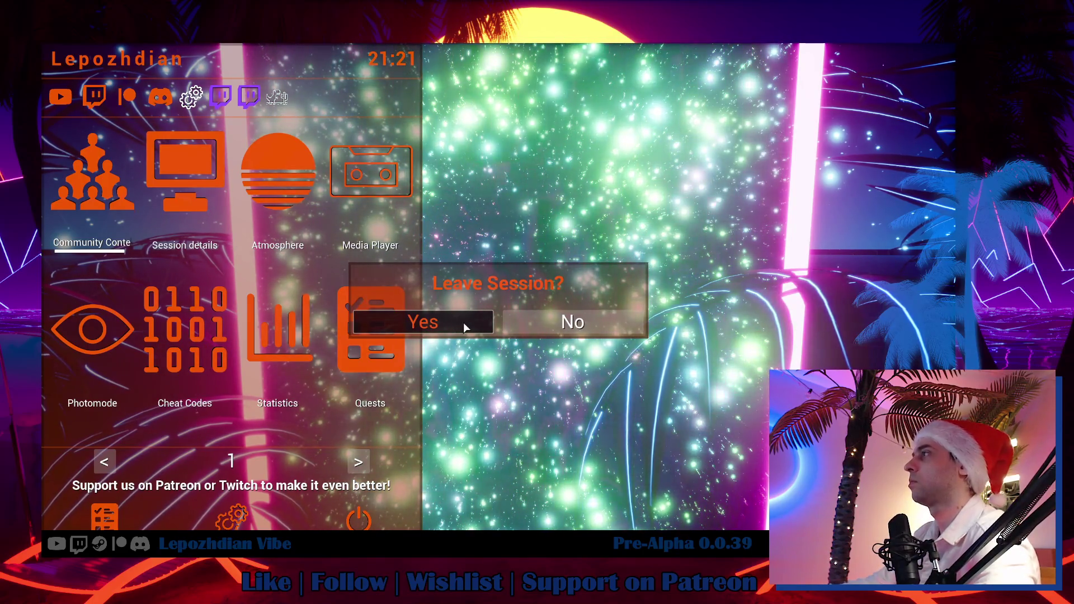
pyautogui.click(460, 324)
pyautogui.click(471, 354)
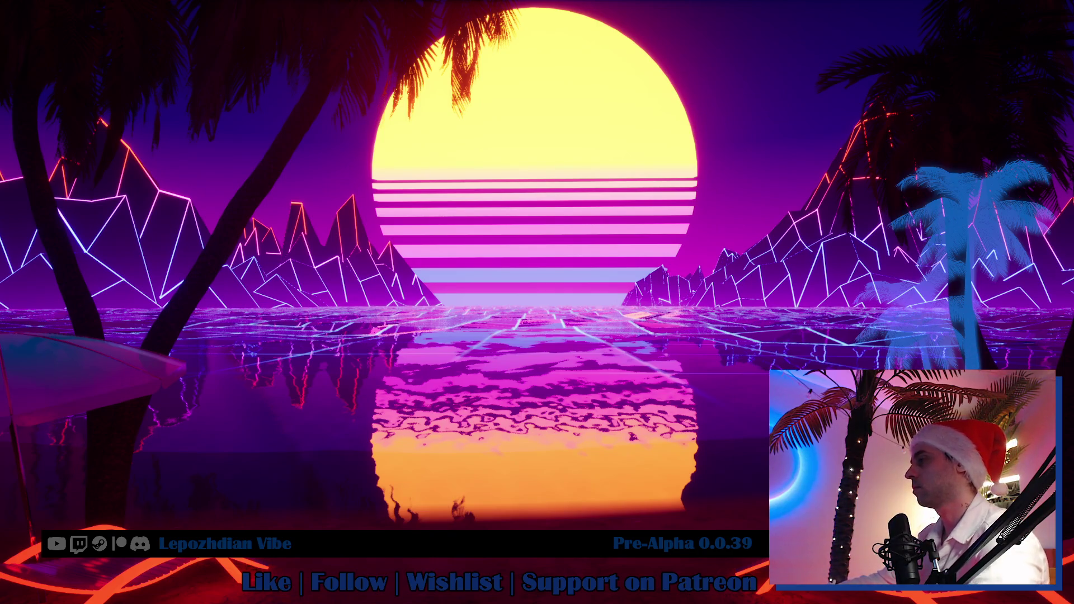
# Step: Review the W_EraseSteamDataQuestion event graph, panning to reveal more nodes
pyautogui.hotkey('alt', 'Tab')
pyautogui.hotkey('alt', 'Tab')
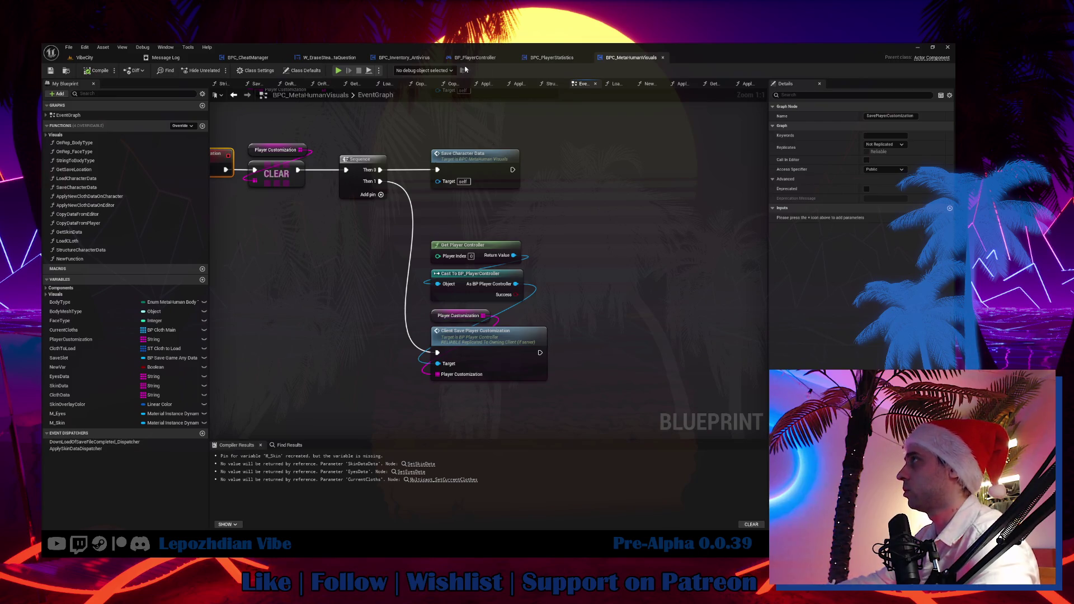
pyautogui.click(404, 58)
pyautogui.click(330, 58)
pyautogui.moveTo(470, 157)
pyautogui.mouseDown()
pyautogui.moveTo(476, 184)
pyautogui.moveTo(727, 234)
pyautogui.mouseUp()
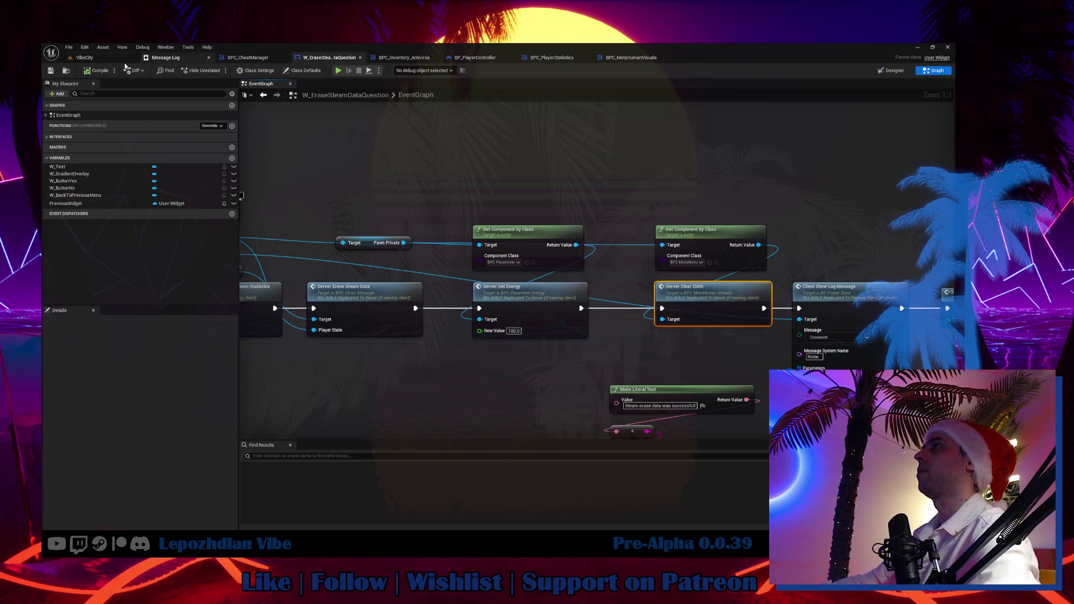
# Step: Check the Obsidian 0.0.39 notes, then return to the VibeCity level view
pyautogui.moveTo(173, 534)
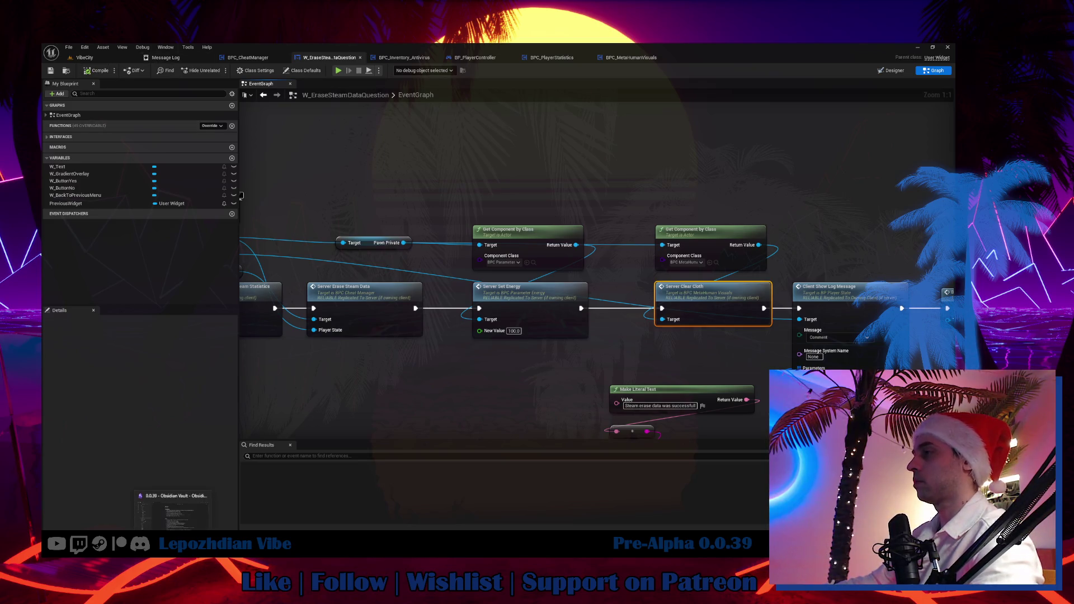
pyautogui.click(210, 521)
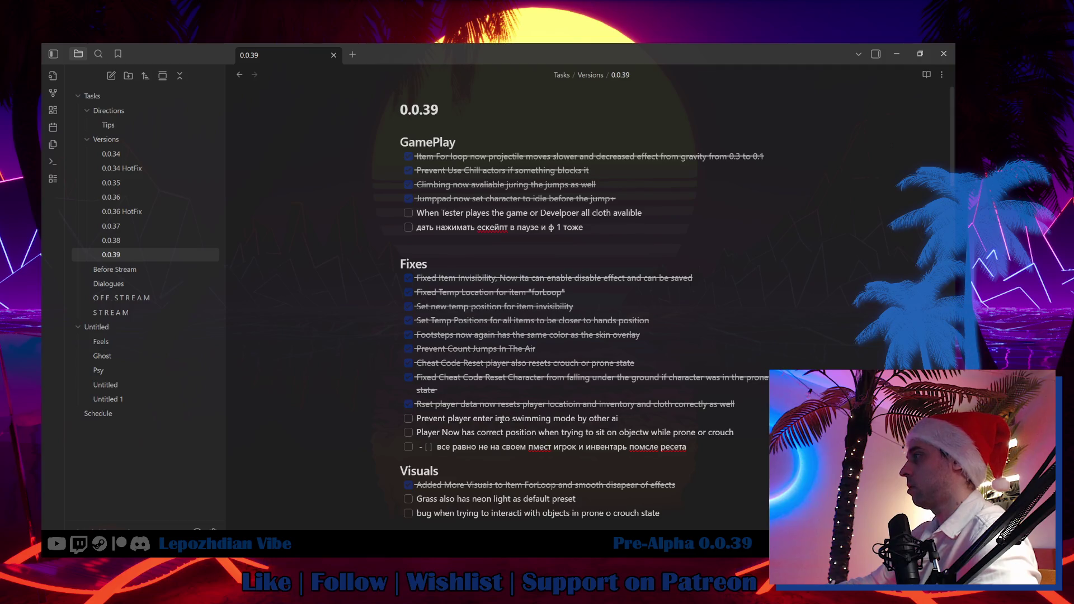
pyautogui.hotkey('alt', 'Tab')
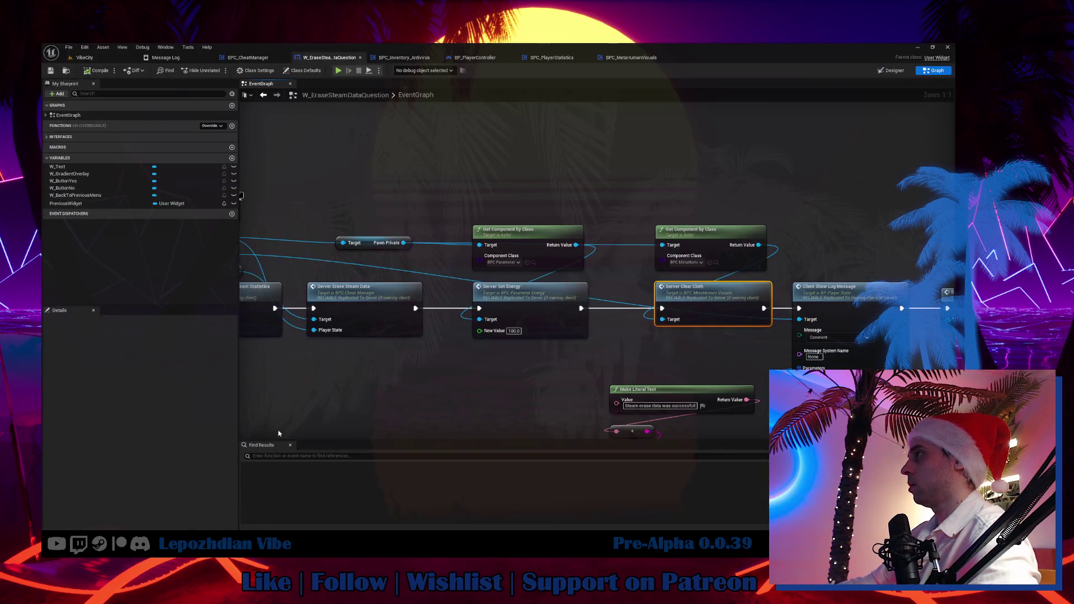
pyautogui.click(89, 57)
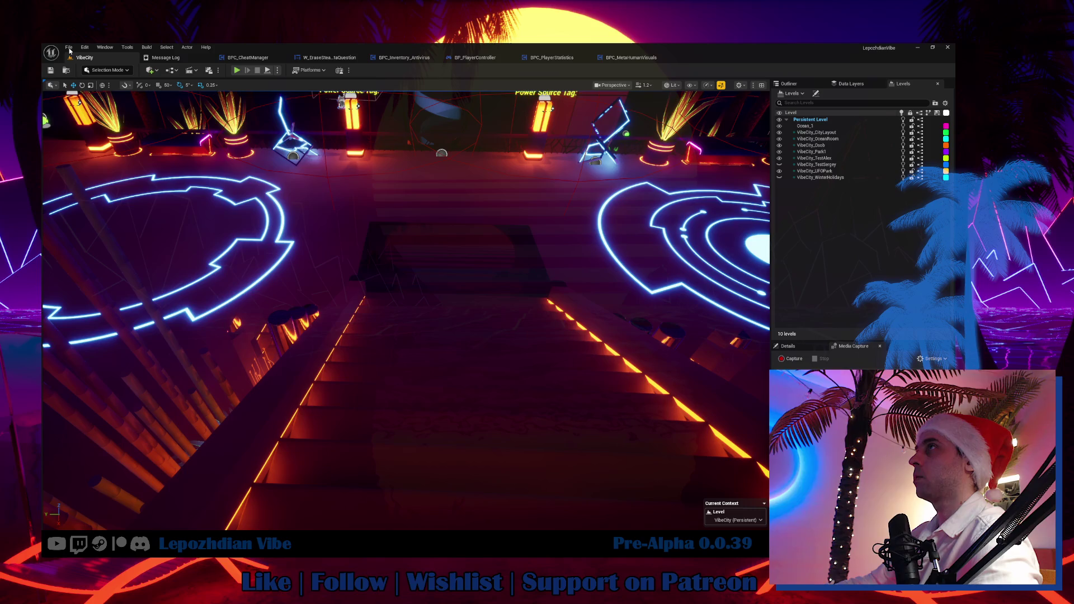
# Step: Save all unsaved work with File > Save All
pyautogui.click(84, 47)
pyautogui.click(68, 49)
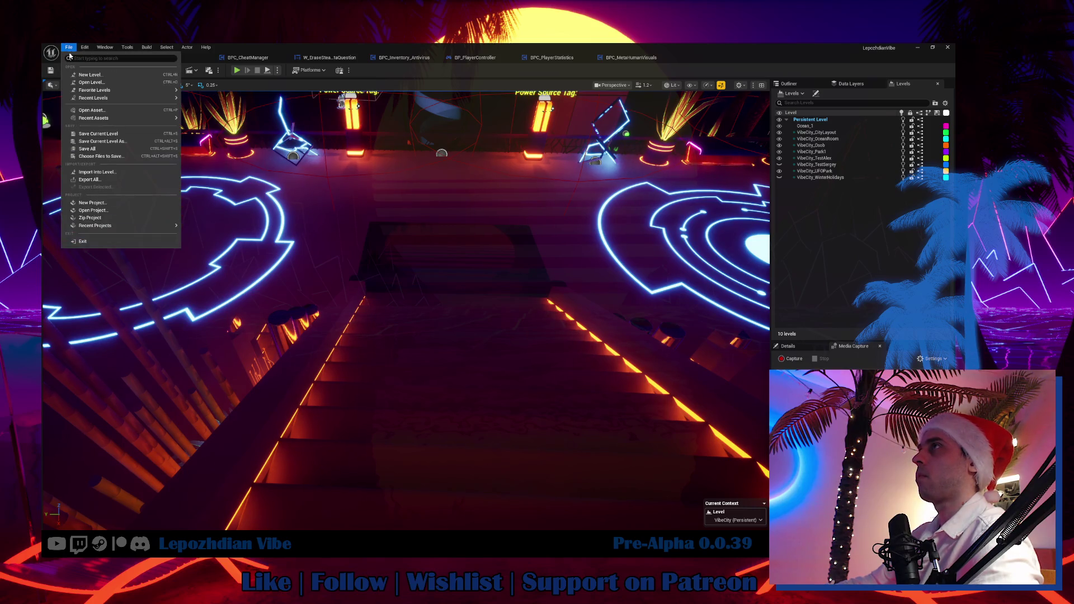
pyautogui.click(96, 149)
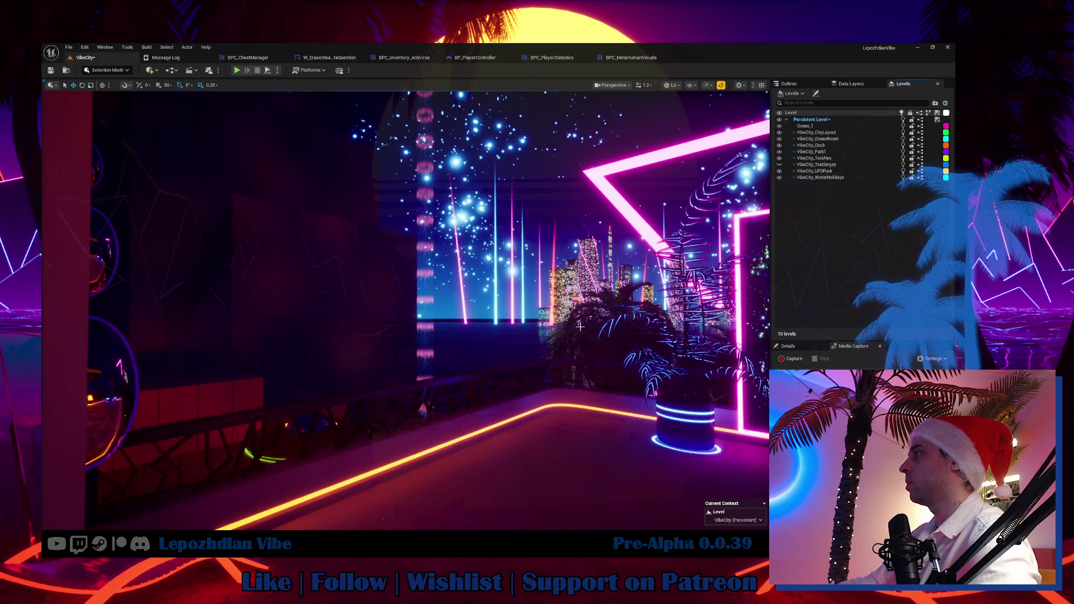
# Step: Make VibeCity_WinterHolidays current and open the snowflake holiday checker's blueprint
pyautogui.doubleClick(828, 178)
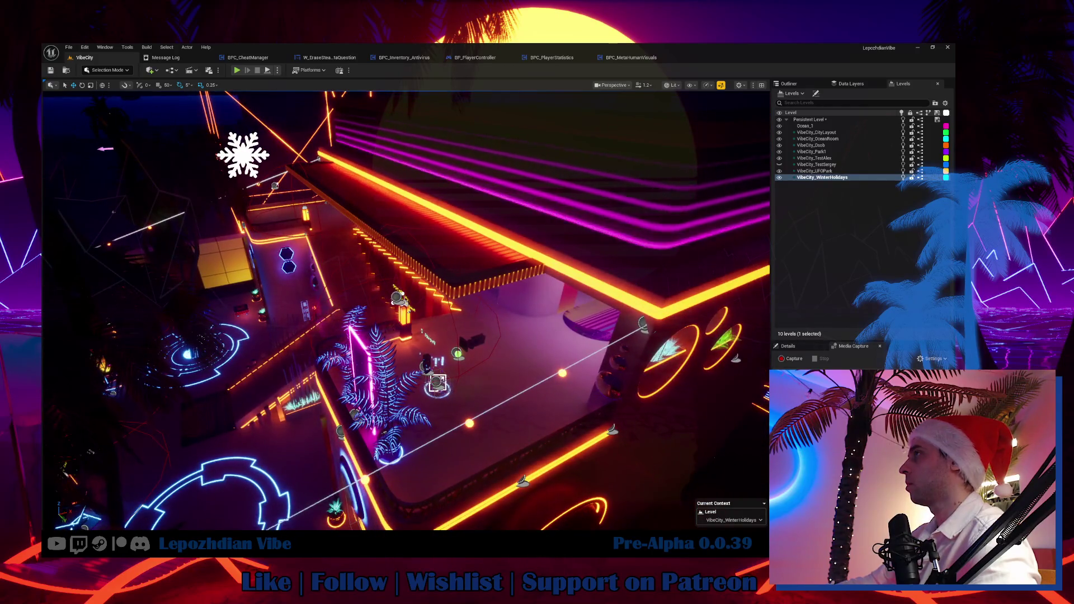
pyautogui.click(242, 155)
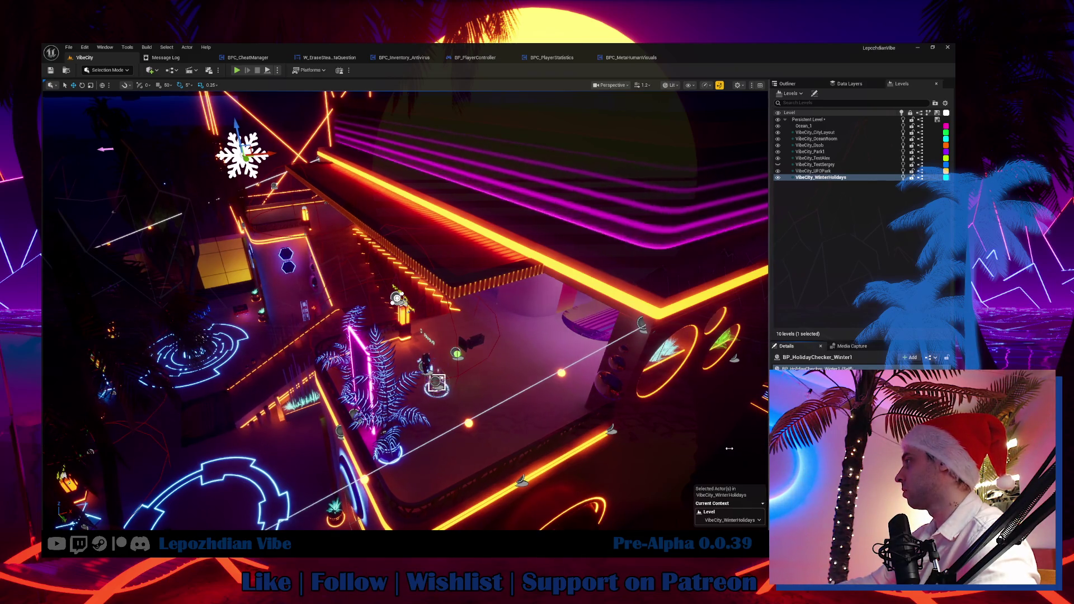
pyautogui.moveTo(735, 449); pyautogui.dragTo(644, 448)
pyautogui.hotkey('ctrl', 'e')
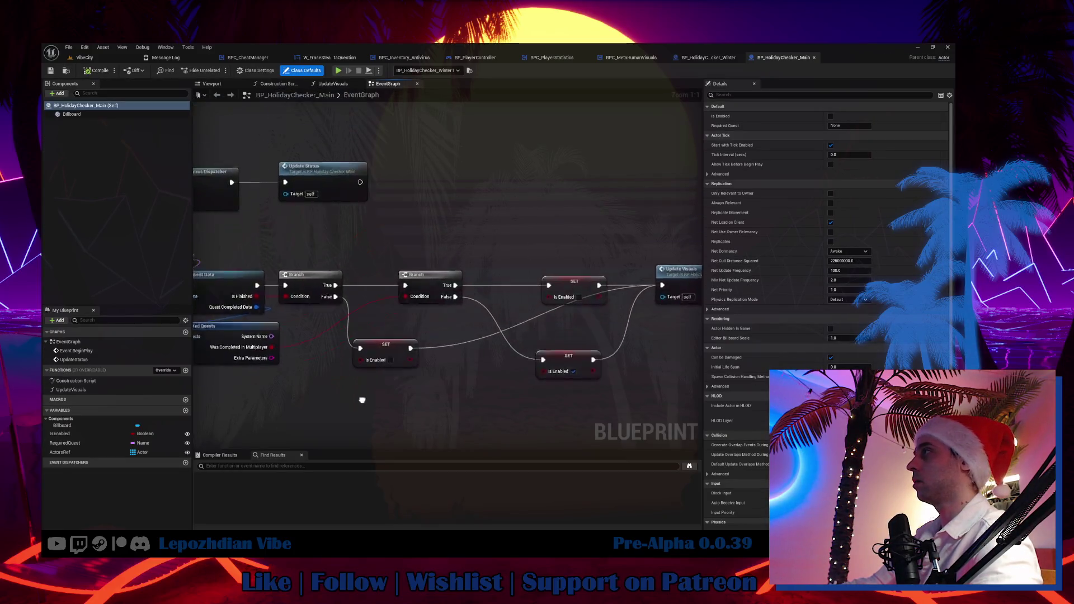
# Step: Inspect BP_HolidayChecker_Main's UpdateVisuals graph, then frame the selected actor in VibeCity
pyautogui.scroll(-5, 547, 340)
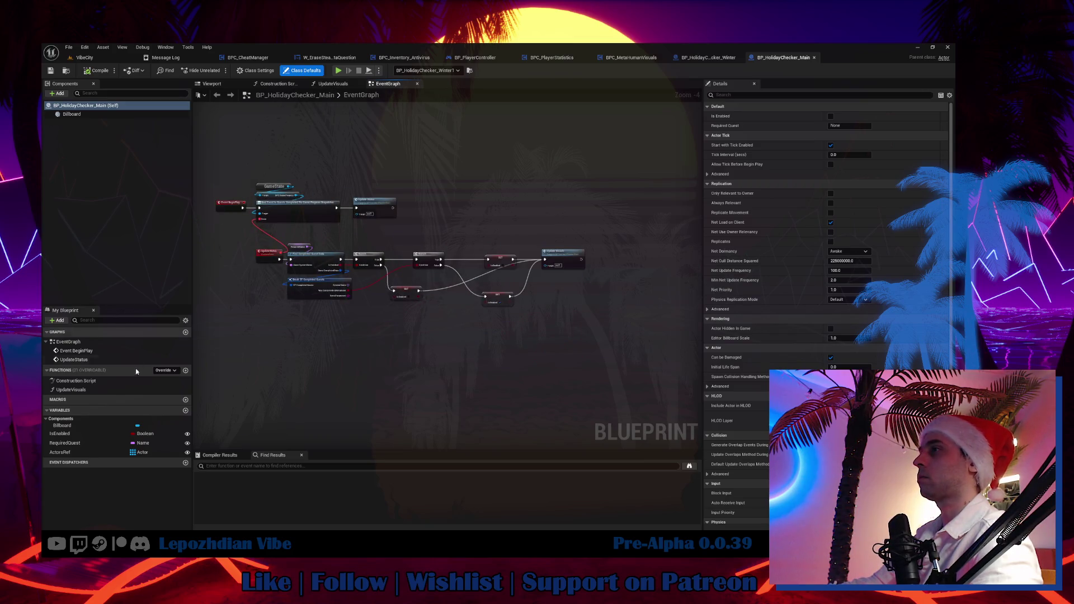
pyautogui.doubleClick(71, 390)
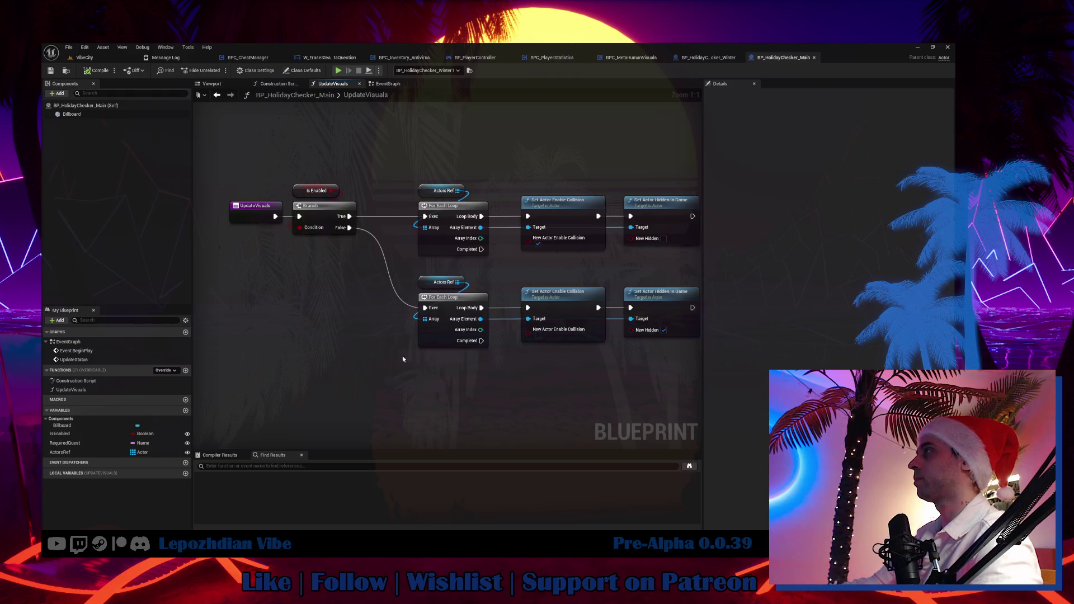
pyautogui.moveTo(403, 359); pyautogui.dragTo(324, 370)
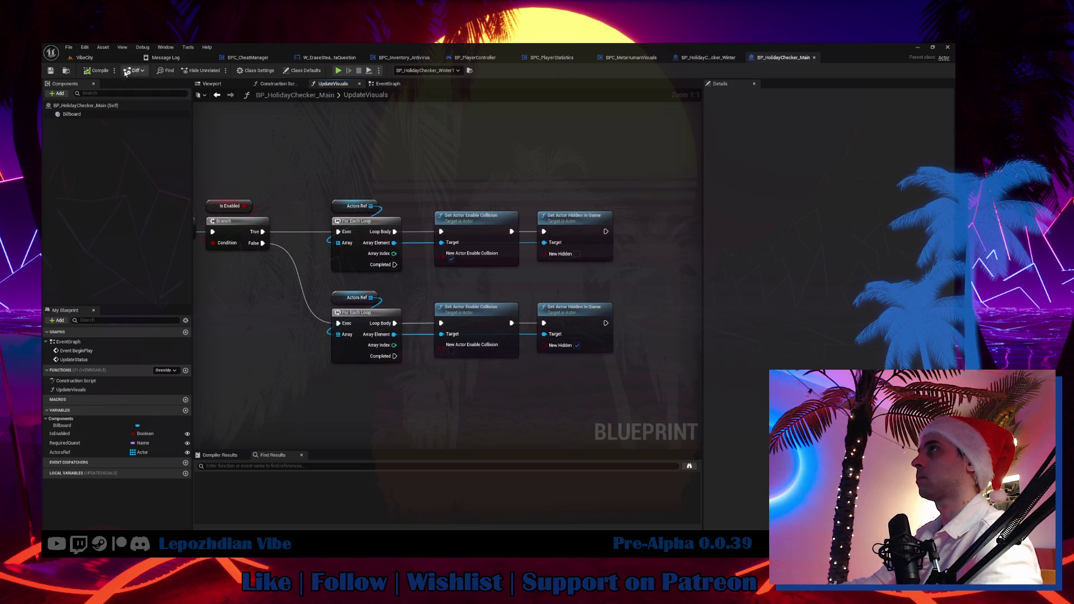
pyautogui.click(84, 57)
pyautogui.press('f')
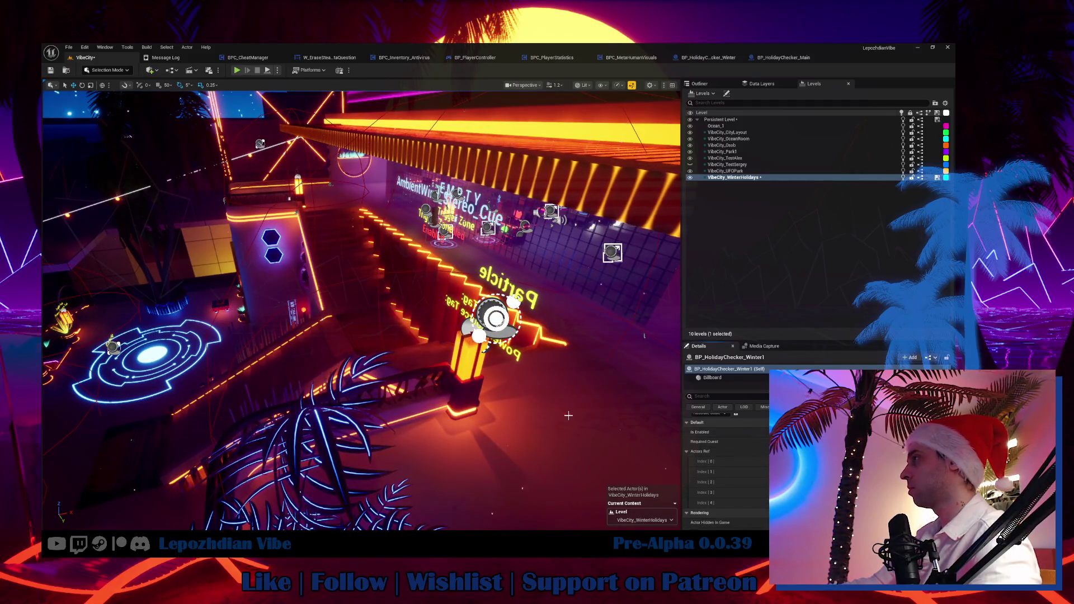
# Step: Select a level actor and fly up to a high overview of the level
pyautogui.click(713, 440)
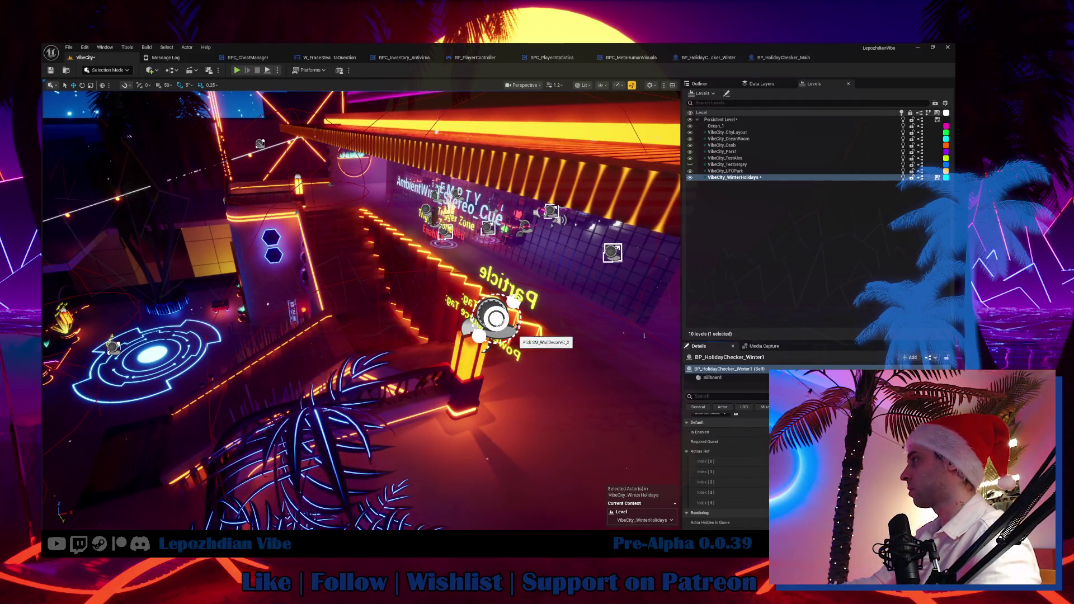
pyautogui.moveTo(503, 317); pyautogui.dragTo(481, 391)
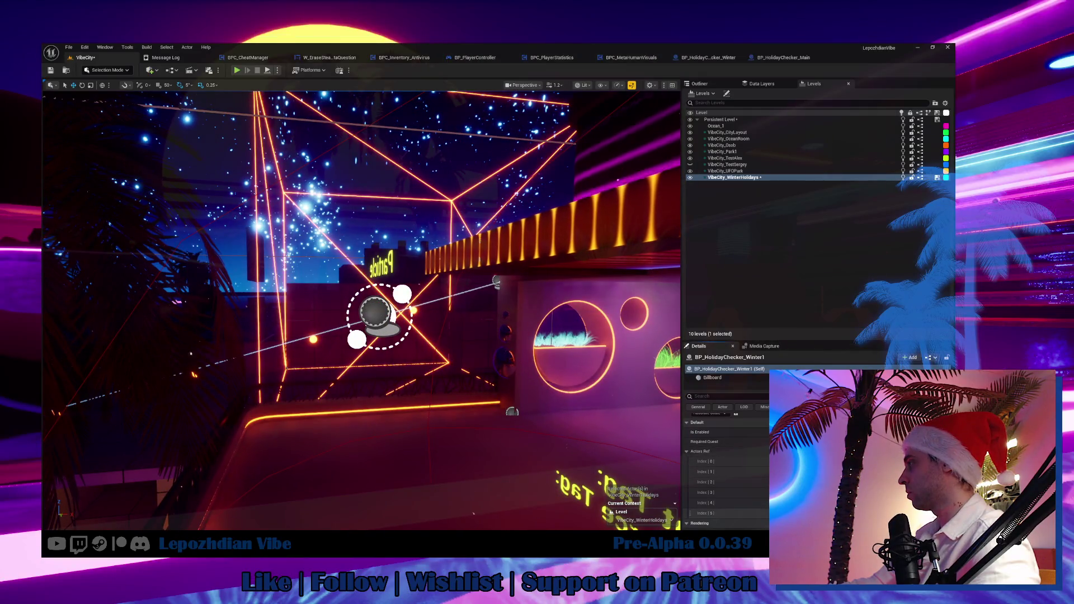
pyautogui.moveTo(377, 312)
pyautogui.mouseDown()
pyautogui.moveTo(377, 344)
pyautogui.moveTo(377, 327)
pyautogui.mouseUp()
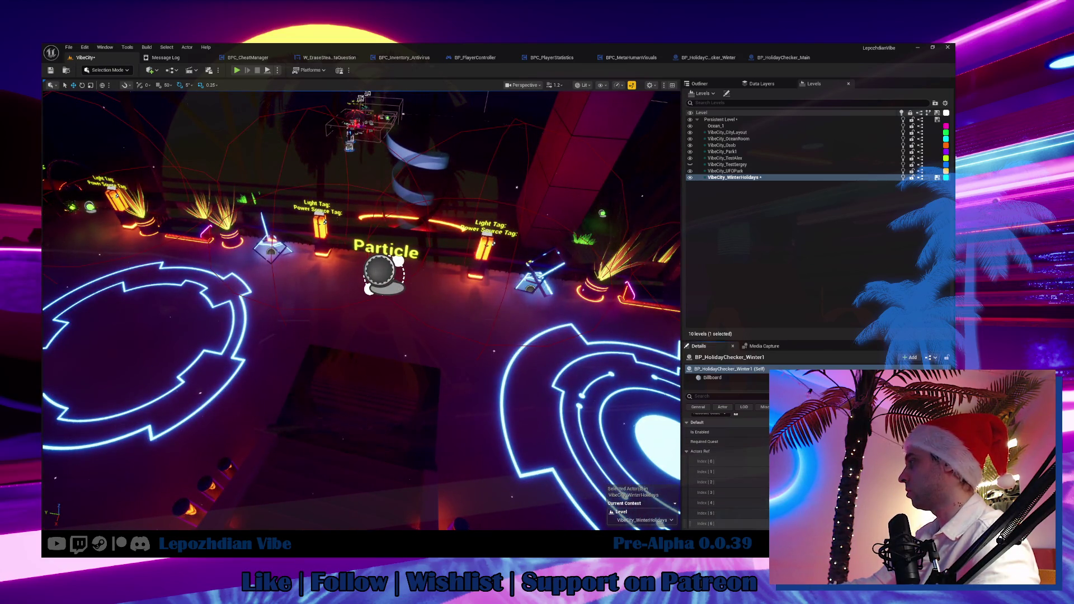
pyautogui.moveTo(386, 275)
pyautogui.mouseDown()
pyautogui.moveTo(386, 254)
pyautogui.moveTo(386, 285)
pyautogui.moveTo(548, 371)
pyautogui.mouseUp()
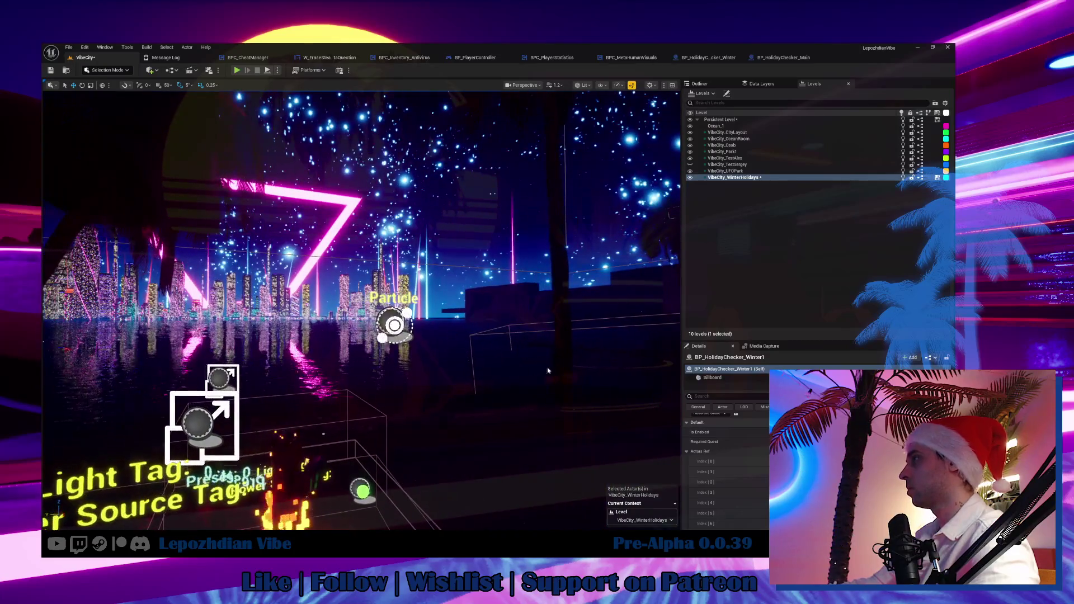
pyautogui.scroll(-3, 724, 473)
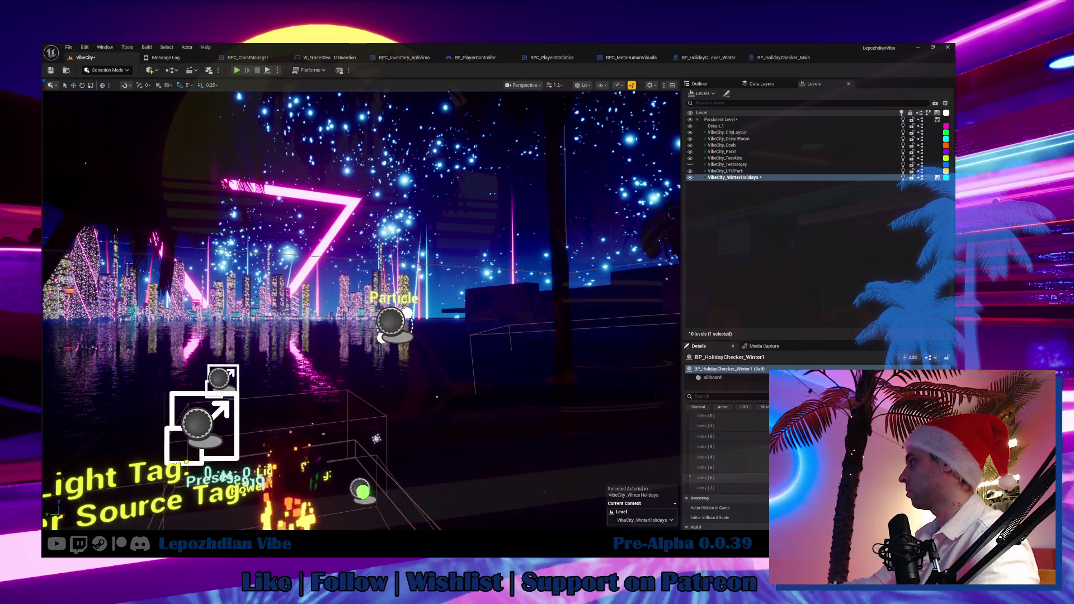
# Step: In the Outliner, focus the view on each of BP_Particle_Snow1 through BP_Particle_Snow6
pyautogui.click(700, 84)
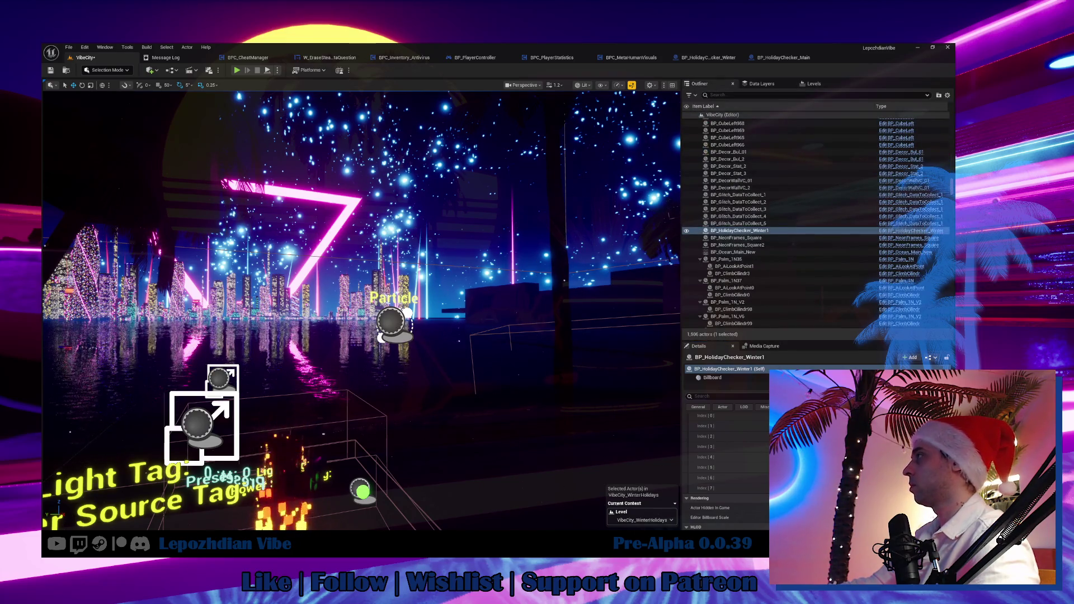
pyautogui.click(390, 323)
pyautogui.doubleClick(732, 213)
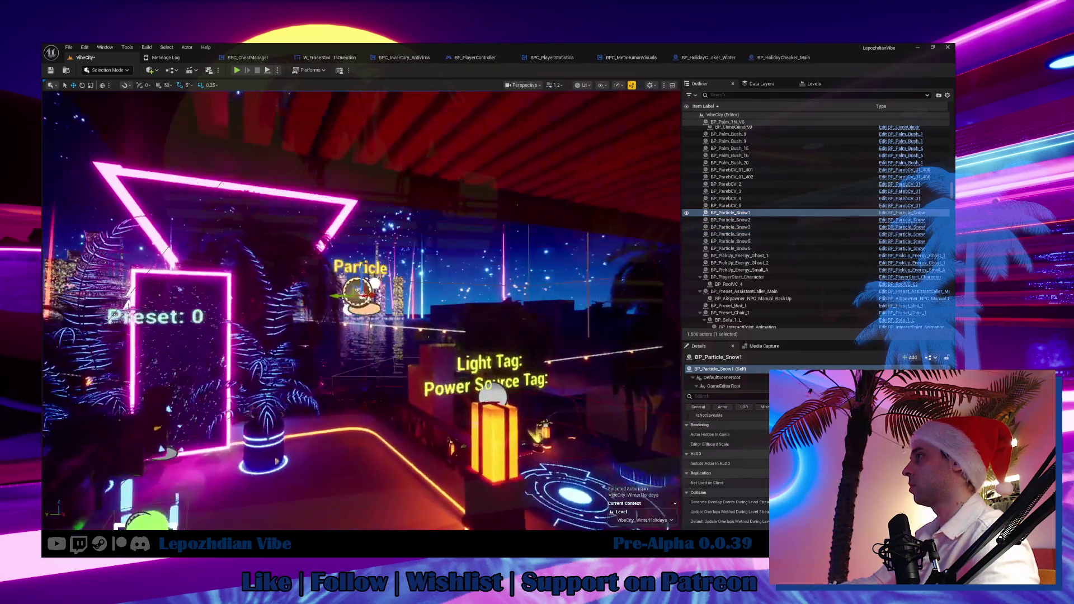
pyautogui.click(737, 220)
pyautogui.doubleClick(739, 221)
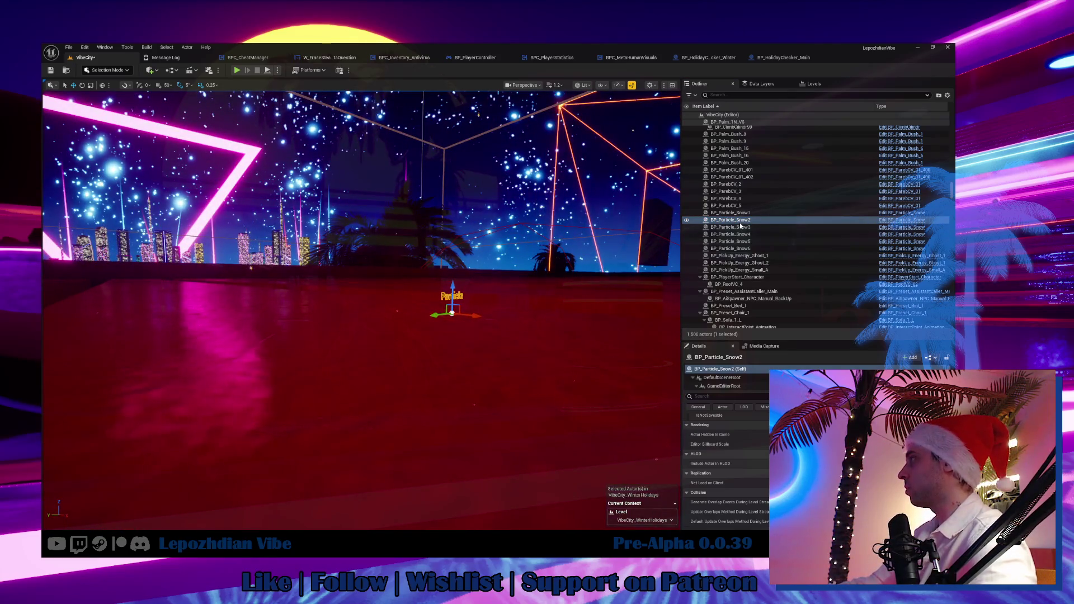
pyautogui.doubleClick(752, 227)
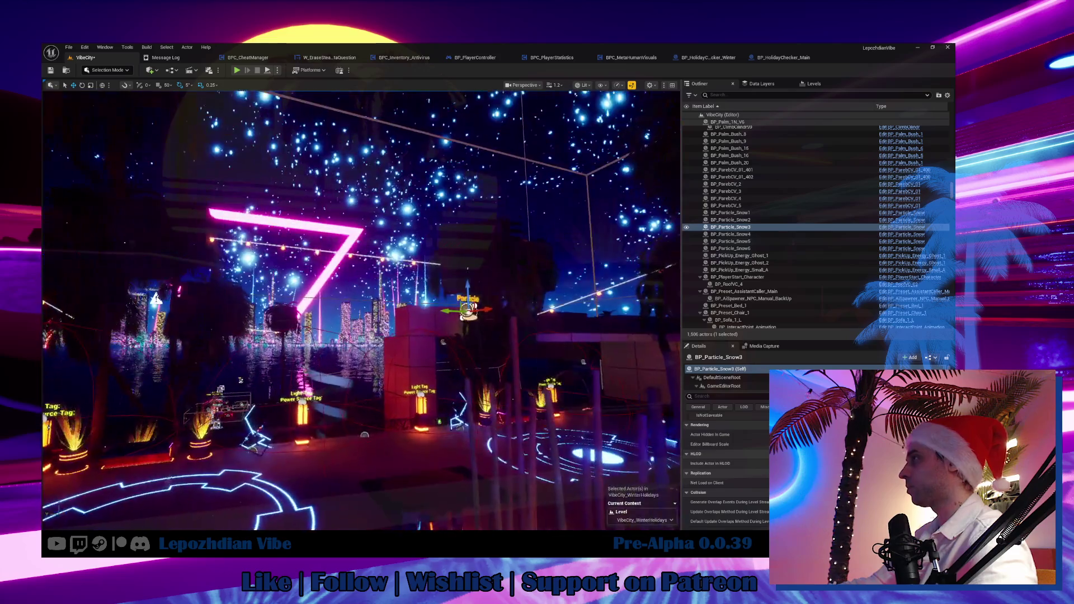
pyautogui.doubleClick(751, 235)
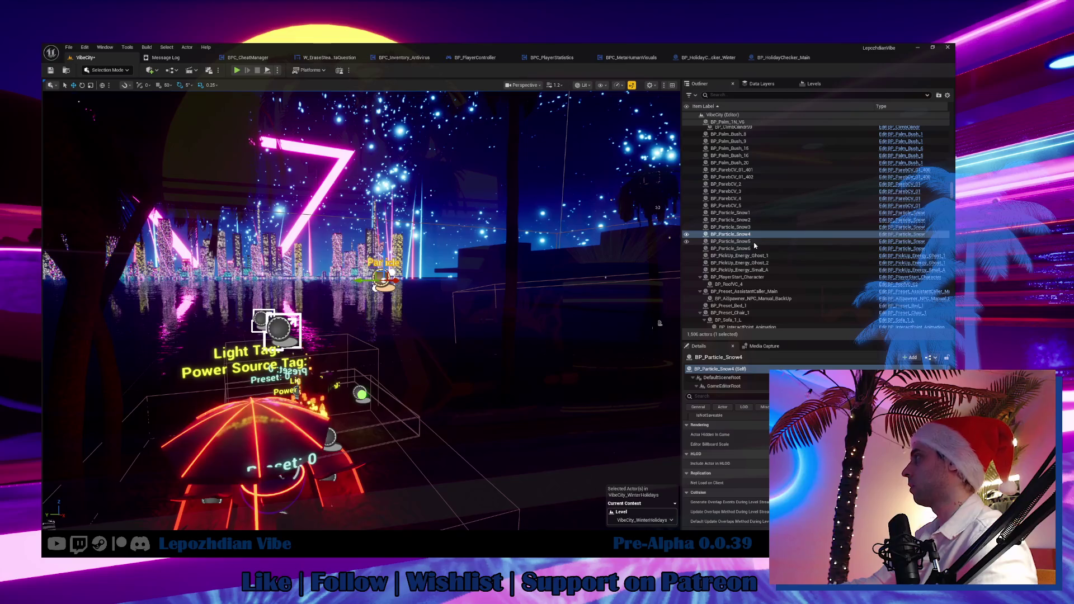
pyautogui.doubleClick(752, 241)
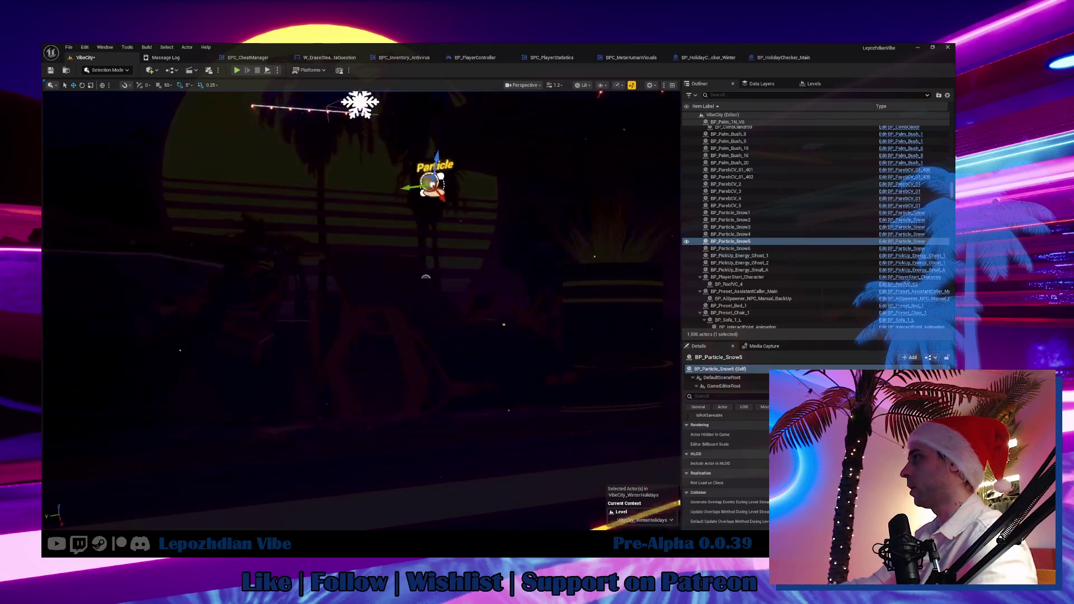
pyautogui.doubleClick(789, 249)
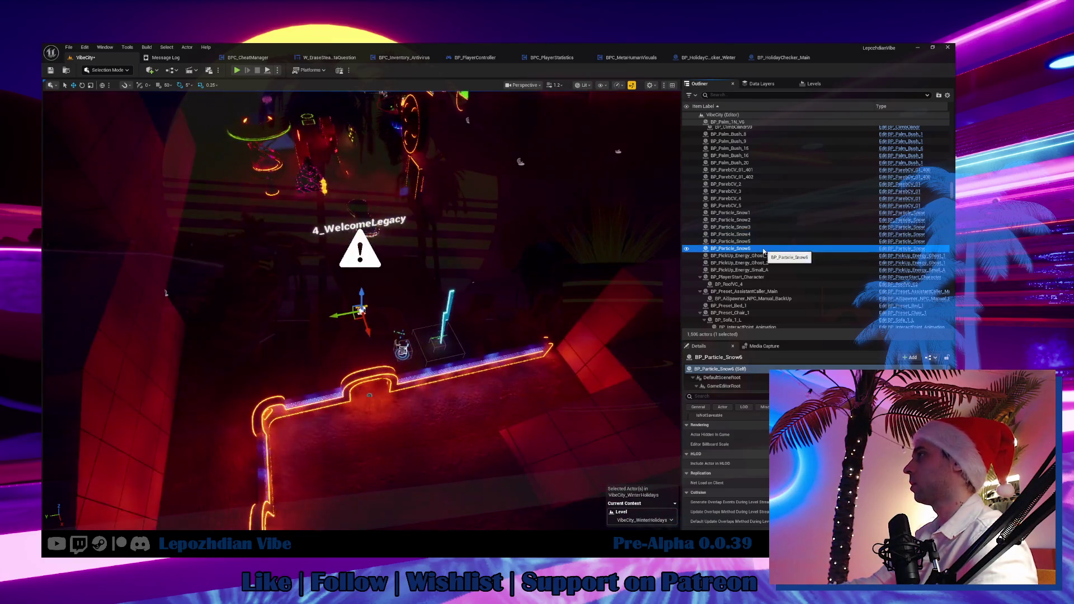
pyautogui.doubleClick(788, 242)
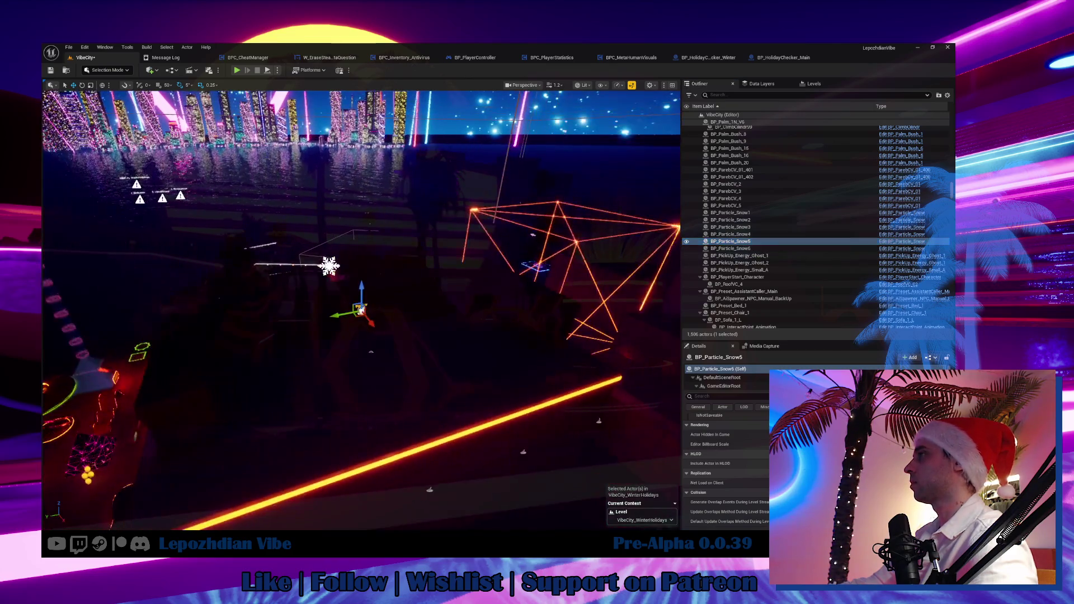
# Step: Select BP_HolidayChecker_Winter1 and fly around the lounge and glowing neon bench
pyautogui.click(250, 298)
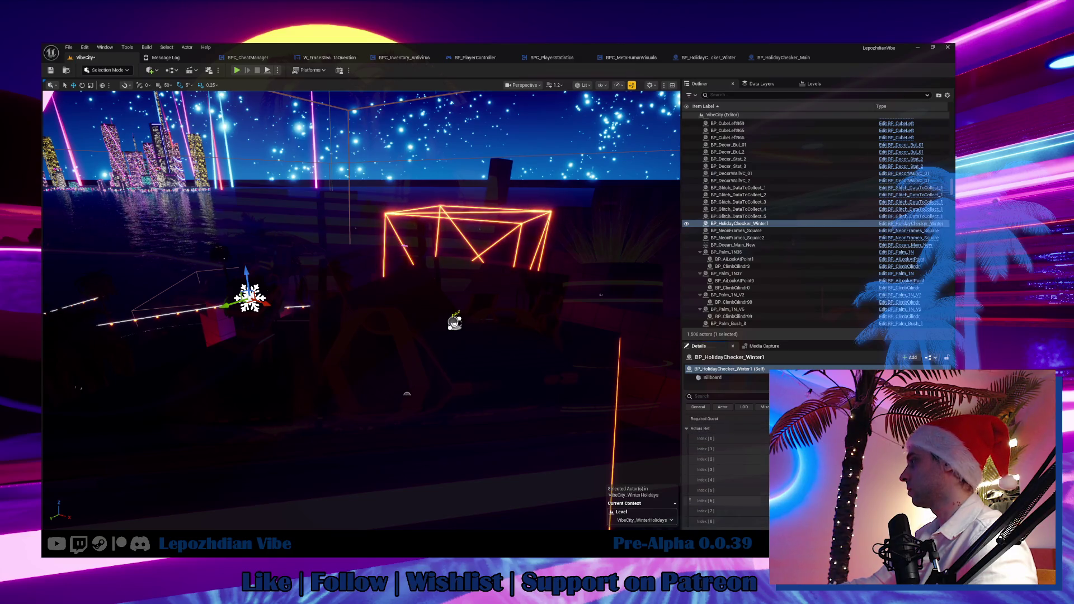
pyautogui.moveTo(481, 376); pyautogui.dragTo(481, 425)
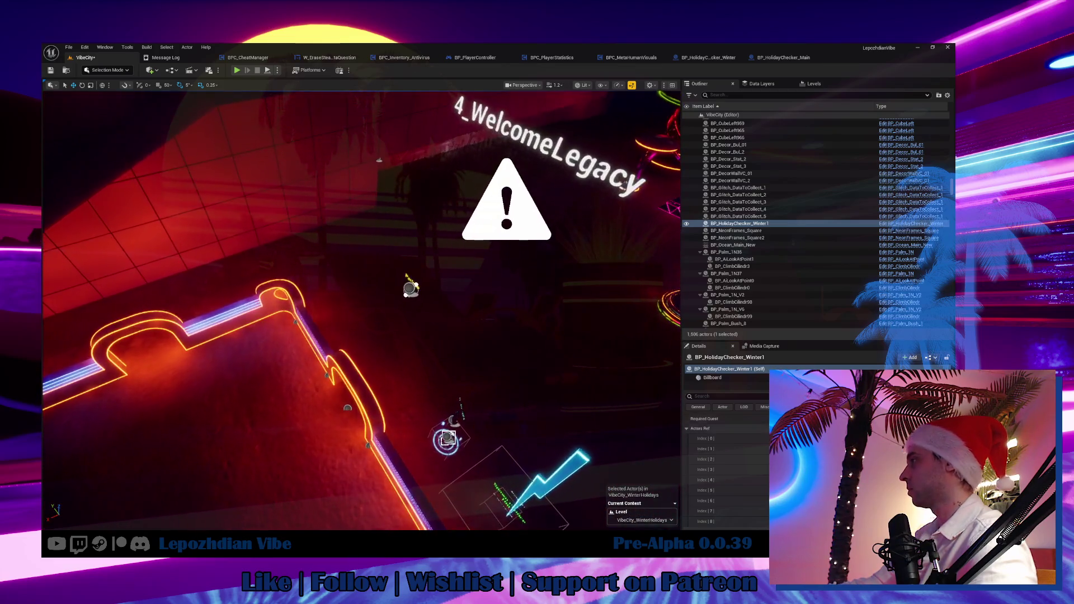
pyautogui.scroll(-2, 727, 459)
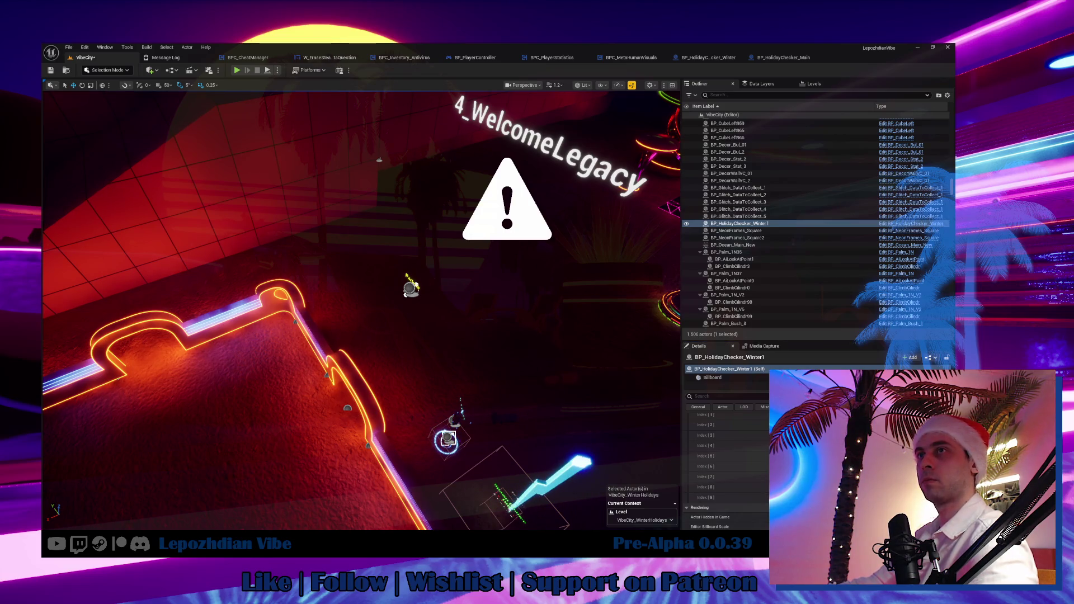
pyautogui.moveTo(364, 336); pyautogui.dragTo(364, 313)
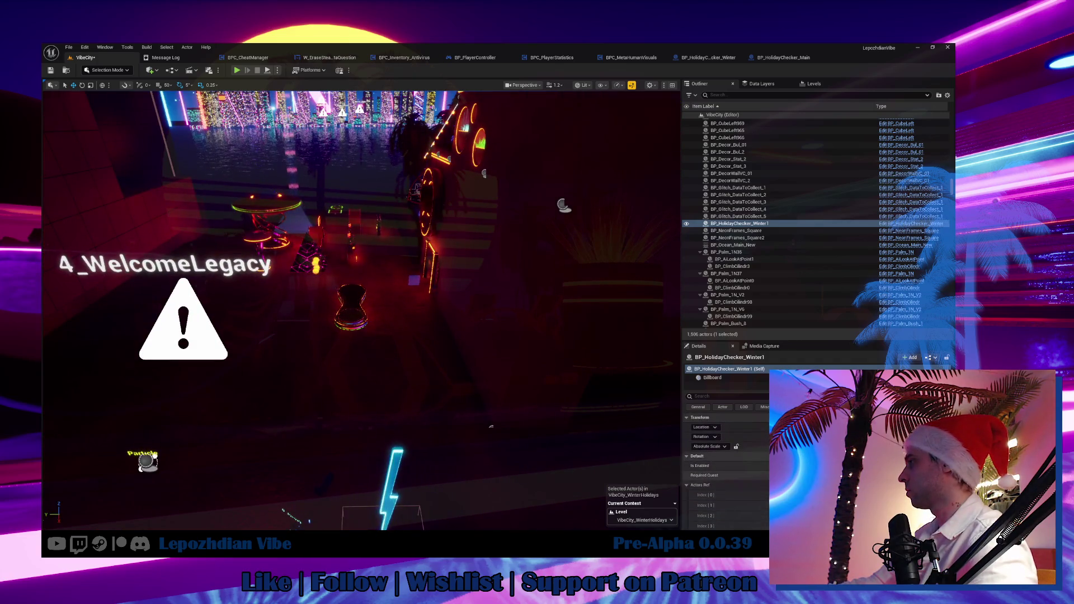
pyautogui.moveTo(491, 427)
pyautogui.mouseDown()
pyautogui.moveTo(481, 403)
pyautogui.moveTo(469, 431)
pyautogui.mouseUp()
pyautogui.moveTo(364, 308); pyautogui.dragTo(330, 331)
pyautogui.moveTo(430, 433); pyautogui.dragTo(199, 79)
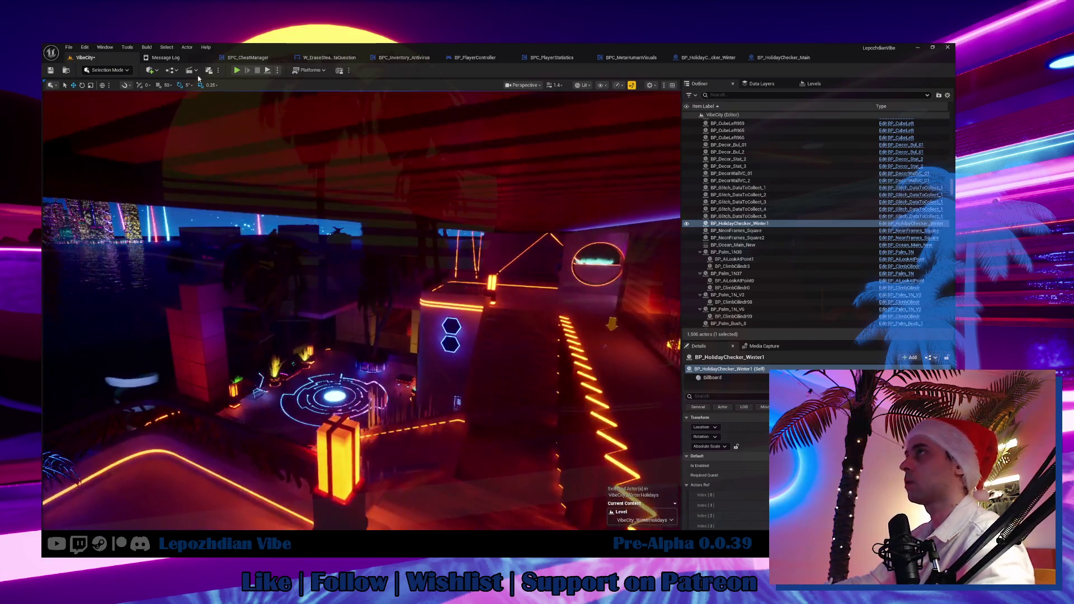
# Step: Go through the File menu, then bring the 0.0.39 task notes to the front
pyautogui.click(68, 47)
pyautogui.click(102, 150)
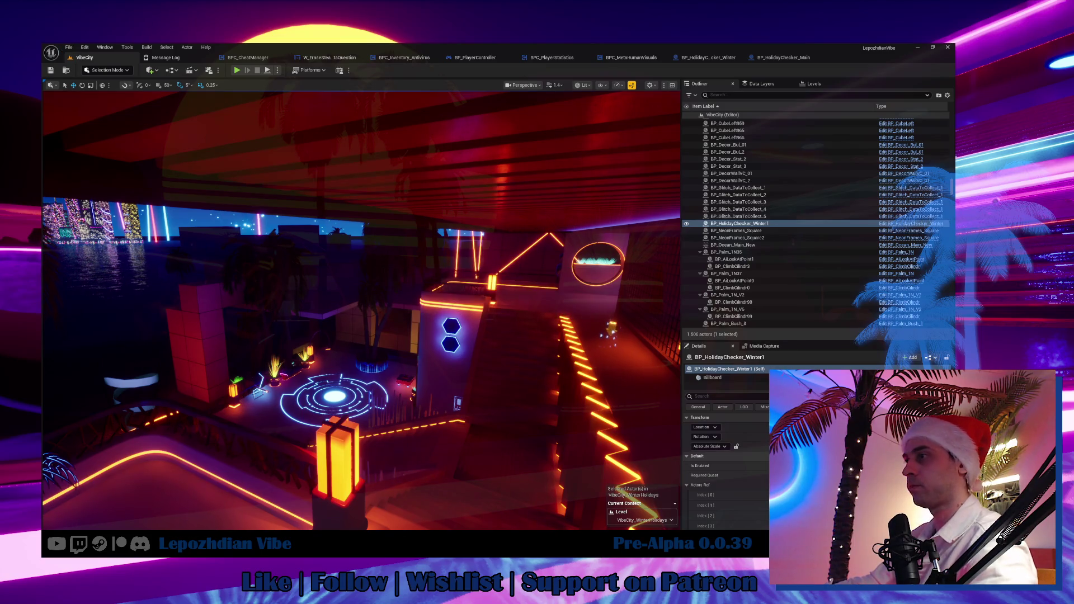
pyautogui.hotkey('alt', 'Tab')
pyautogui.scroll(-2, 482, 441)
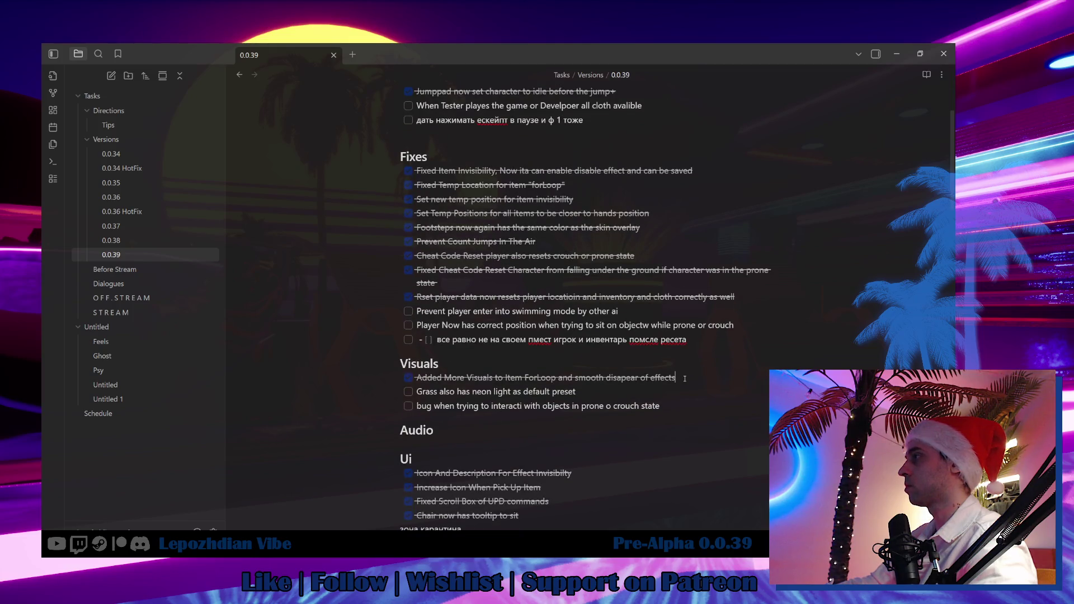
# Step: Add a 'Fixed Snow Visibility' checklist item under the player-data fix
pyautogui.press('Return')
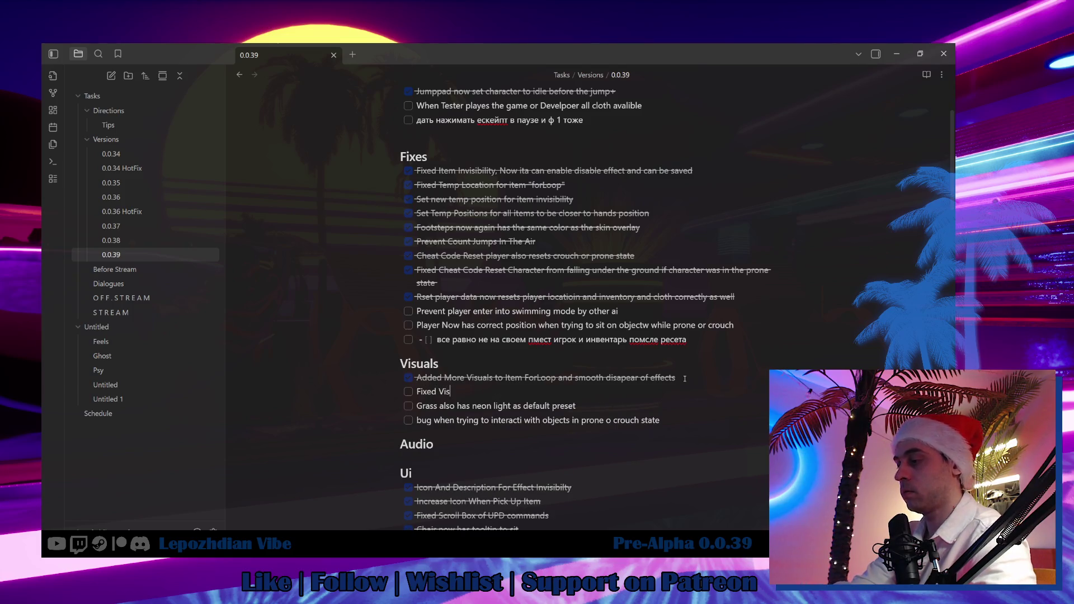
pyautogui.press('BackSpace')
pyautogui.press('BackSpace')
pyautogui.press('BackSpace')
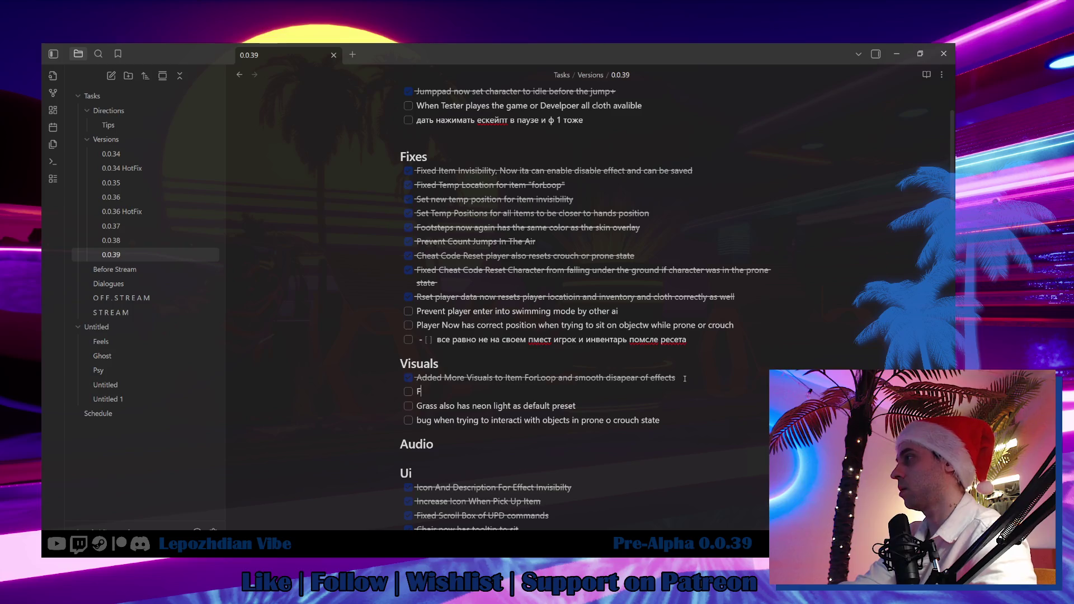
pyautogui.press('BackSpace')
pyautogui.press('BackSpace')
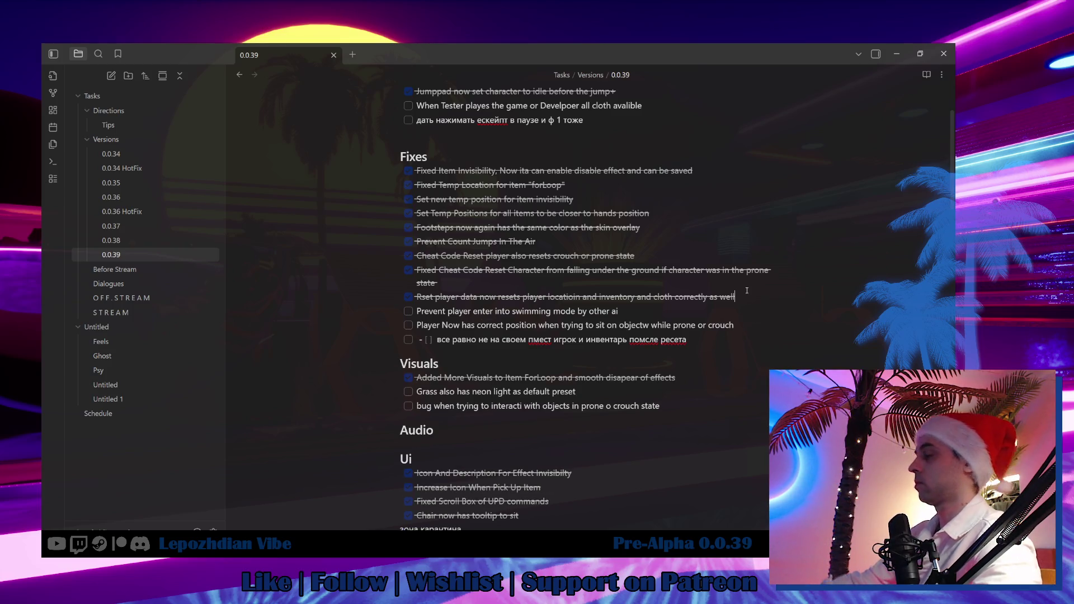
pyautogui.press('Return')
pyautogui.write('d Snow Visibility')
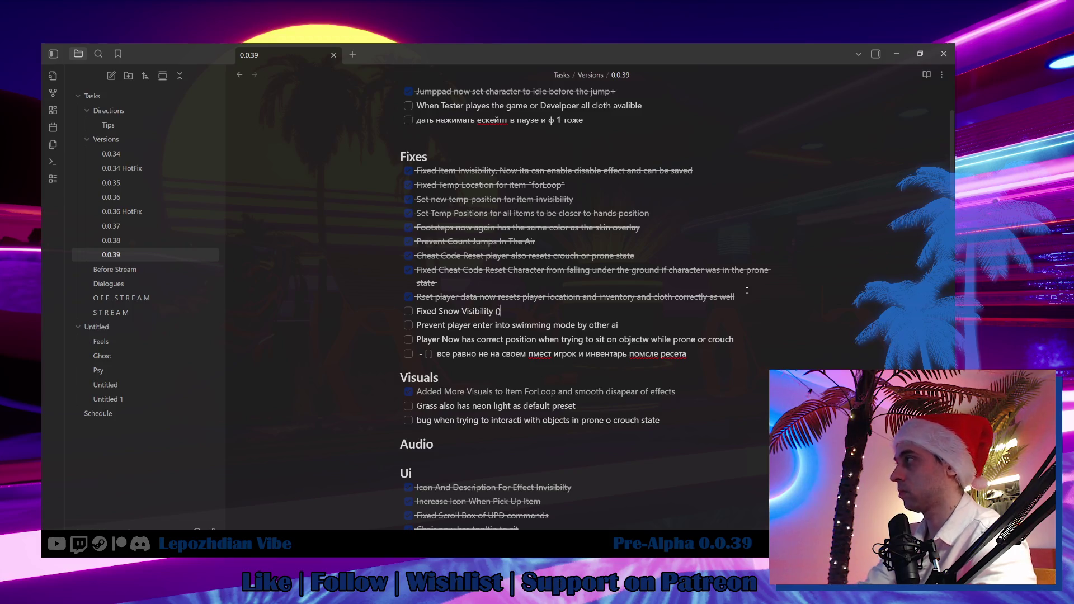
# Step: Describe it as 'During Holiday Event (now it is not visible by default, only during the holidays)' and check it off
pyautogui.write('Dur')
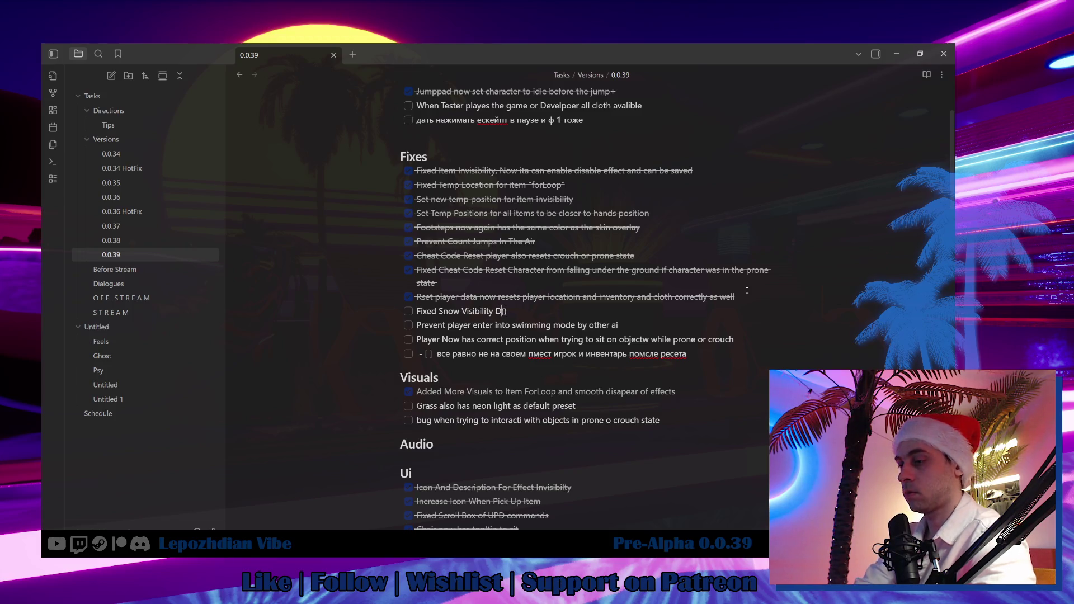
pyautogui.write('ing Holiday ')
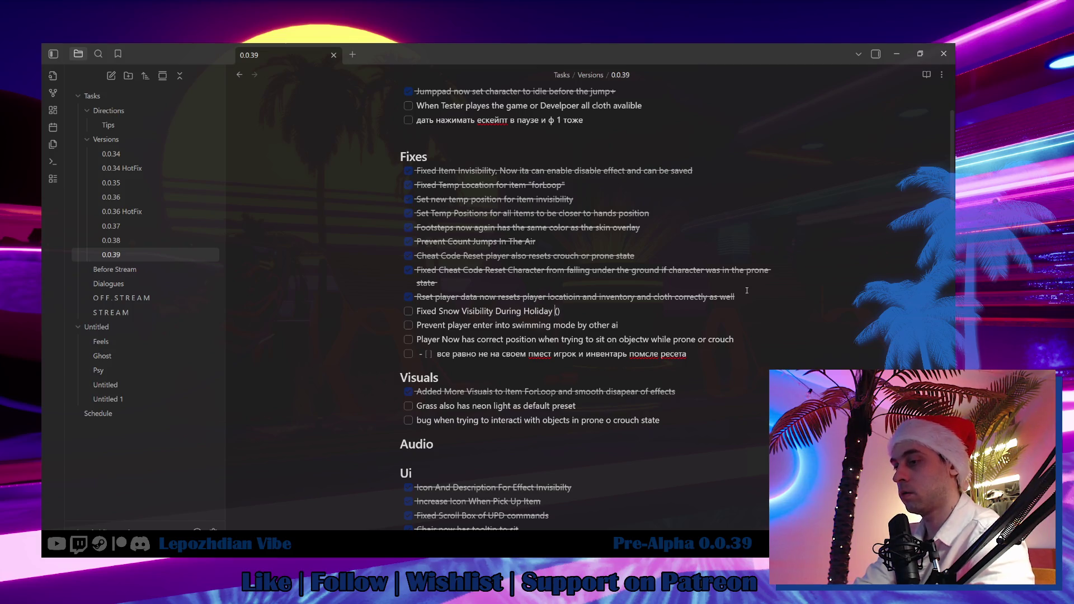
pyautogui.write('Event')
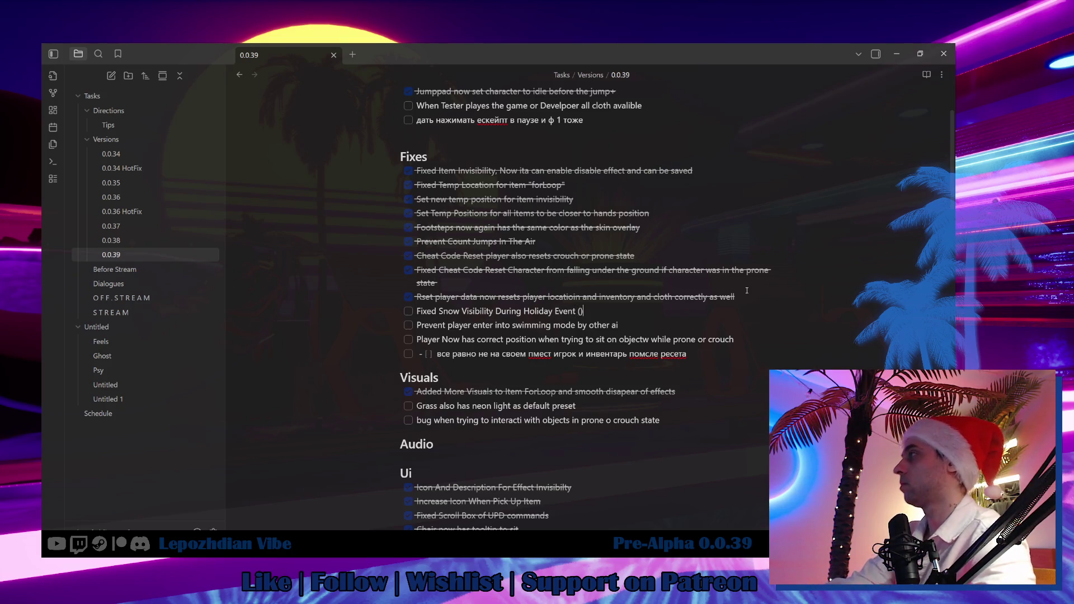
pyautogui.press('Right')
pyautogui.write('now ')
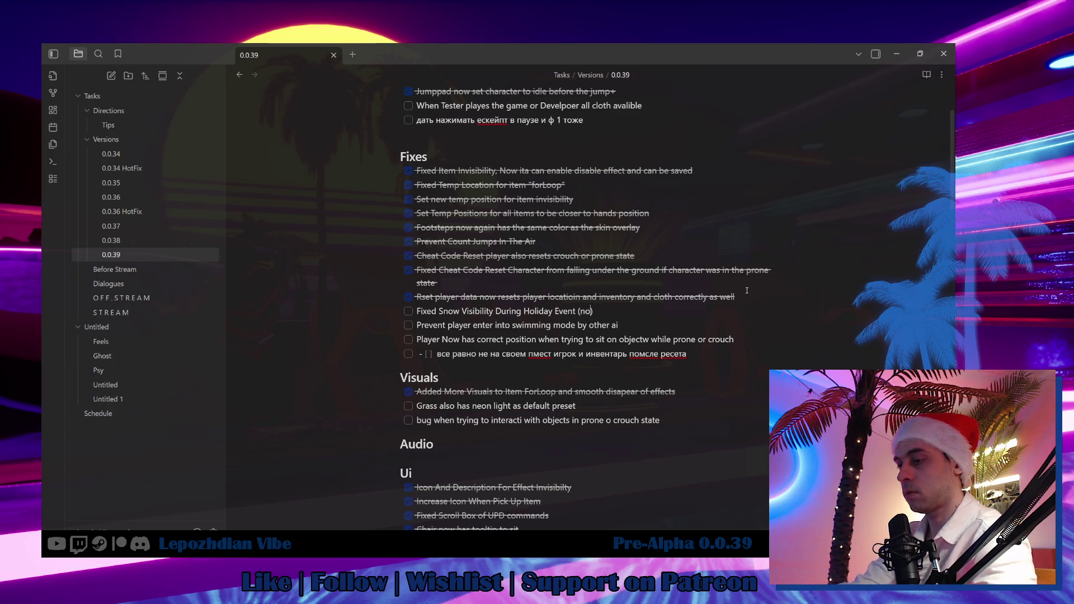
pyautogui.write('it is not visible')
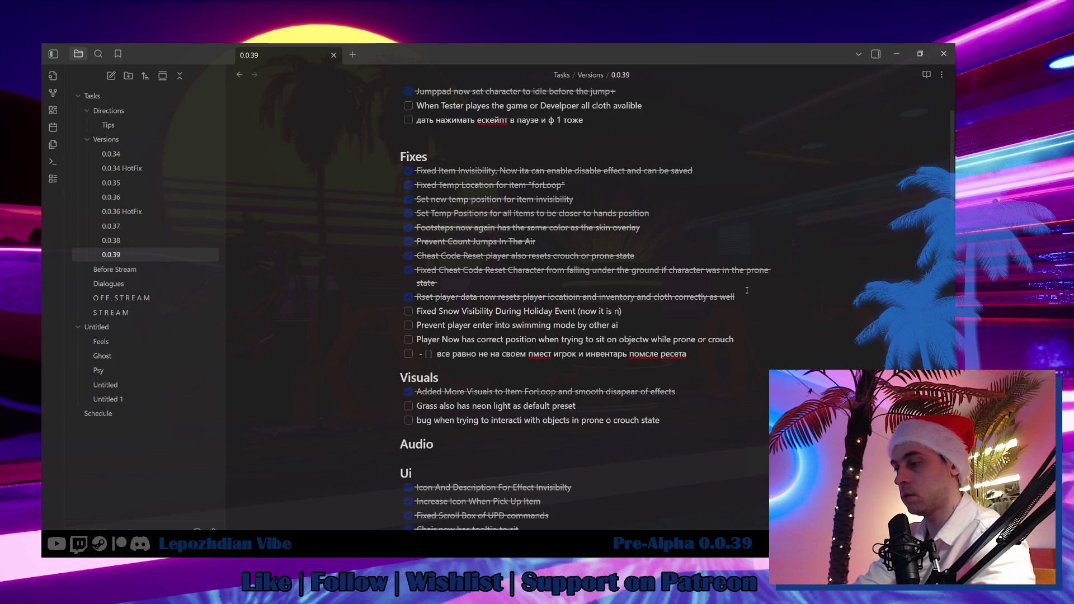
pyautogui.write(' by default, ')
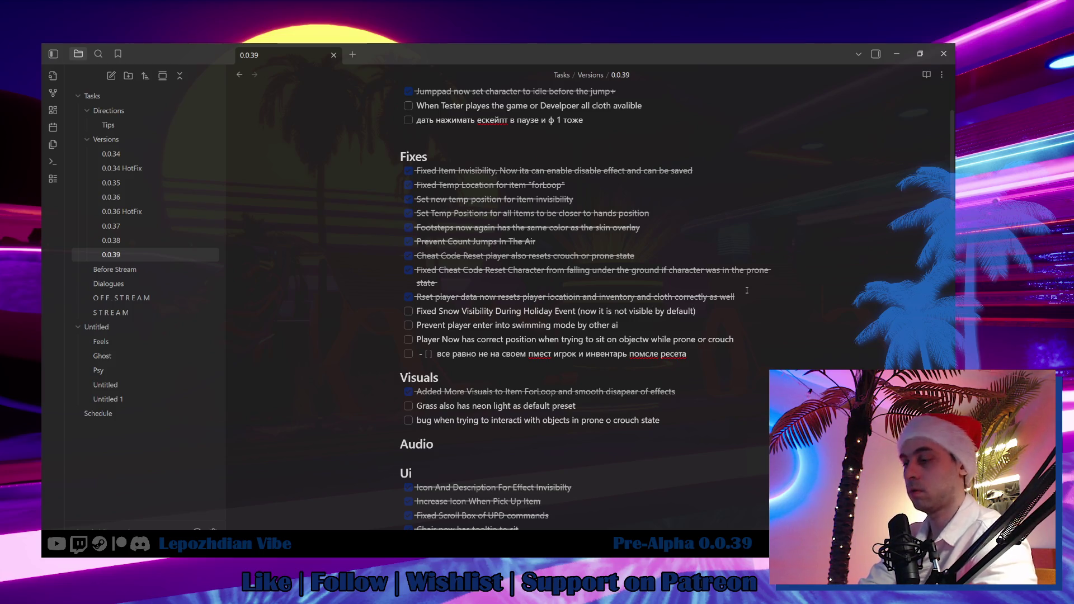
pyautogui.write('only dur')
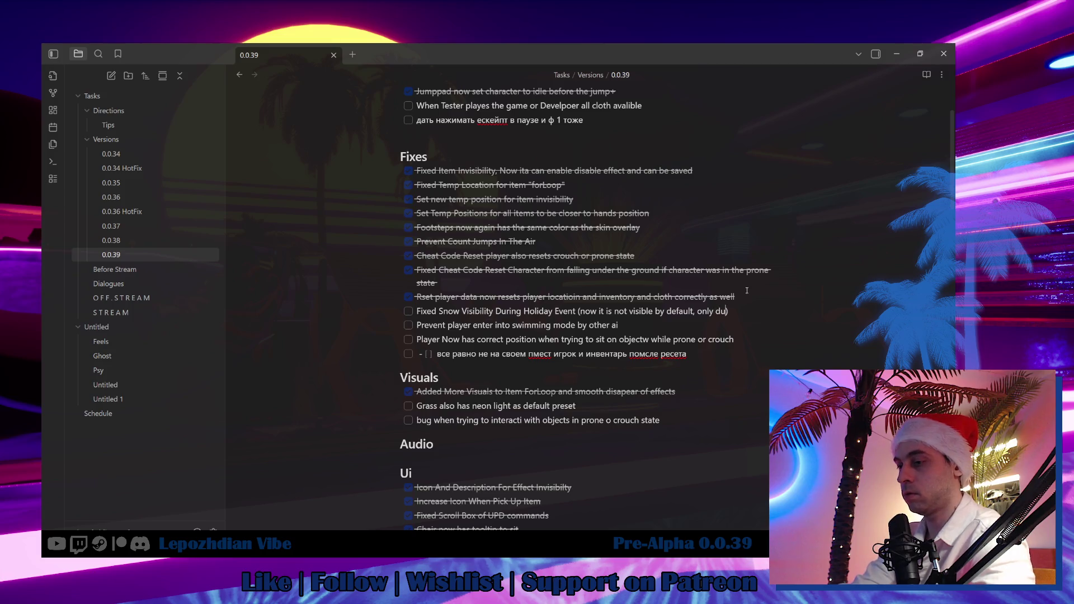
pyautogui.write('ing the holi')
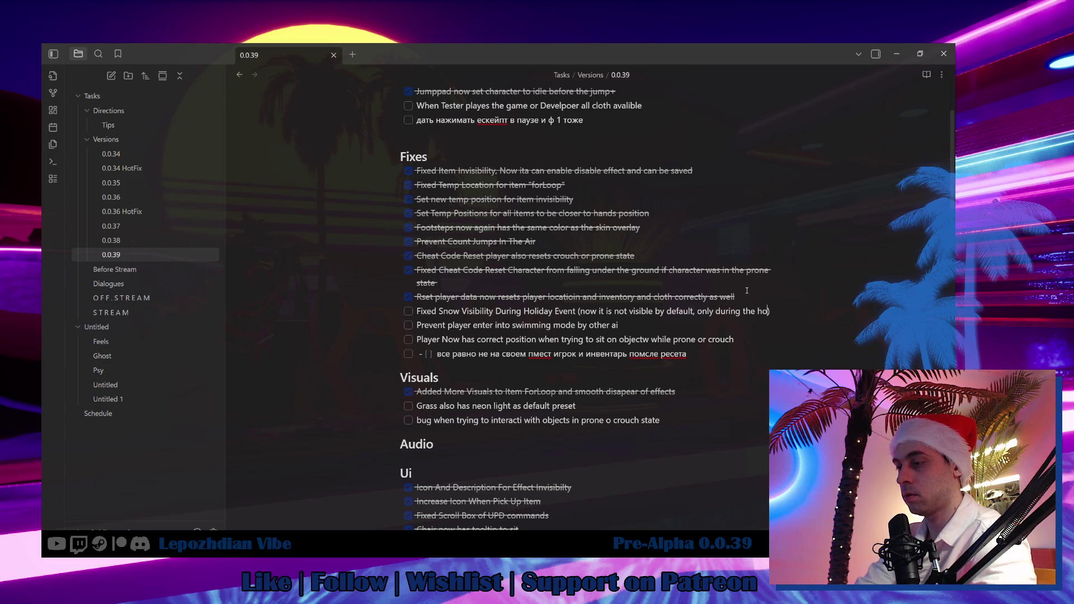
pyautogui.write('days')
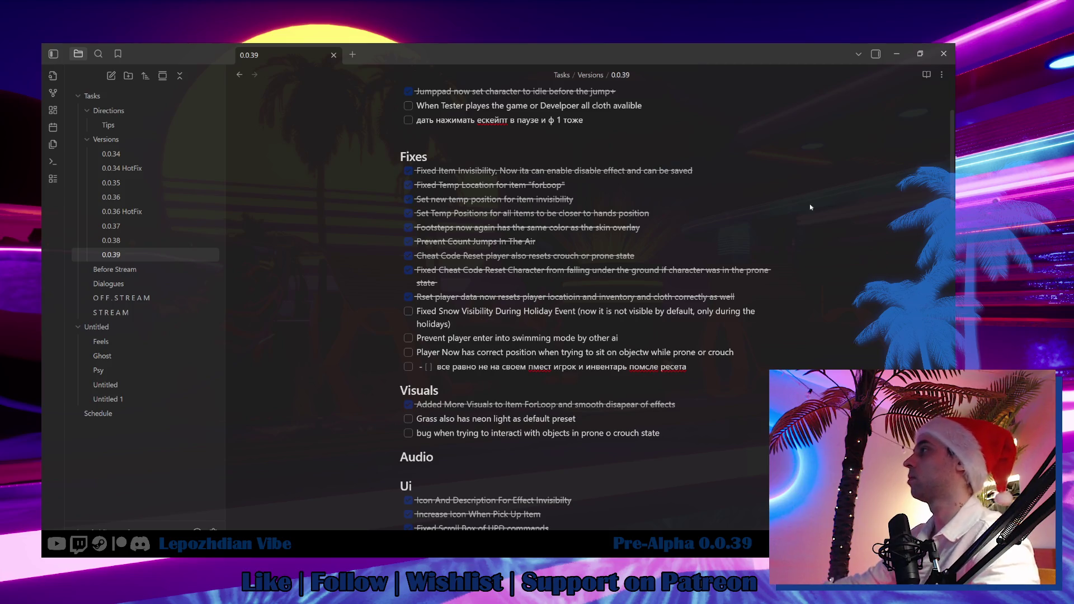
pyautogui.click(408, 312)
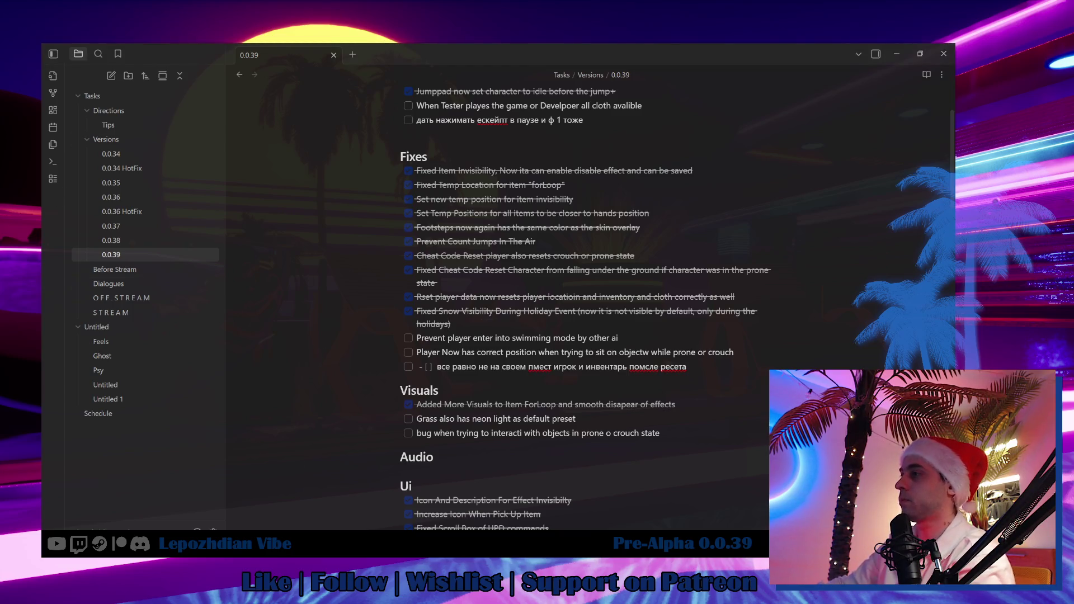
pyautogui.hotkey('alt', 'Tab')
# Step: Fly the camera to the central platform and look down on the circular floor pattern
pyautogui.moveTo(183, 138); pyautogui.dragTo(183, 138)
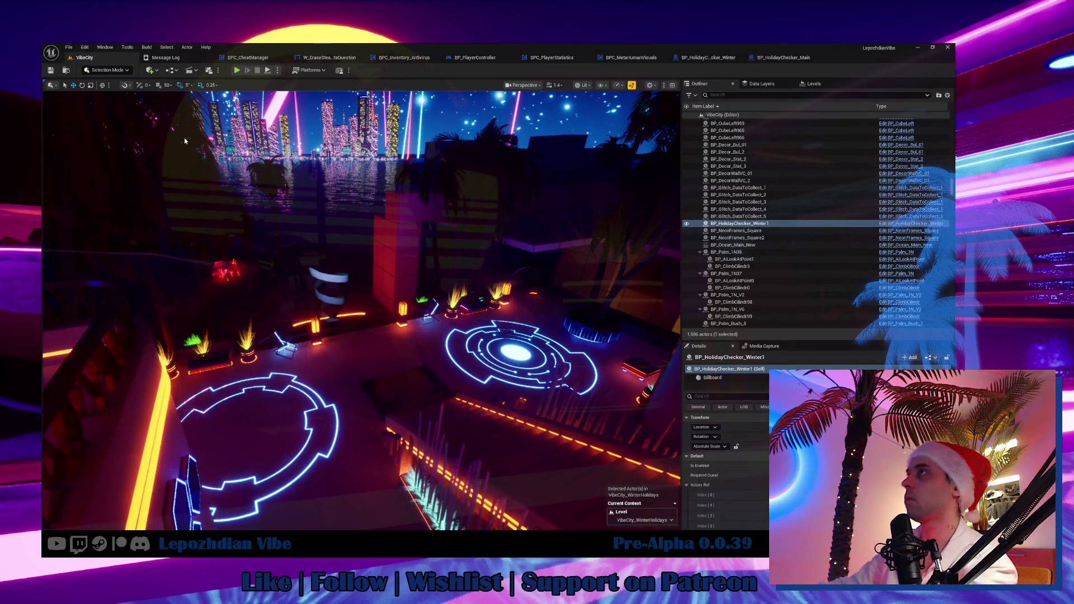
pyautogui.rightClick(62, 70)
pyautogui.click(96, 147)
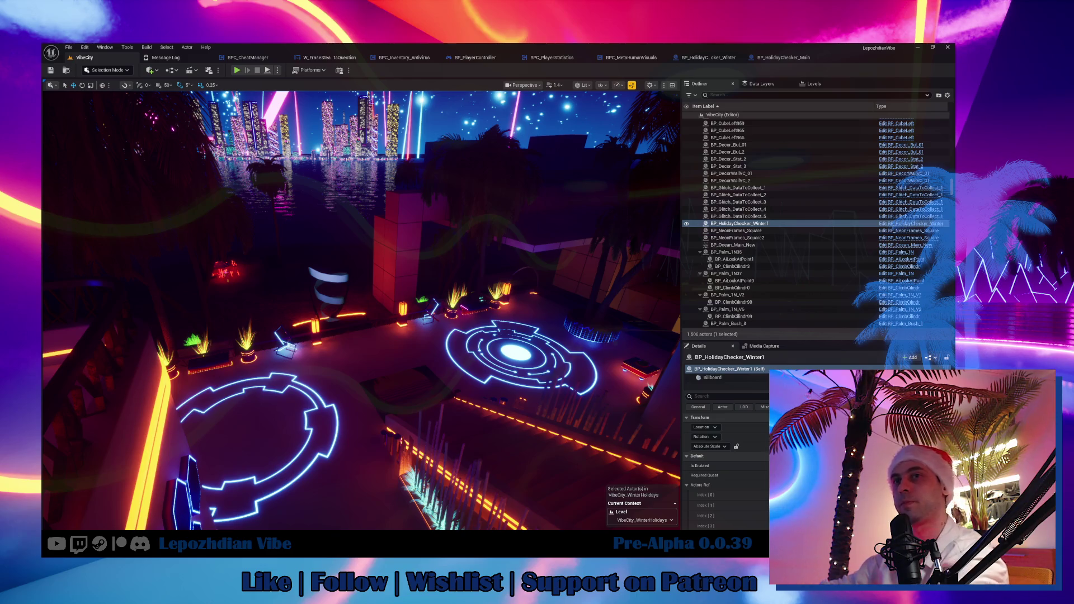
pyautogui.moveTo(421, 359); pyautogui.dragTo(386, 333)
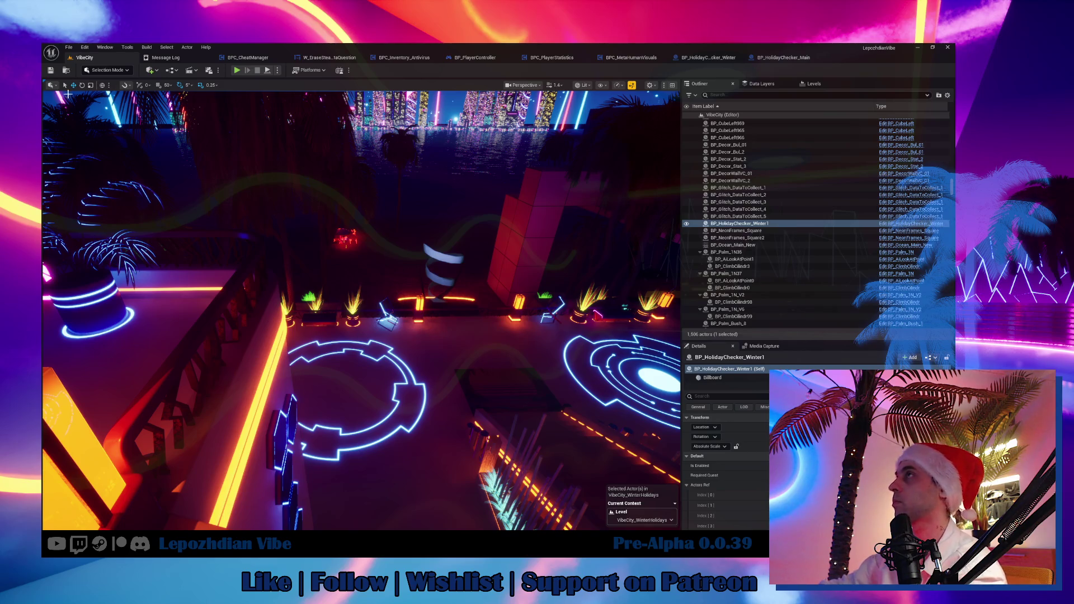
# Step: Save all unsaved levels and assets, then switch to the Obsidian task notes
pyautogui.click(68, 47)
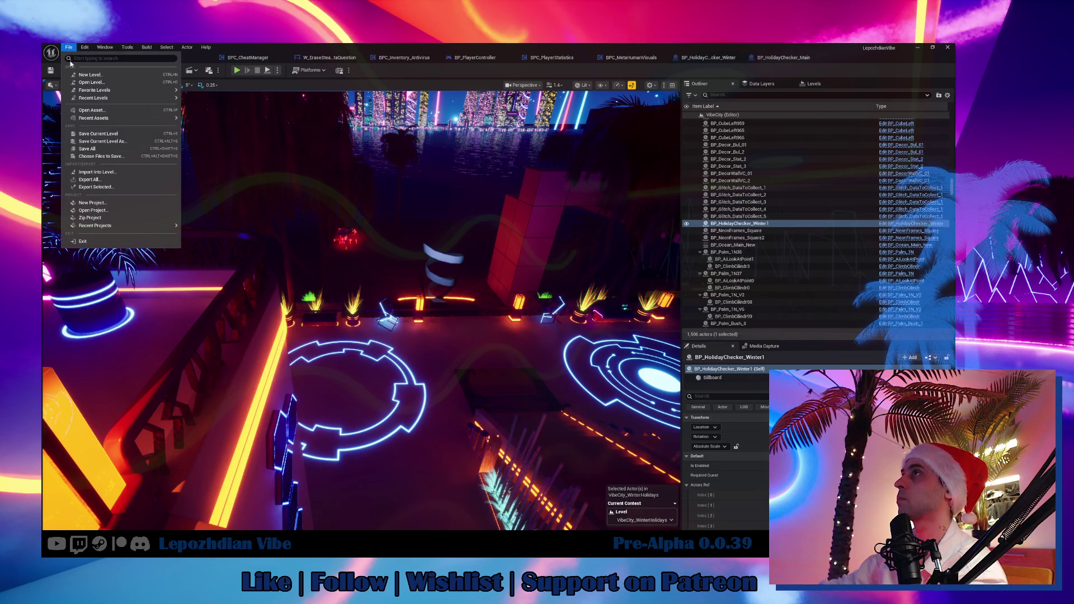
pyautogui.click(89, 149)
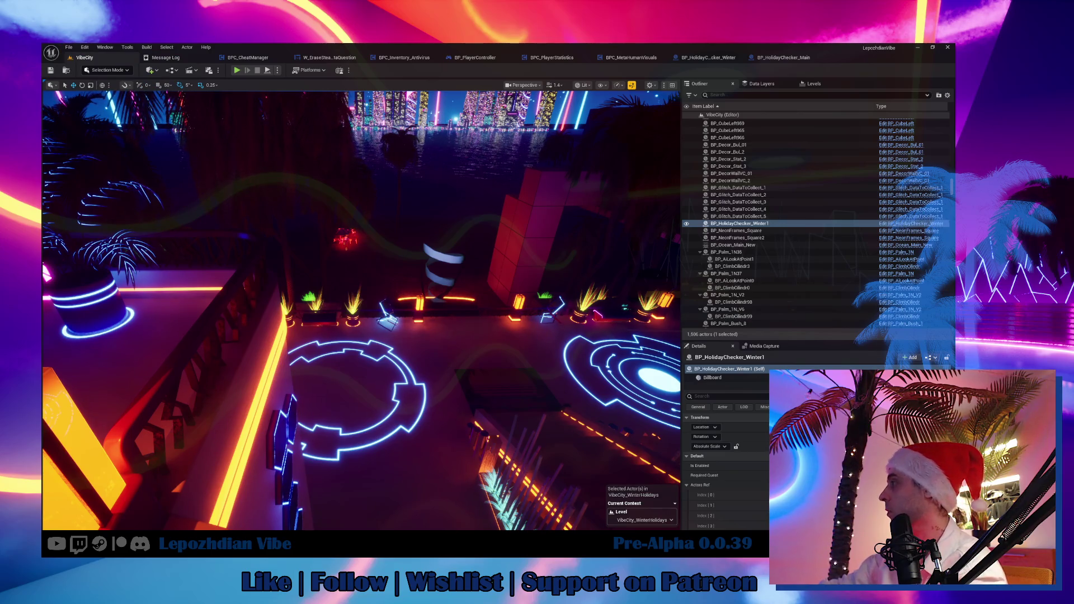
pyautogui.scroll(-3, 727, 510)
pyautogui.scroll(-2, 727, 476)
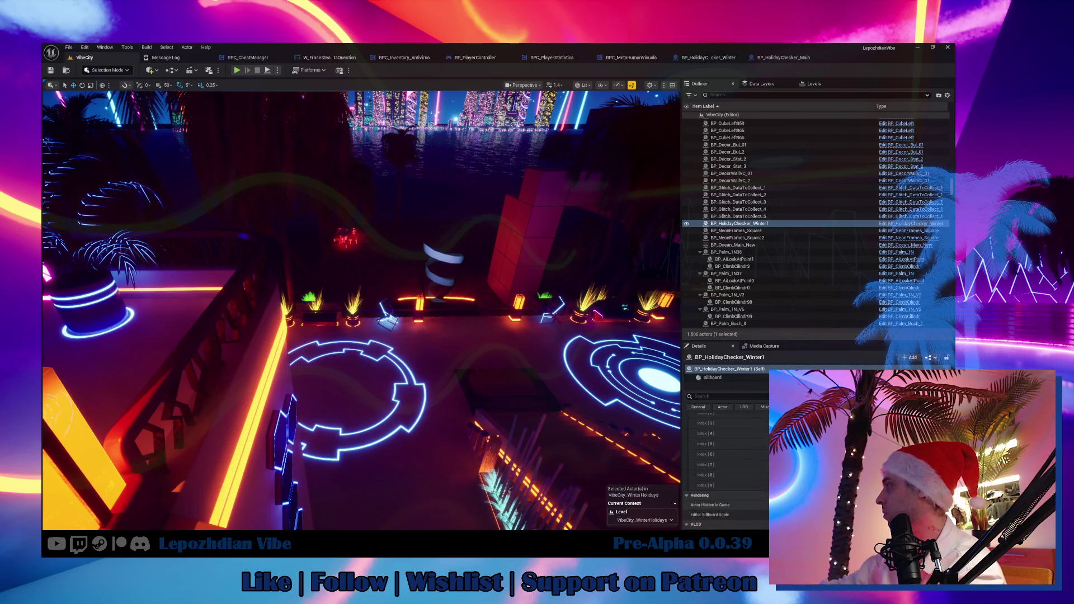
pyautogui.hotkey('alt', 'Tab')
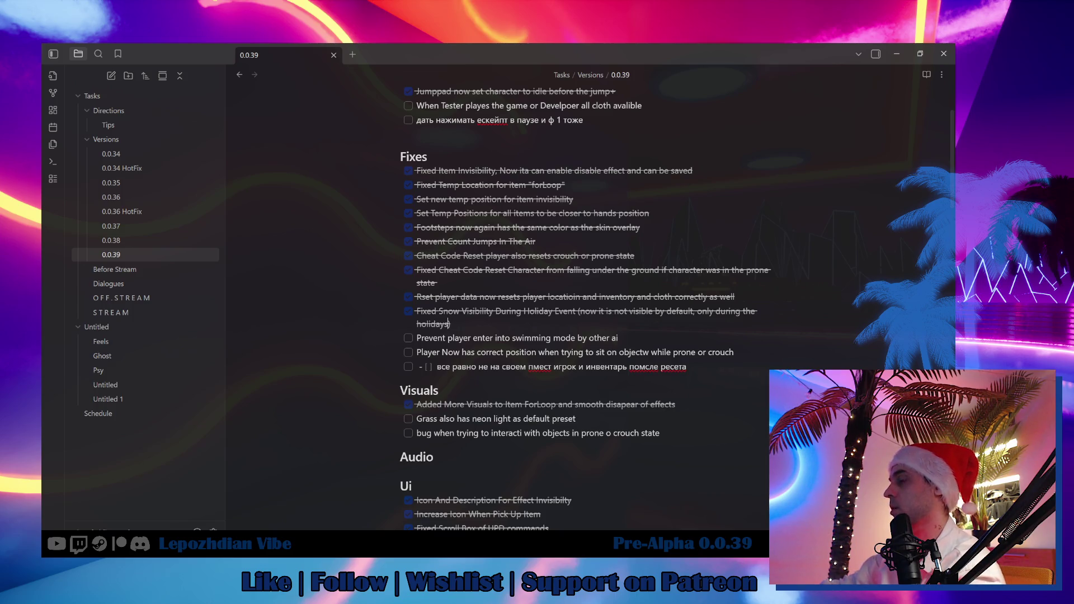
# Step: Select the BP_Preset_VB_2 palm group and view it close up beside the umbrella in game view
pyautogui.hotkey('alt', 'Tab')
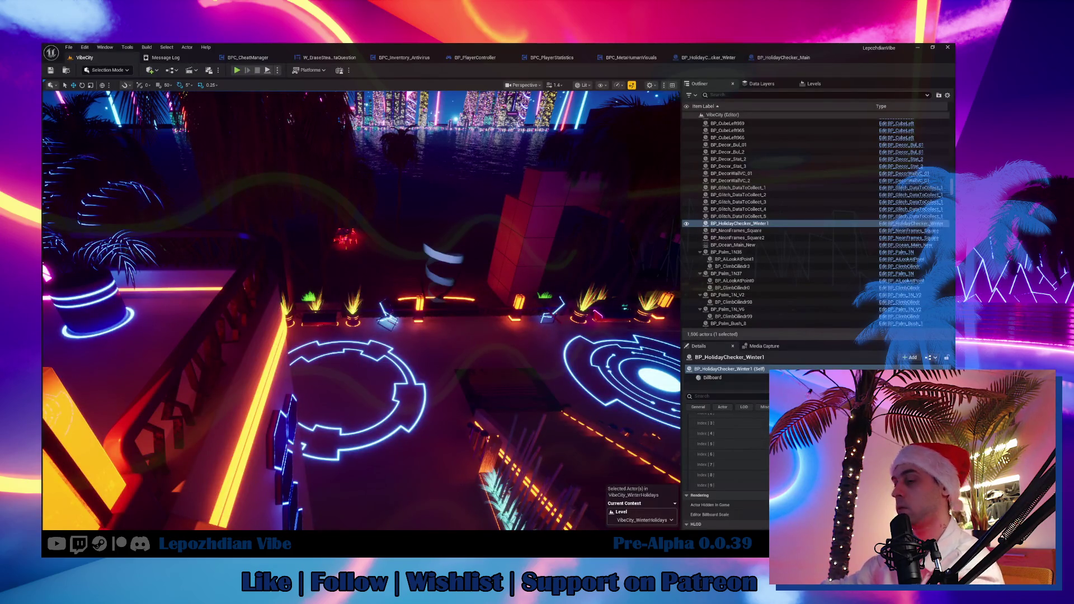
pyautogui.press('f')
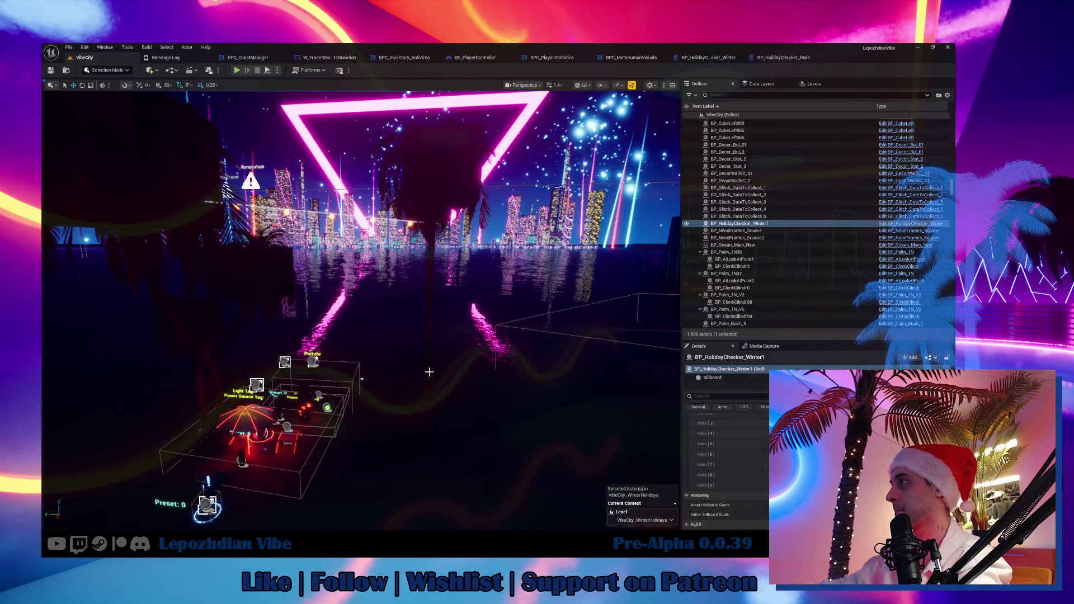
pyautogui.click(429, 371)
pyautogui.scroll(2, 727, 470)
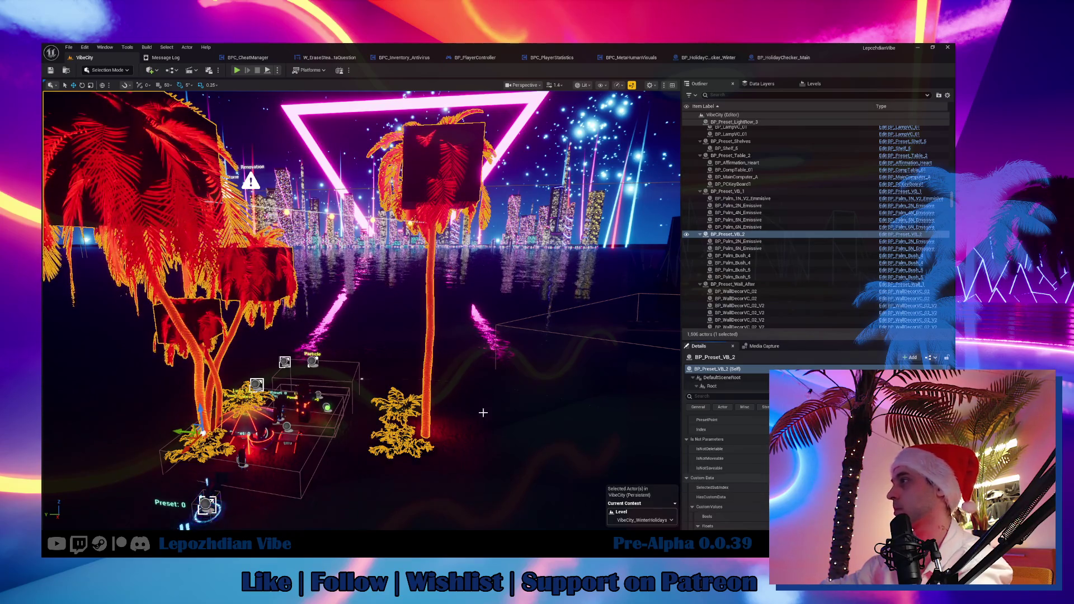
pyautogui.scroll(3, 361, 310)
pyautogui.press('g')
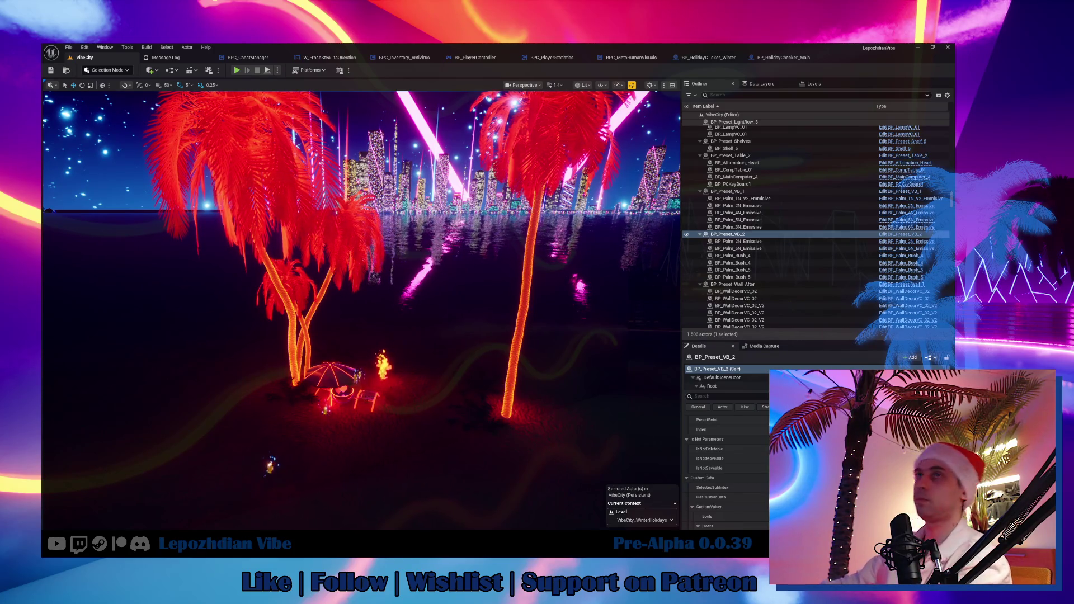
pyautogui.moveTo(438, 378); pyautogui.dragTo(414, 347)
pyautogui.moveTo(361, 311)
pyautogui.mouseDown()
pyautogui.moveTo(336, 302)
pyautogui.moveTo(364, 288)
pyautogui.mouseUp()
pyautogui.press('g')
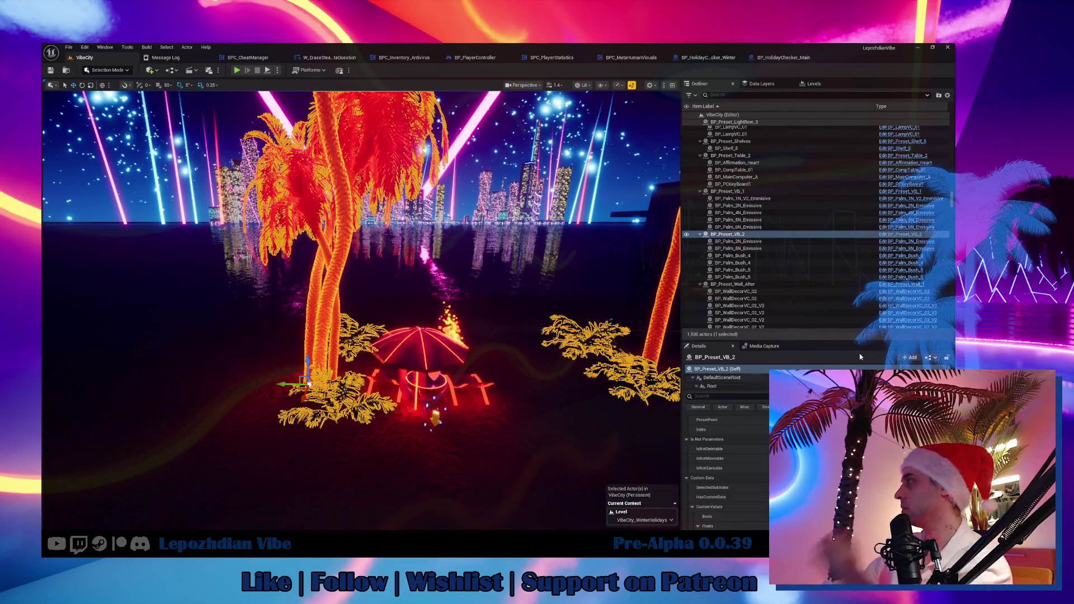
# Step: Open BP_Preset_VB_2's SetPreset graph and bring the Set Bush Visuals and Get Tree Colors nodes into view
pyautogui.click(903, 236)
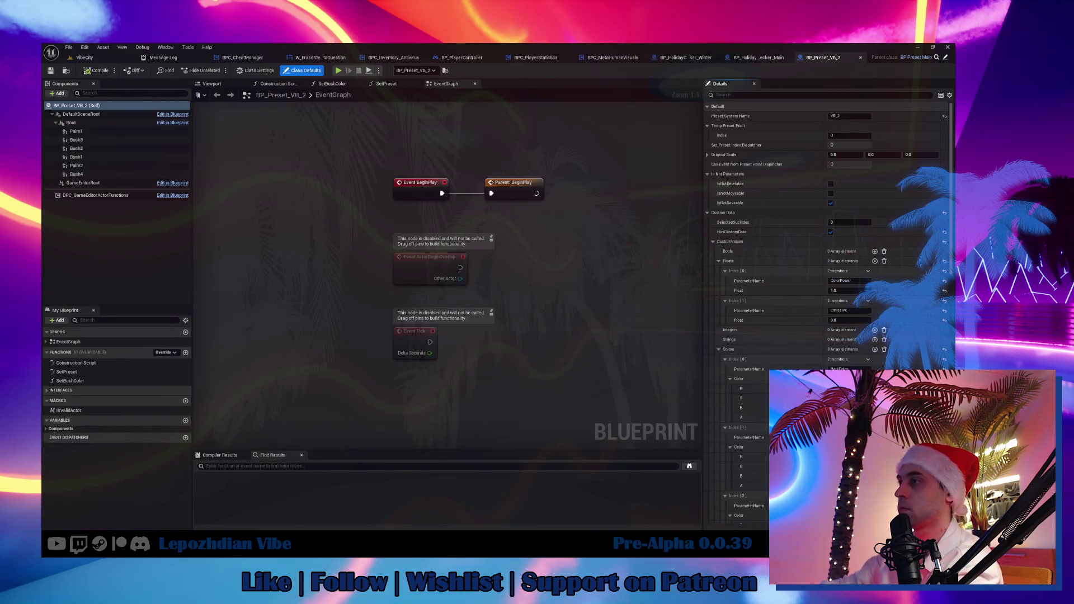
pyautogui.click(77, 372)
pyautogui.doubleClick(77, 372)
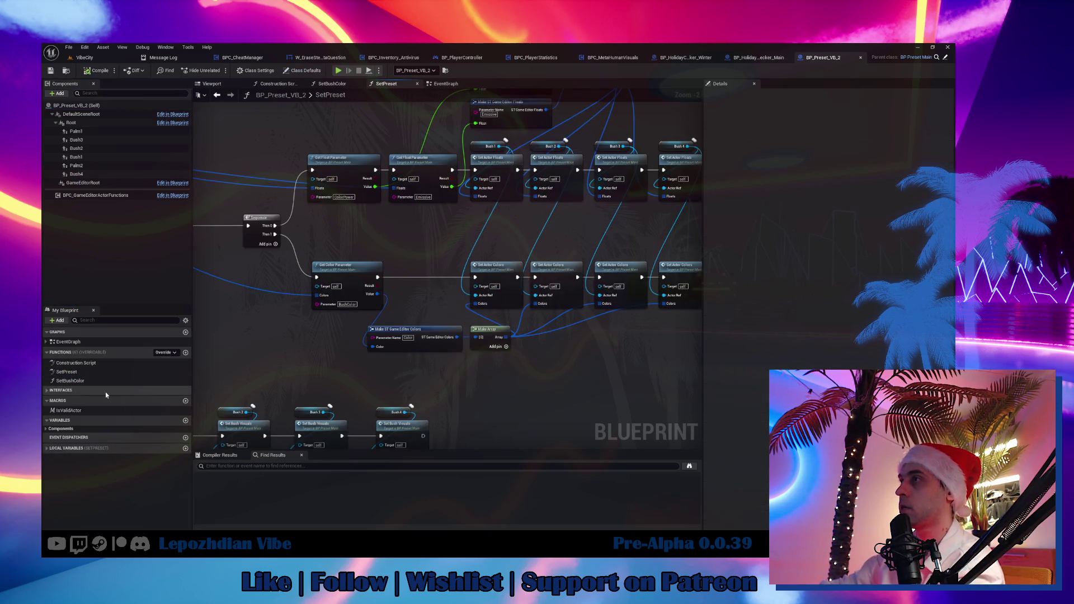
pyautogui.doubleClick(85, 382)
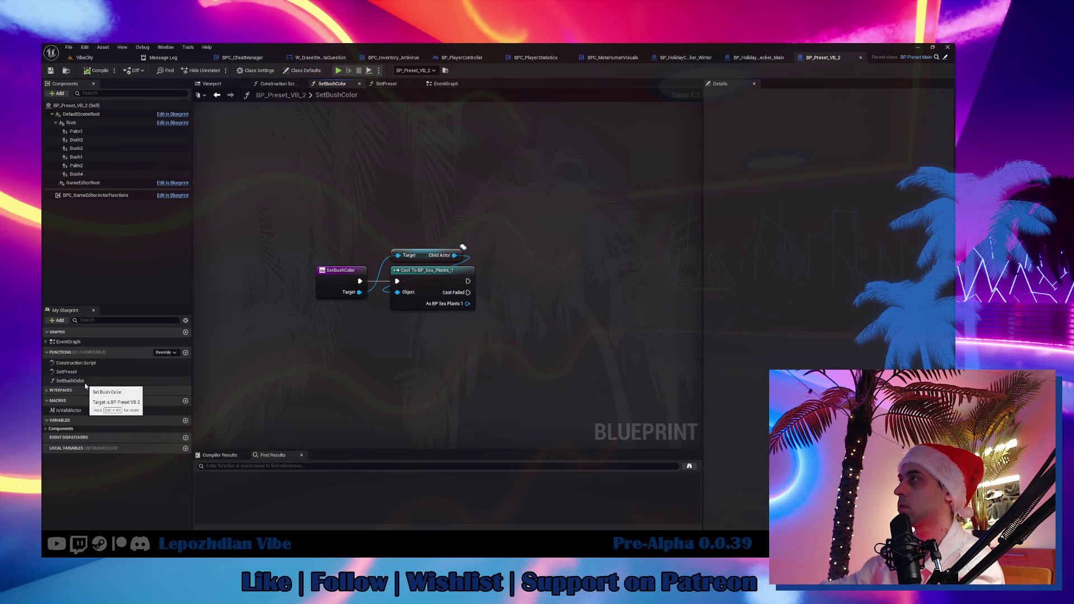
pyautogui.doubleClick(77, 372)
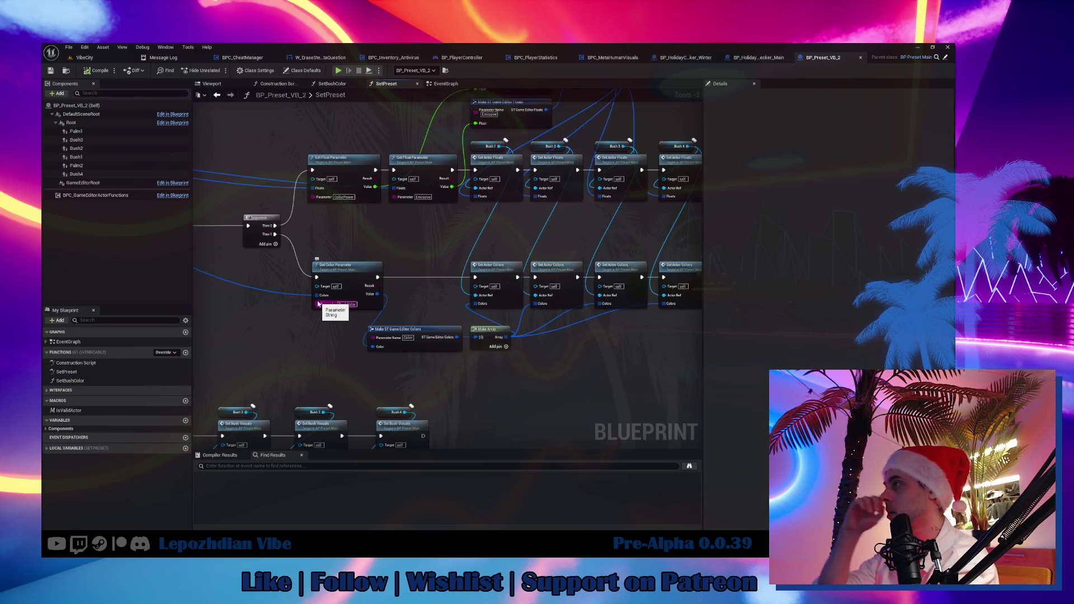
pyautogui.moveTo(318, 303)
pyautogui.mouseDown()
pyautogui.moveTo(287, 291)
pyautogui.moveTo(319, 298)
pyautogui.moveTo(190, 311)
pyautogui.mouseUp()
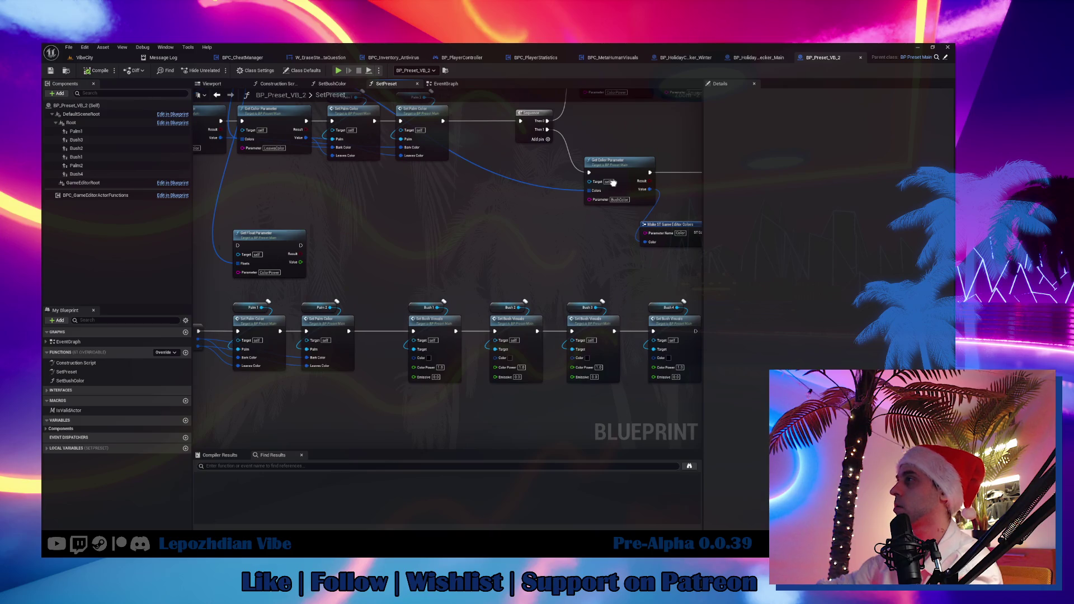
pyautogui.moveTo(613, 183); pyautogui.dragTo(715, 160)
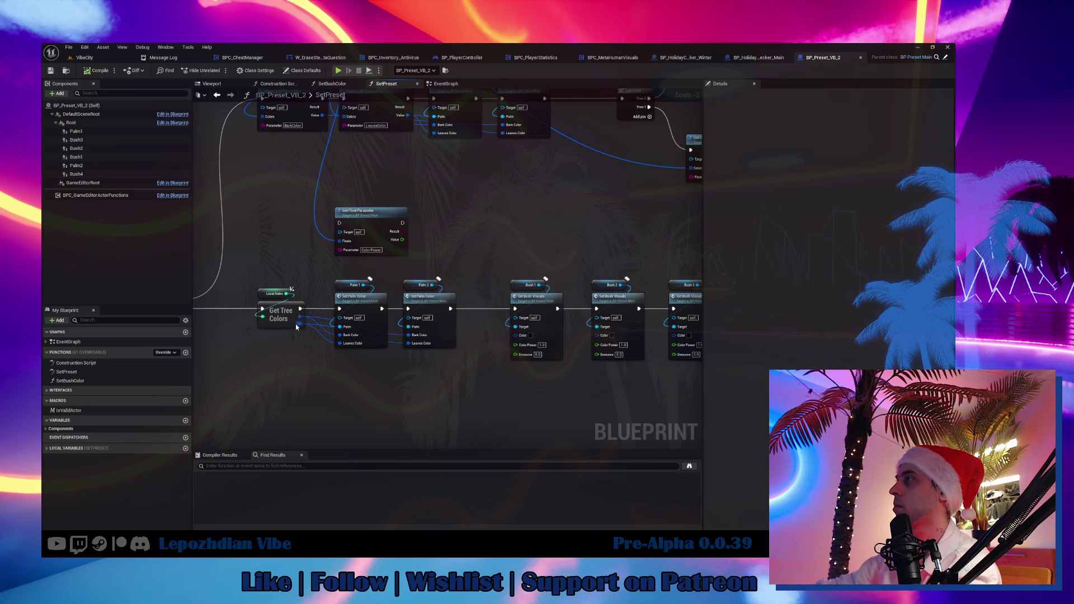
pyautogui.moveTo(672, 168)
pyautogui.mouseDown()
pyautogui.moveTo(532, 157)
pyautogui.moveTo(419, 269)
pyautogui.moveTo(288, 347)
pyautogui.moveTo(185, 335)
pyautogui.moveTo(185, 308)
pyautogui.moveTo(193, 319)
pyautogui.mouseUp()
pyautogui.moveTo(350, 387)
pyautogui.mouseDown()
pyautogui.moveTo(672, 216)
pyautogui.moveTo(700, 217)
pyautogui.moveTo(372, 344)
pyautogui.mouseUp()
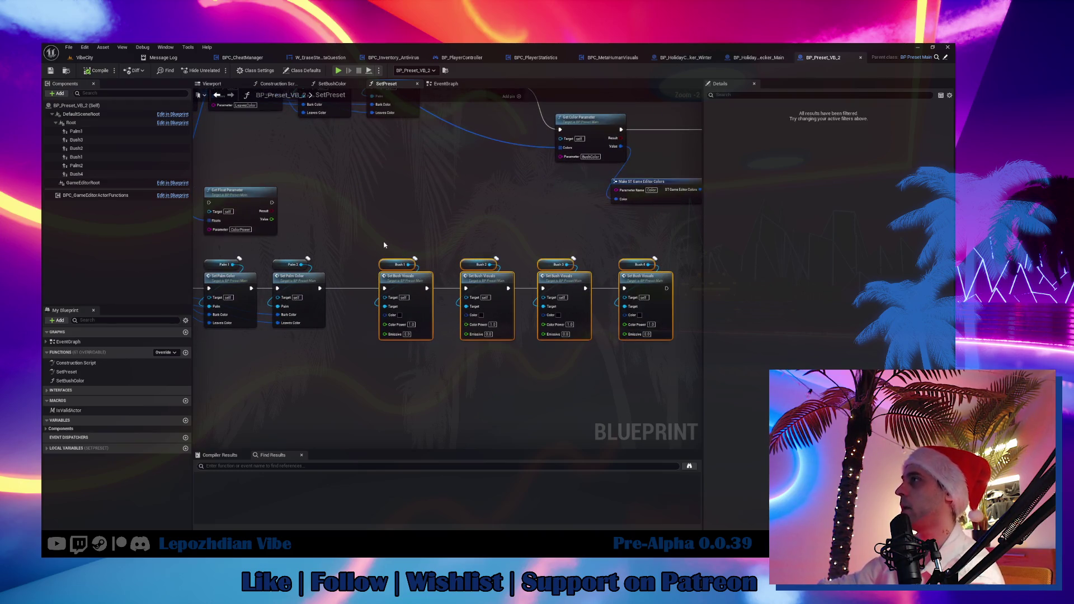
pyautogui.moveTo(431, 366); pyautogui.dragTo(574, 364)
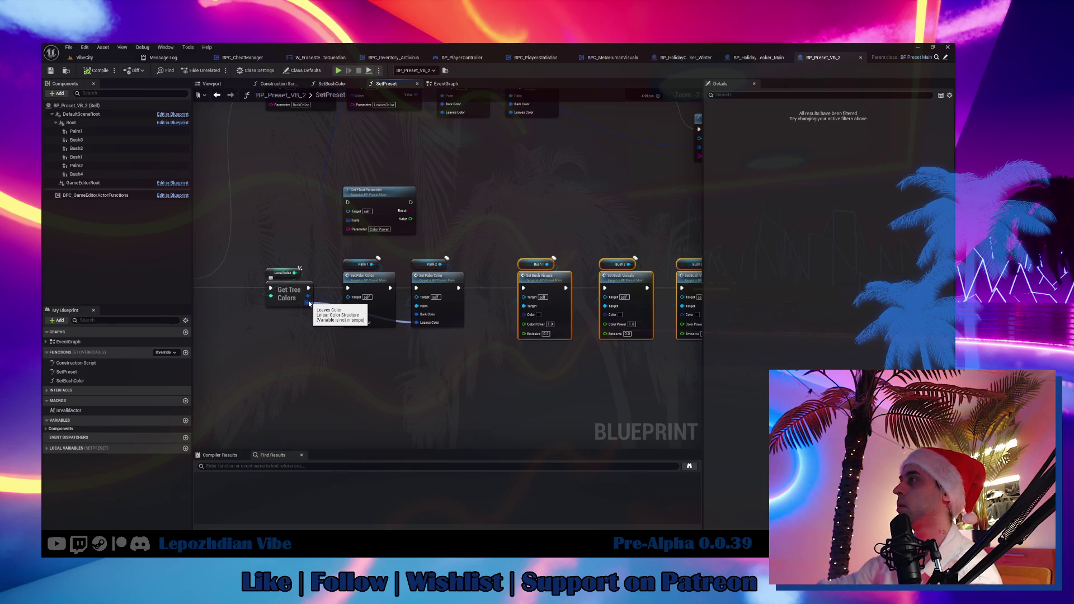
# Step: Wire Leaves Color into Bush 1–4 Color inputs and set Bush 4 Emissive to 1
pyautogui.moveTo(308, 303); pyautogui.dragTo(524, 314)
pyautogui.moveTo(308, 304); pyautogui.dragTo(605, 315)
pyautogui.moveTo(534, 304)
pyautogui.mouseDown()
pyautogui.moveTo(278, 307)
pyautogui.moveTo(255, 291)
pyautogui.moveTo(627, 335)
pyautogui.moveTo(643, 303)
pyautogui.mouseUp()
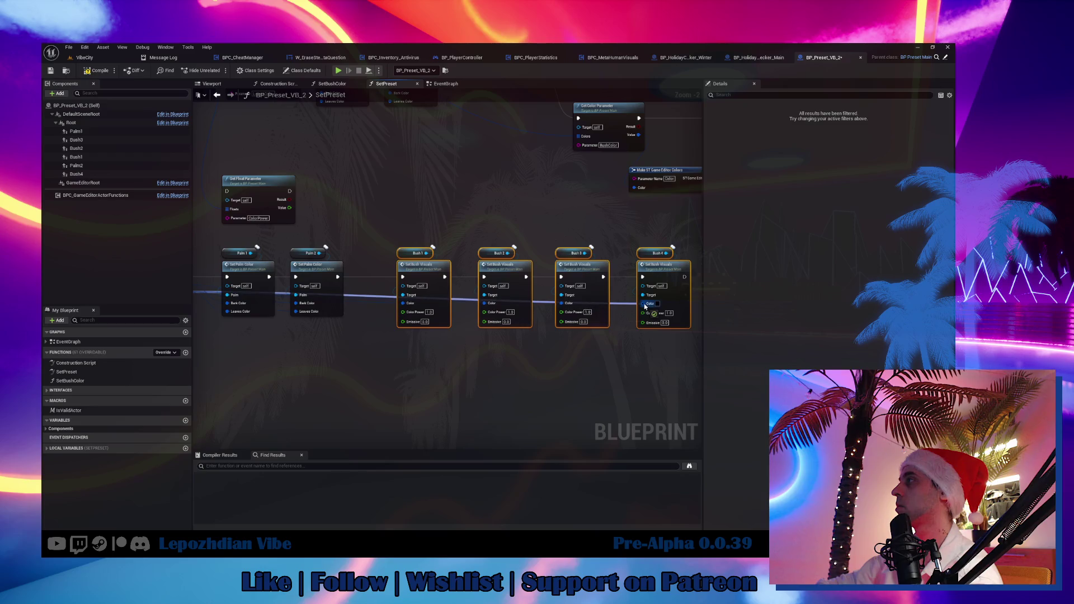
pyautogui.click(665, 323)
pyautogui.write('1')
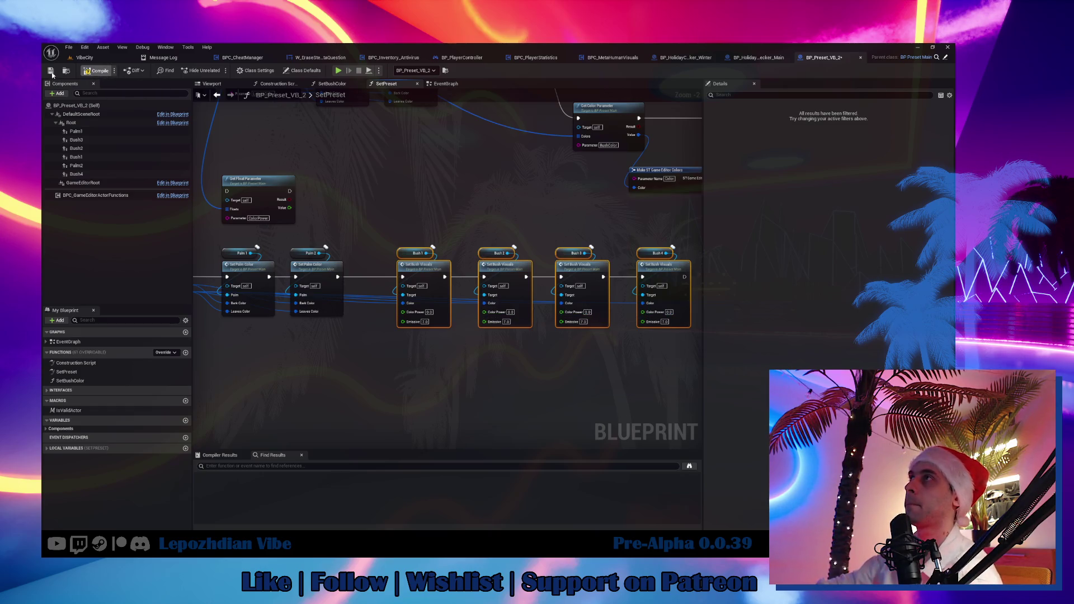
pyautogui.click(96, 56)
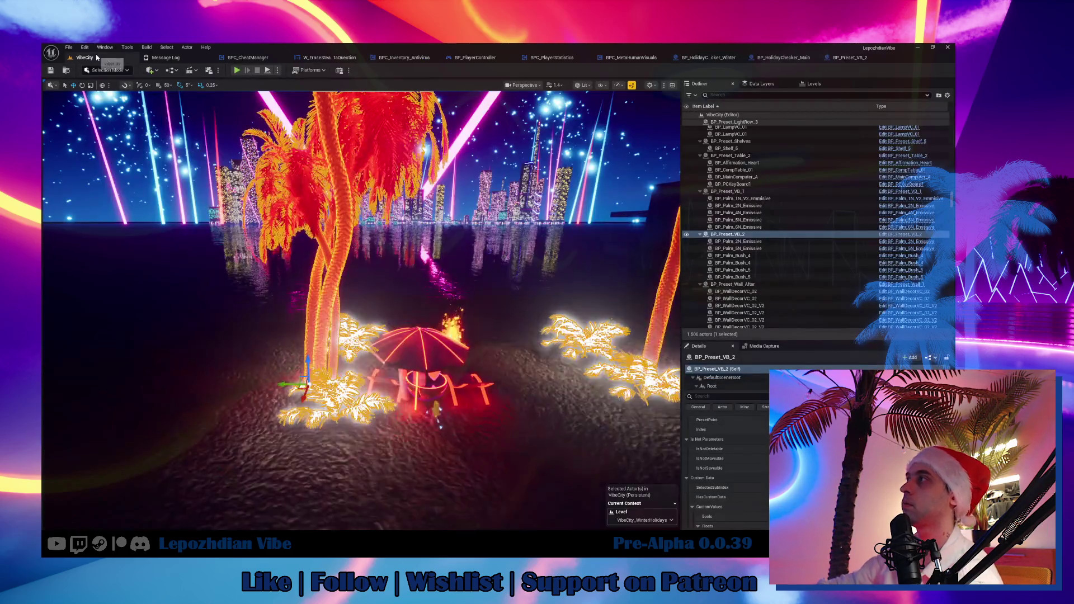
# Step: Frame the preset and inspect a white-glowing beach bush up close, then return to BP_Preset_VB_2
pyautogui.press('f')
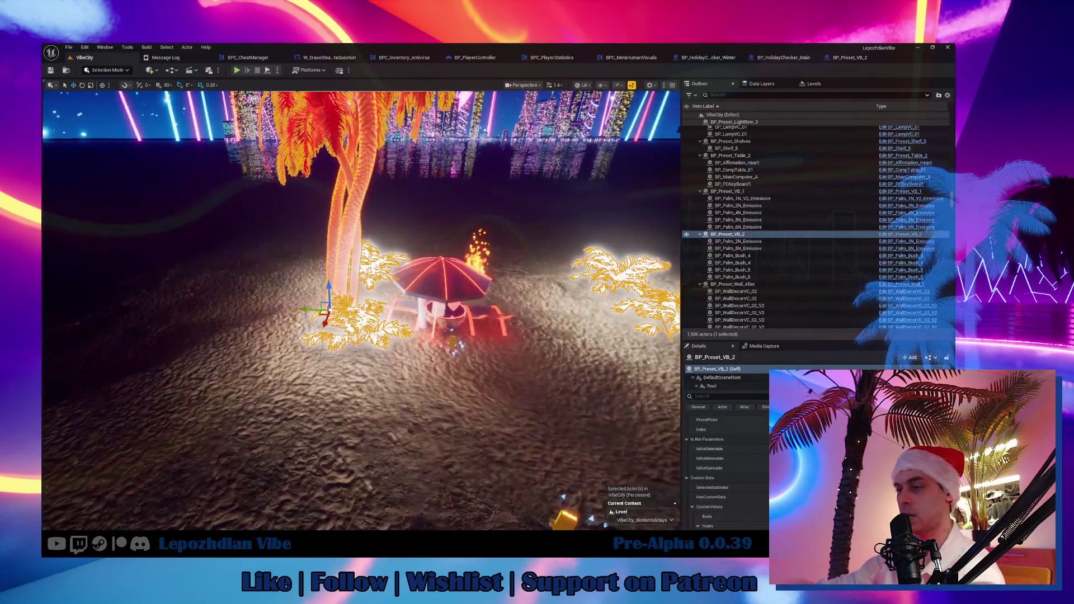
pyautogui.press('g')
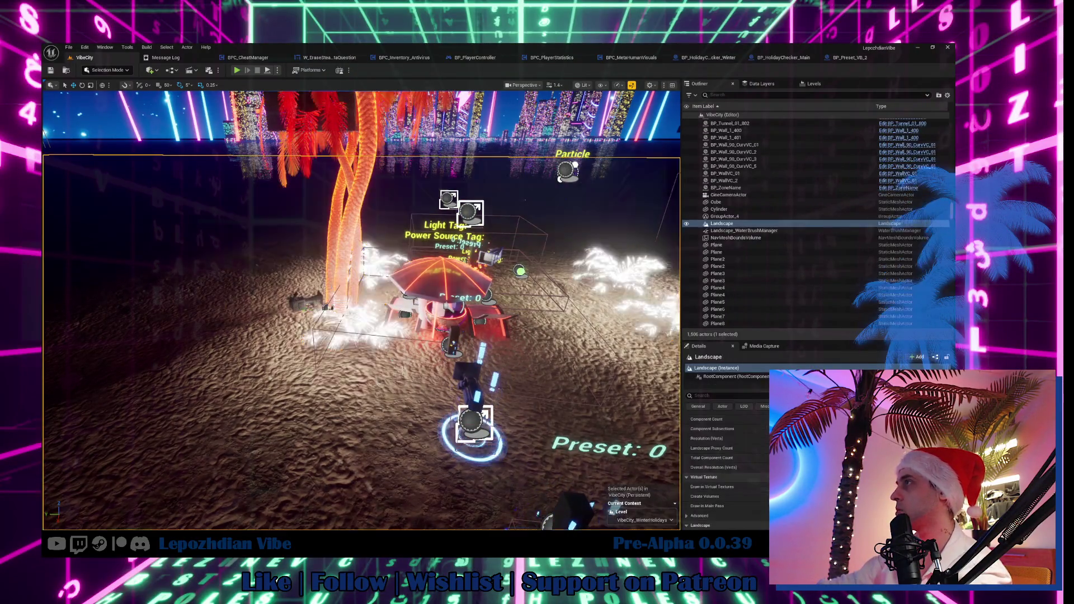
pyautogui.moveTo(358, 419); pyautogui.dragTo(296, 370)
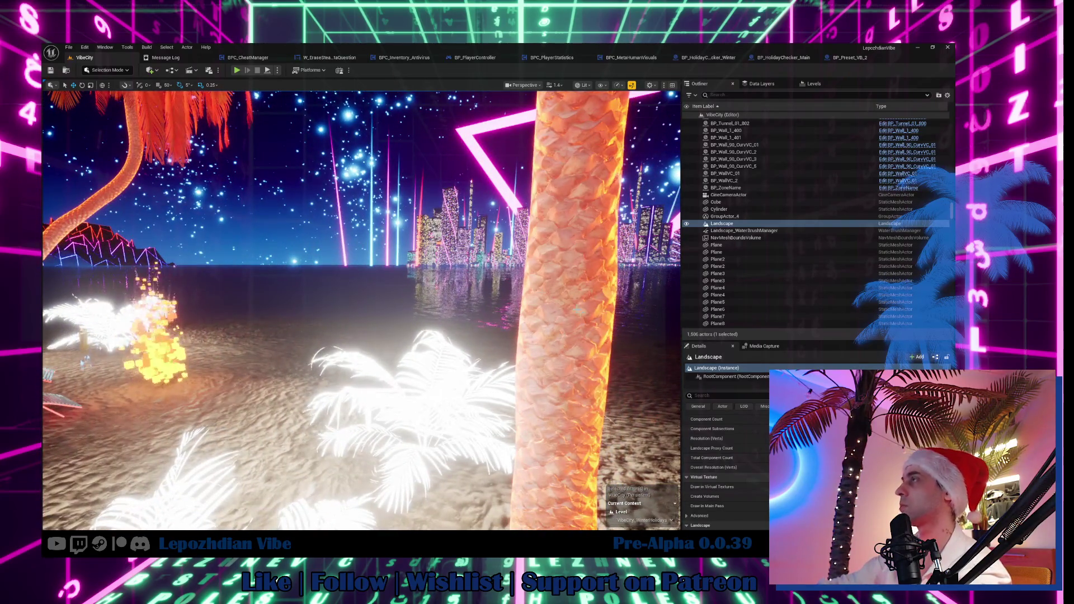
pyautogui.click(508, 414)
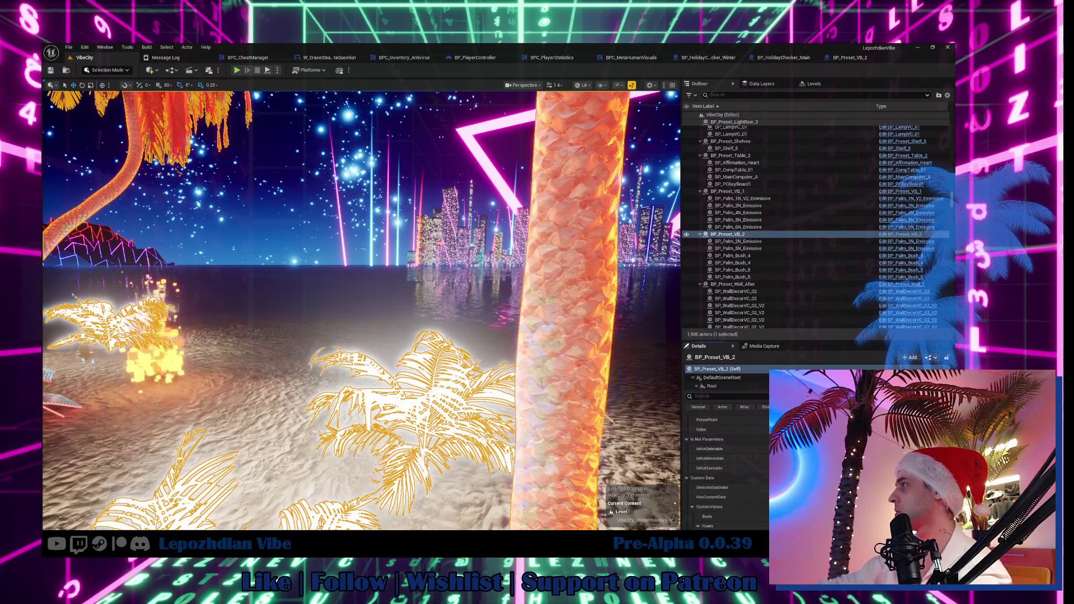
pyautogui.press('f')
pyautogui.moveTo(504, 252); pyautogui.dragTo(530, 235)
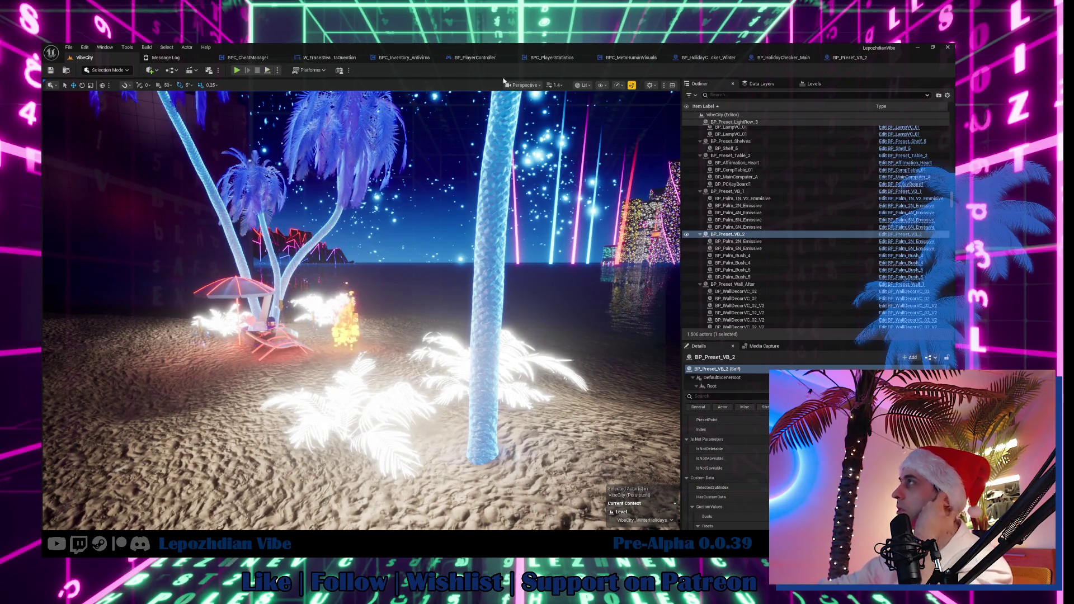
pyautogui.click(845, 58)
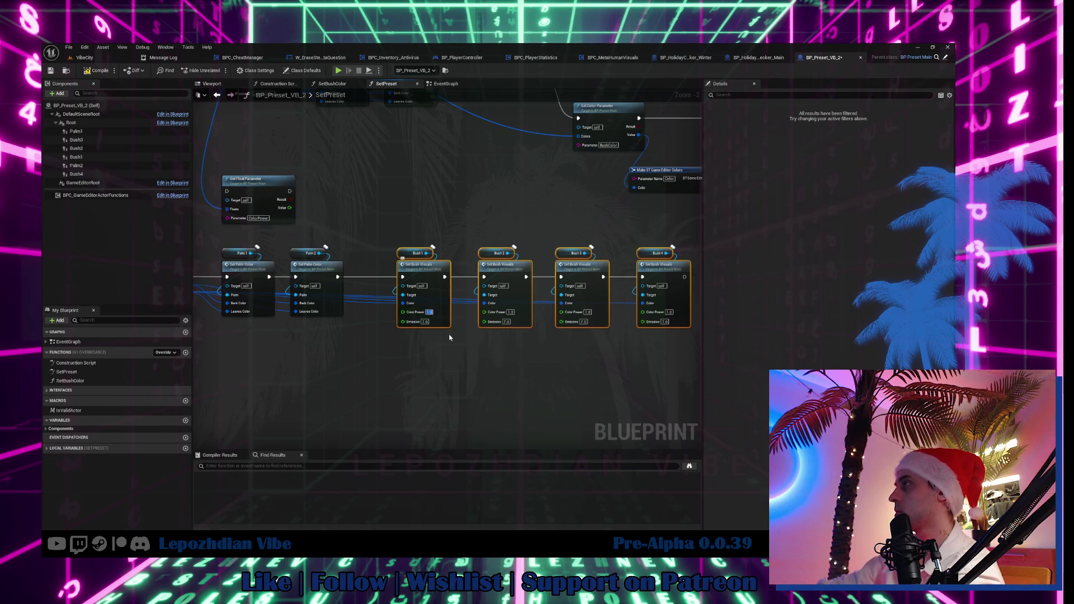
# Step: Check the glowing palm bushes in VibeCity, then pan SetPreset to the Get Tree Colors node
pyautogui.click(85, 59)
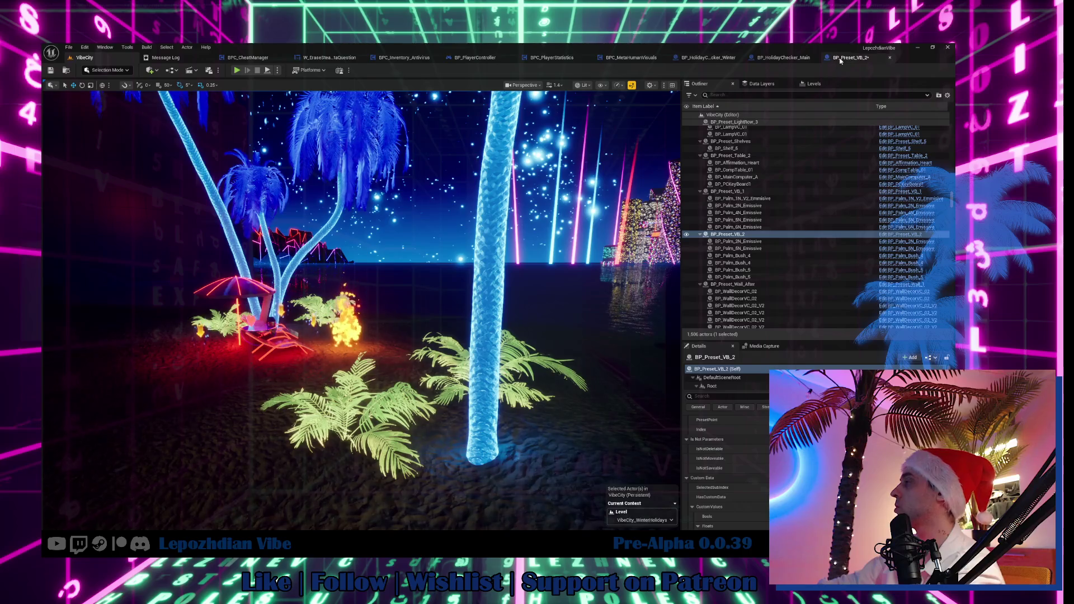
pyautogui.click(839, 58)
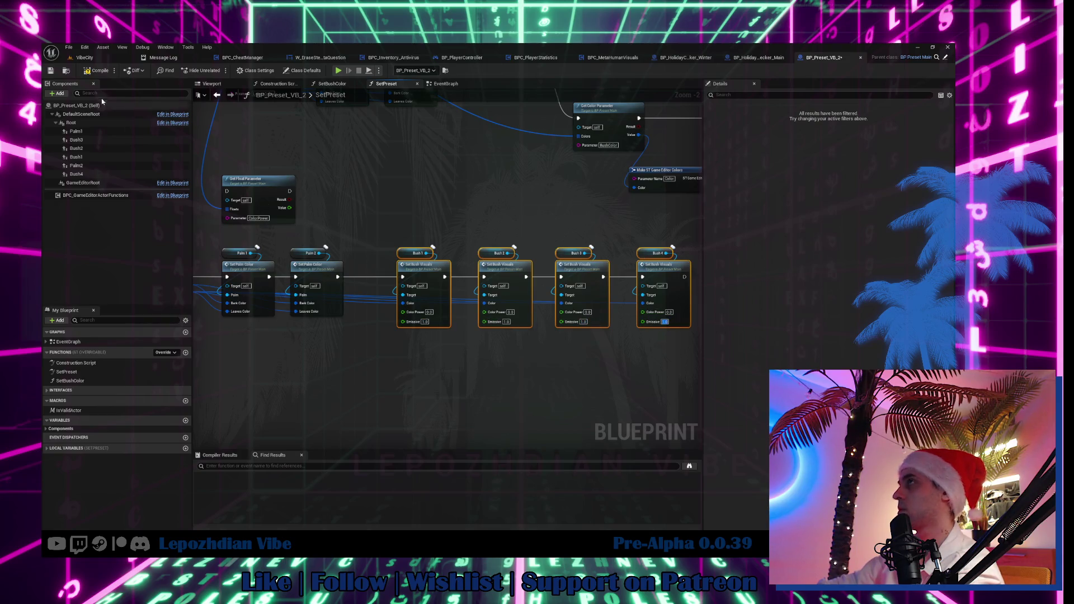
pyautogui.click(85, 58)
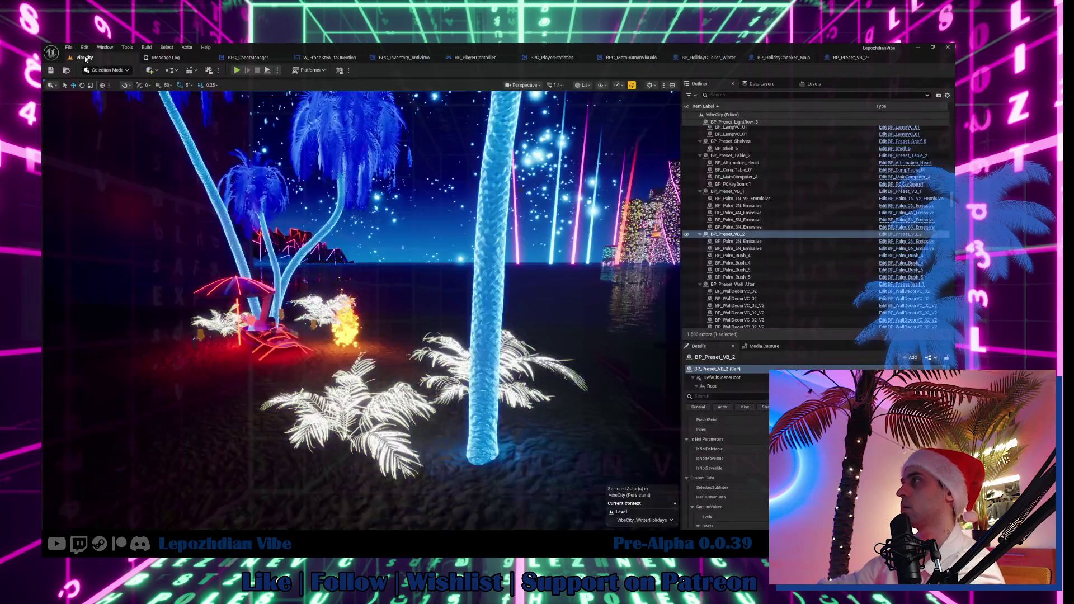
pyautogui.press('w')
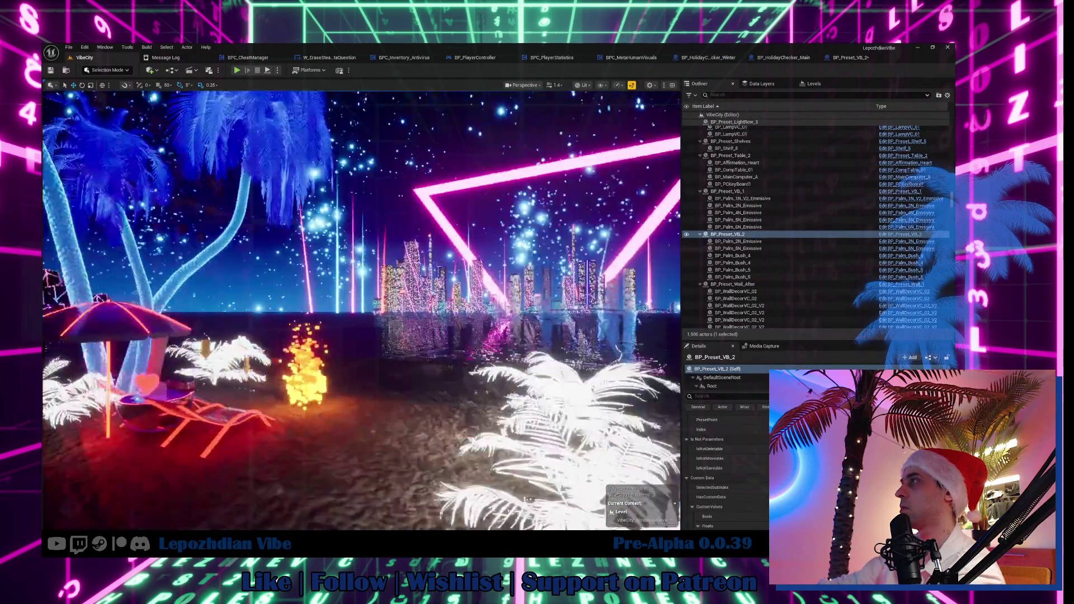
pyautogui.press('w')
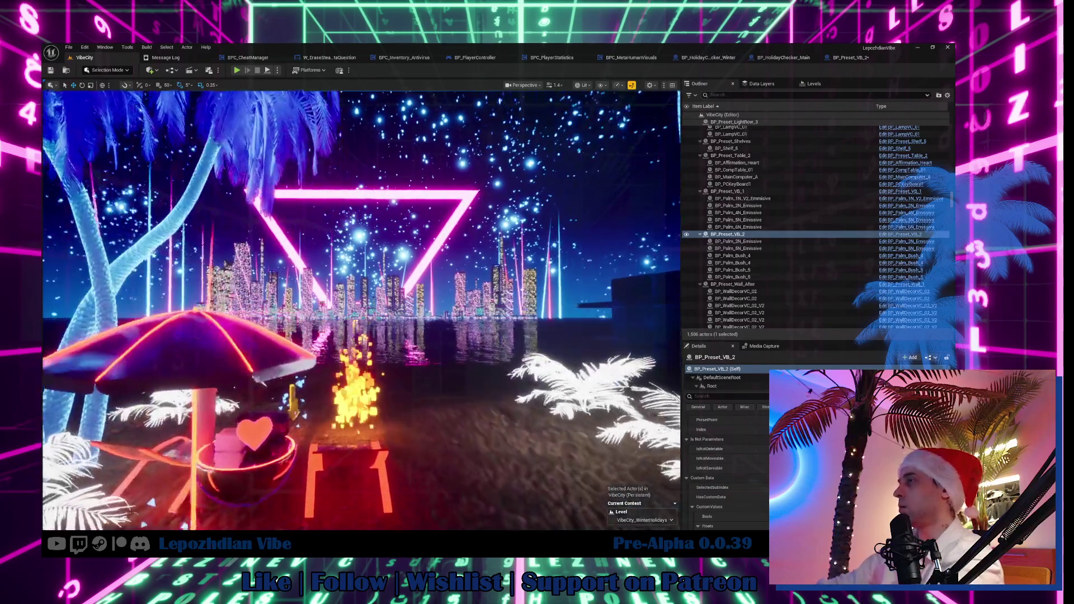
pyautogui.click(830, 60)
pyautogui.moveTo(347, 315)
pyautogui.mouseDown()
pyautogui.moveTo(391, 343)
pyautogui.moveTo(446, 343)
pyautogui.mouseUp()
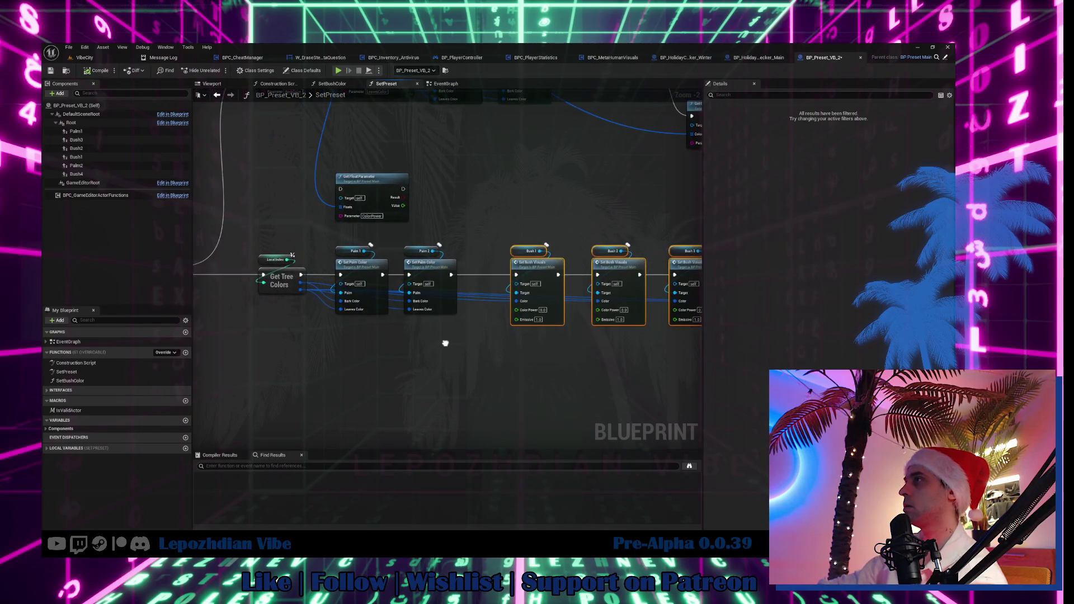
# Step: Inspect the GetTreeColors and SetBushVisuals function definitions from the SetPreset graph
pyautogui.click(285, 278)
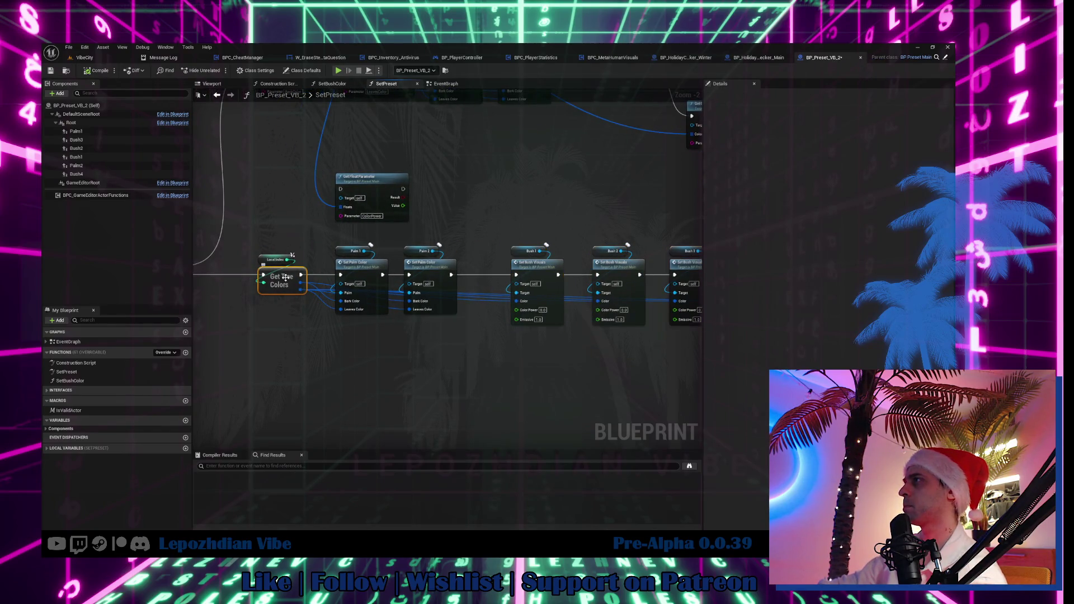
pyautogui.doubleClick(285, 278)
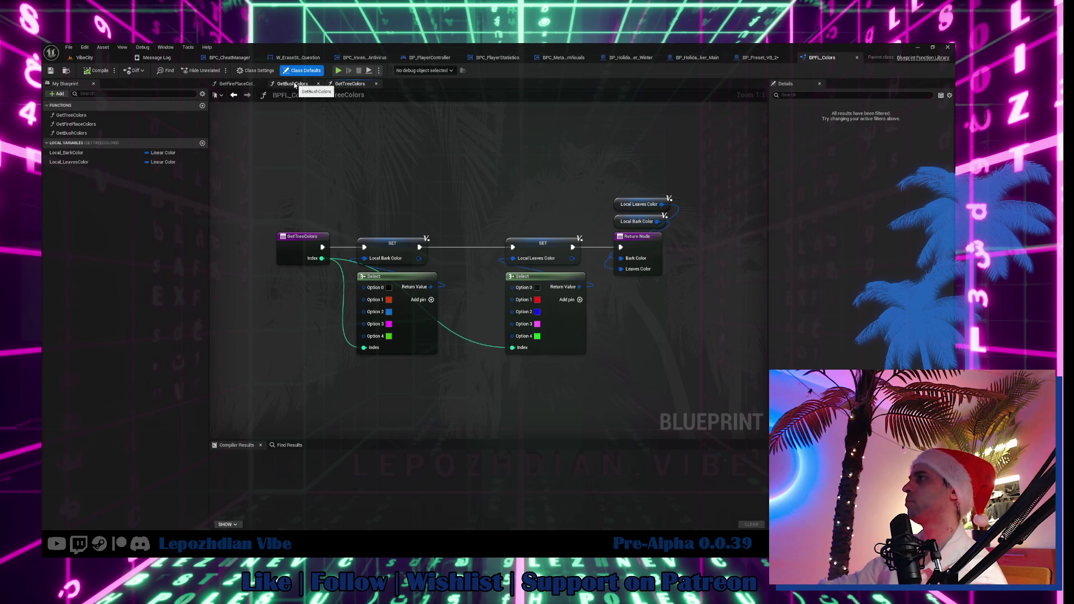
pyautogui.click(747, 56)
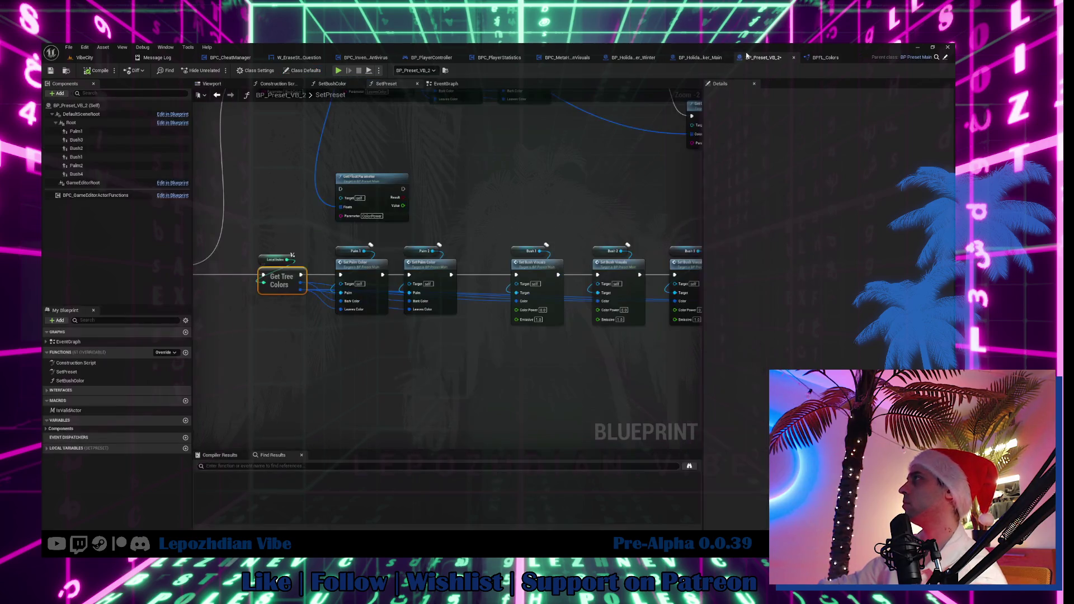
pyautogui.click(541, 274)
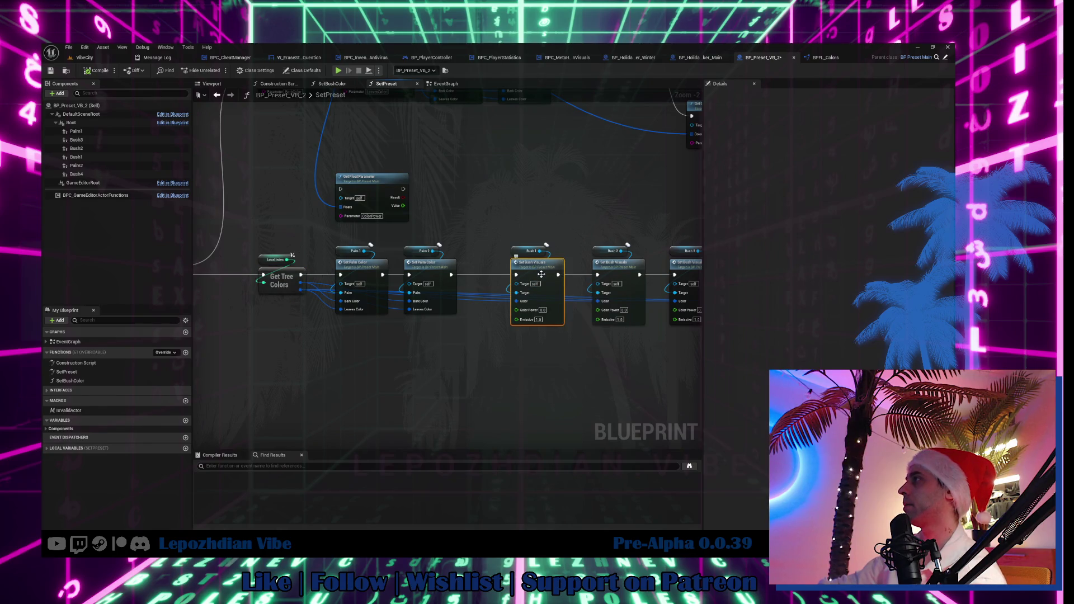
pyautogui.doubleClick(541, 274)
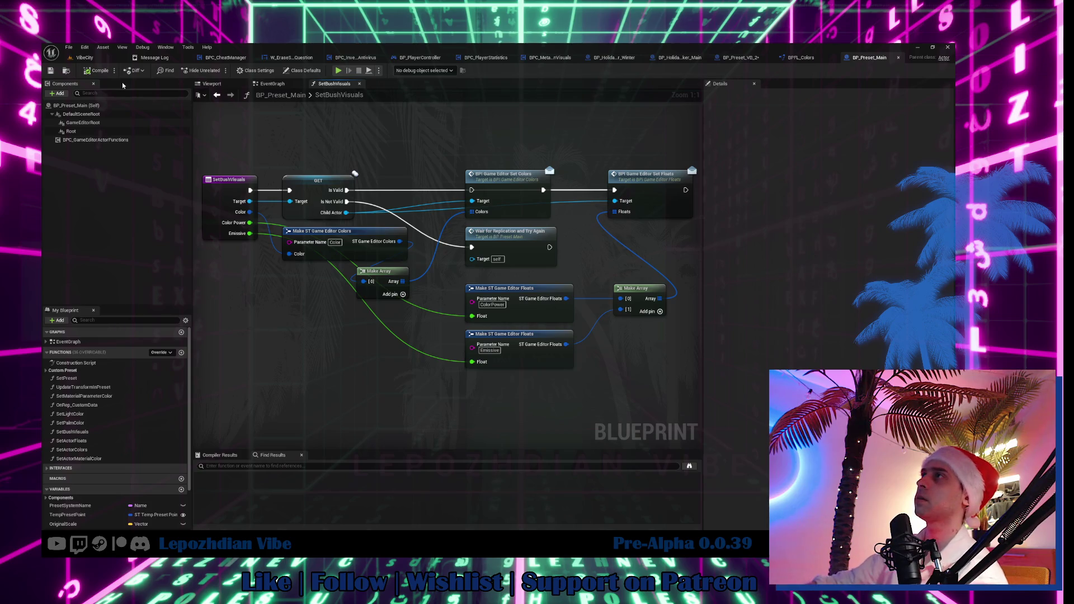
# Step: Save all modified packages, then route SetBushVisuals' Is Valid execution toward Set Colors
pyautogui.click(84, 58)
pyautogui.click(68, 47)
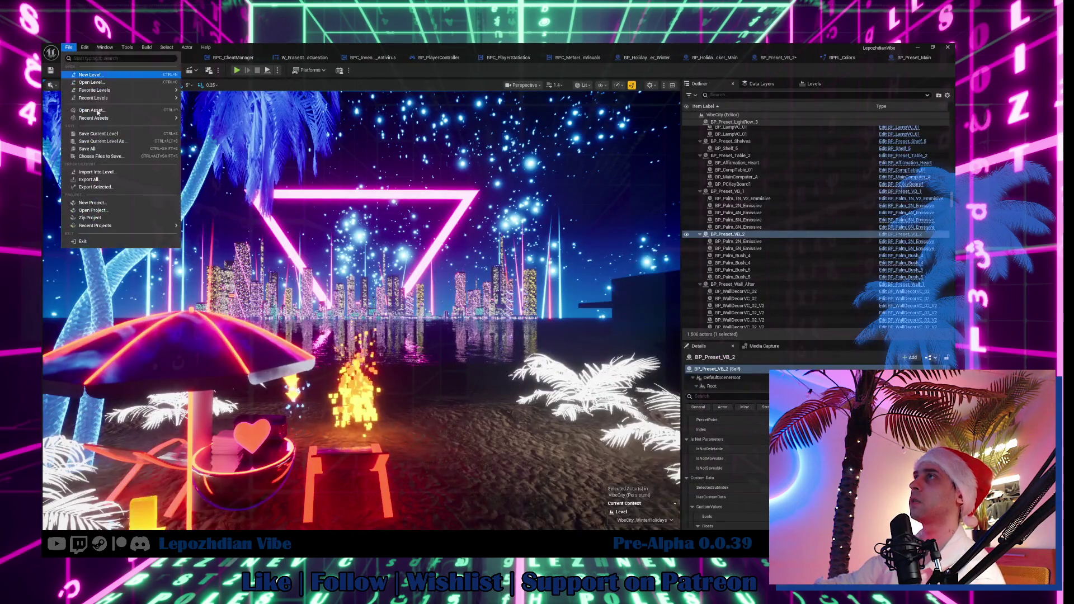
pyautogui.click(78, 144)
pyautogui.click(783, 58)
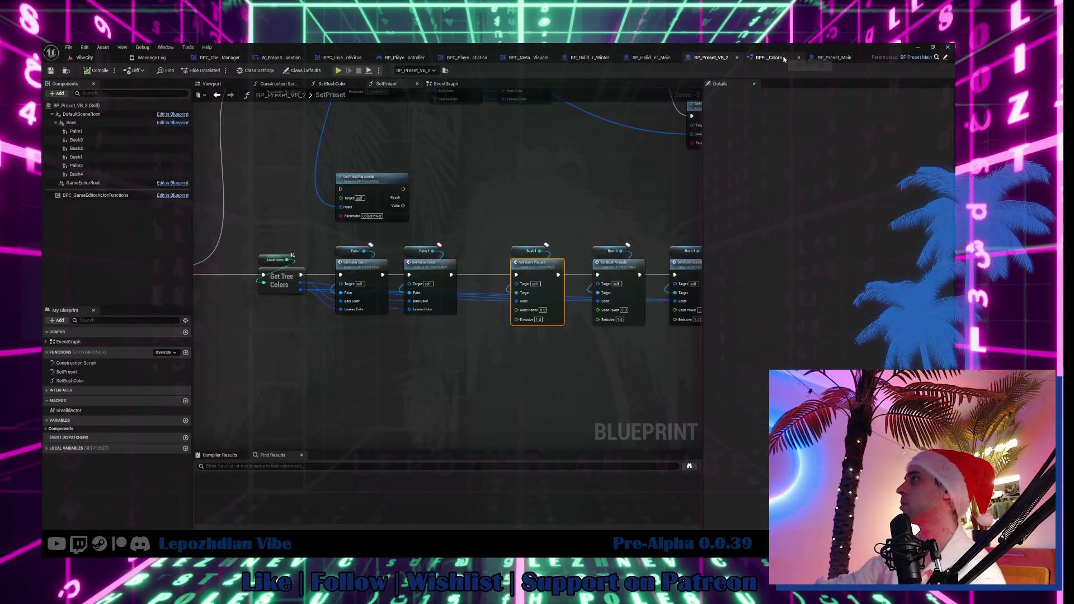
pyautogui.doubleClick(540, 267)
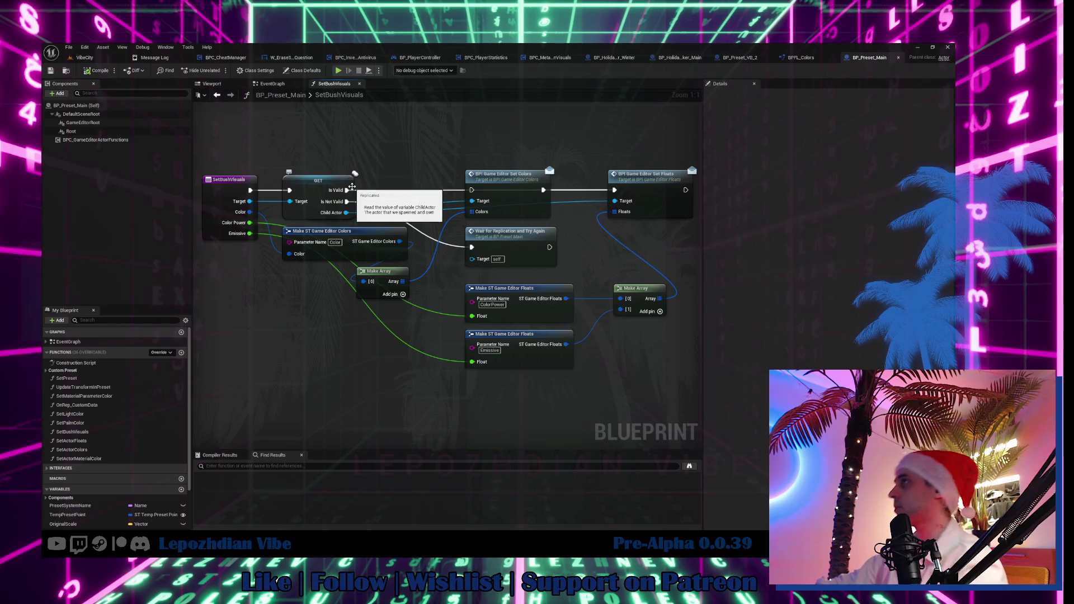
pyautogui.moveTo(346, 190); pyautogui.dragTo(472, 191)
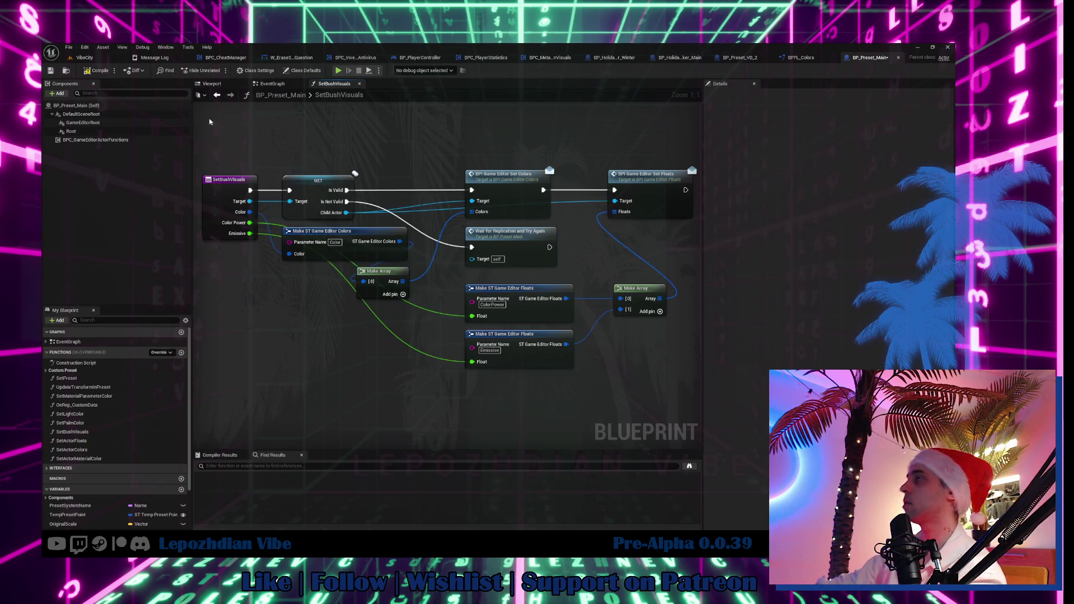
# Step: Set Bush 2's Emissive to 7.0 in SetPreset after checking BP_Preset_Main's EventGraph
pyautogui.click(84, 57)
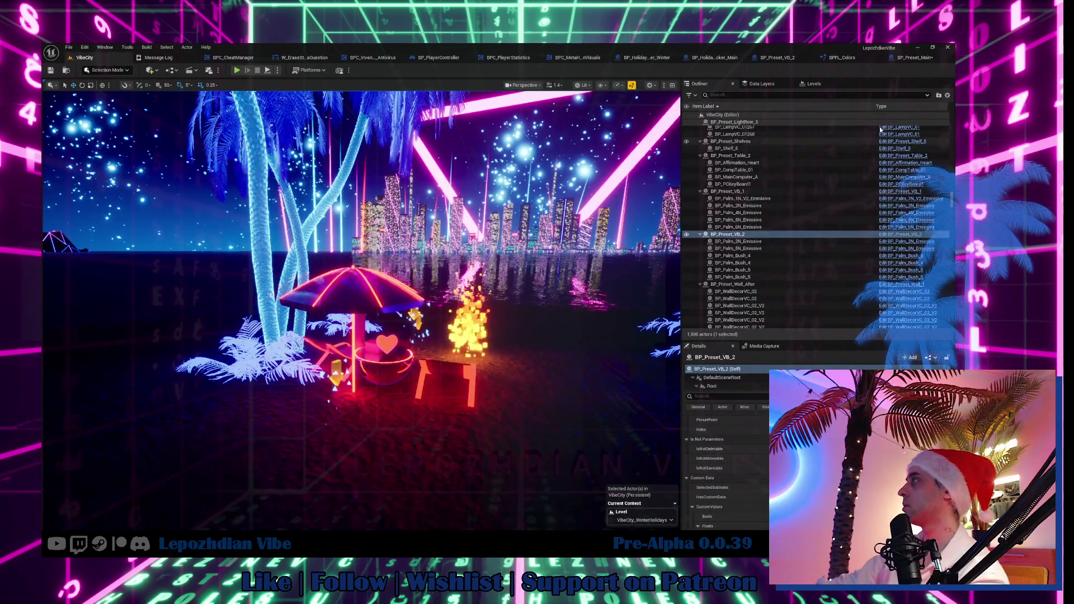
pyautogui.click(903, 58)
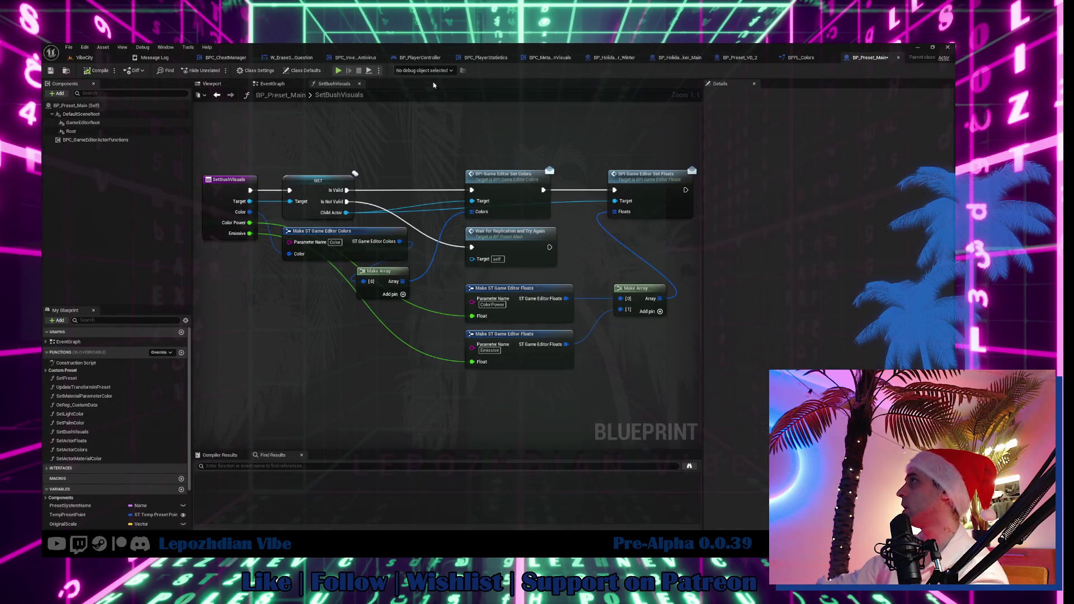
pyautogui.click(265, 86)
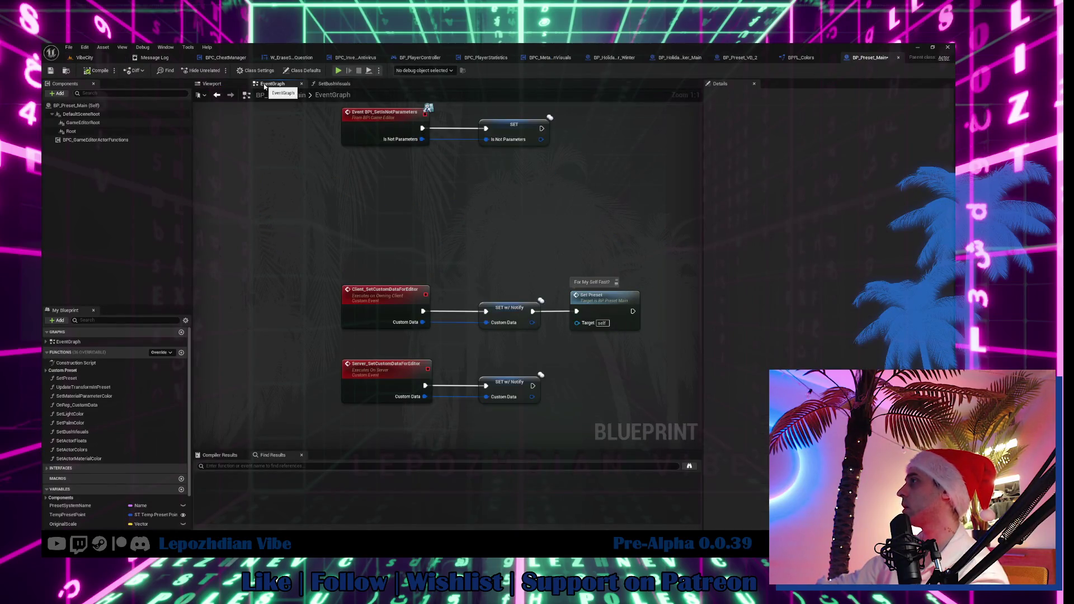
pyautogui.click(731, 59)
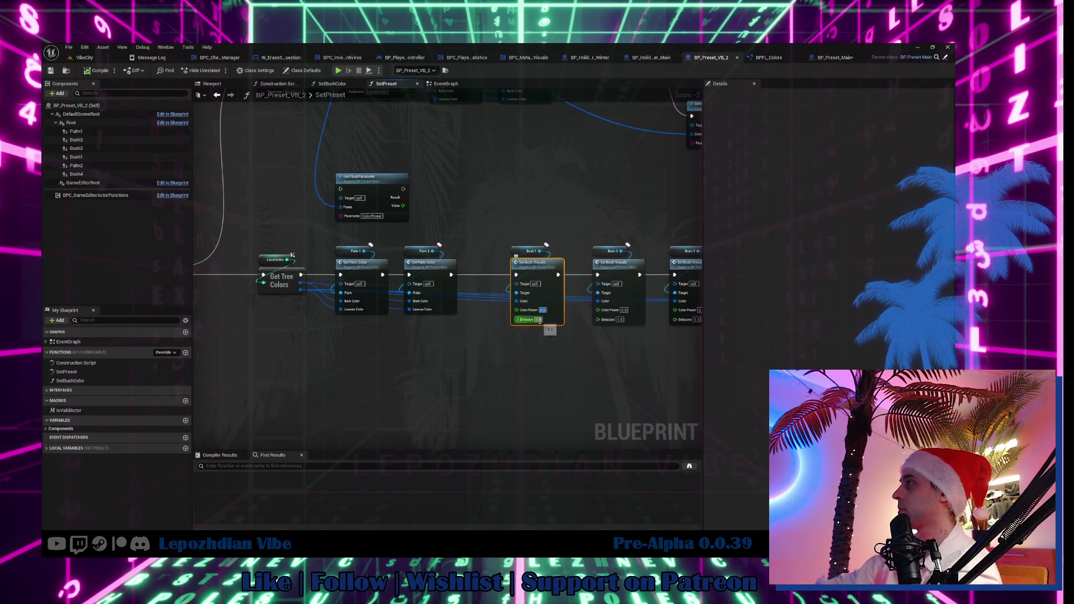
pyautogui.write('7')
pyautogui.press('Return')
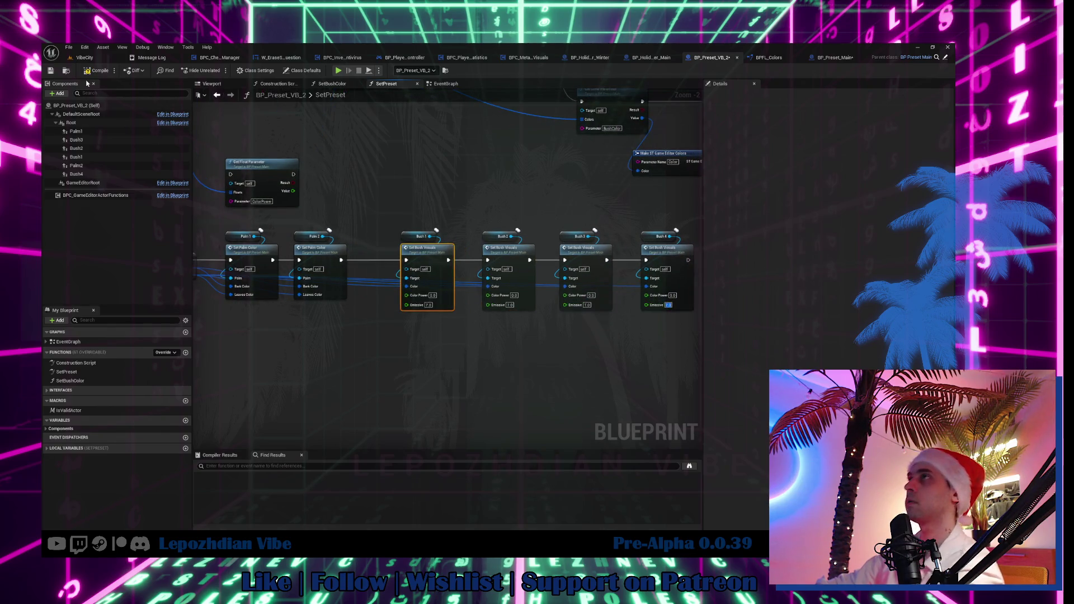
pyautogui.click(85, 58)
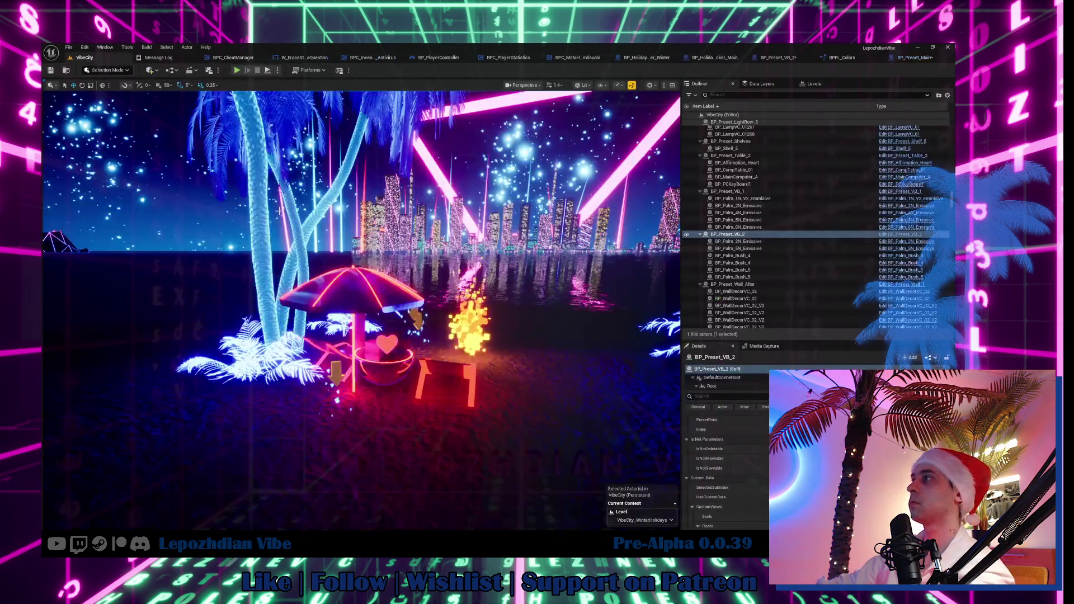
# Step: Delete the Cylinder umbrella pole actor from the VibeCity level
pyautogui.scroll(-2, 361, 311)
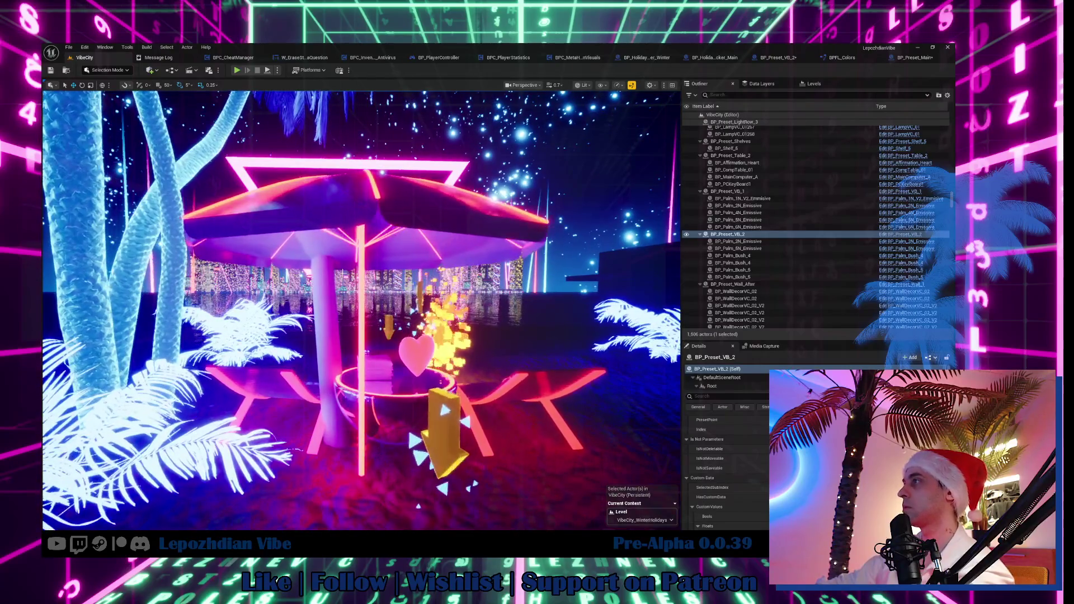
pyautogui.click(333, 306)
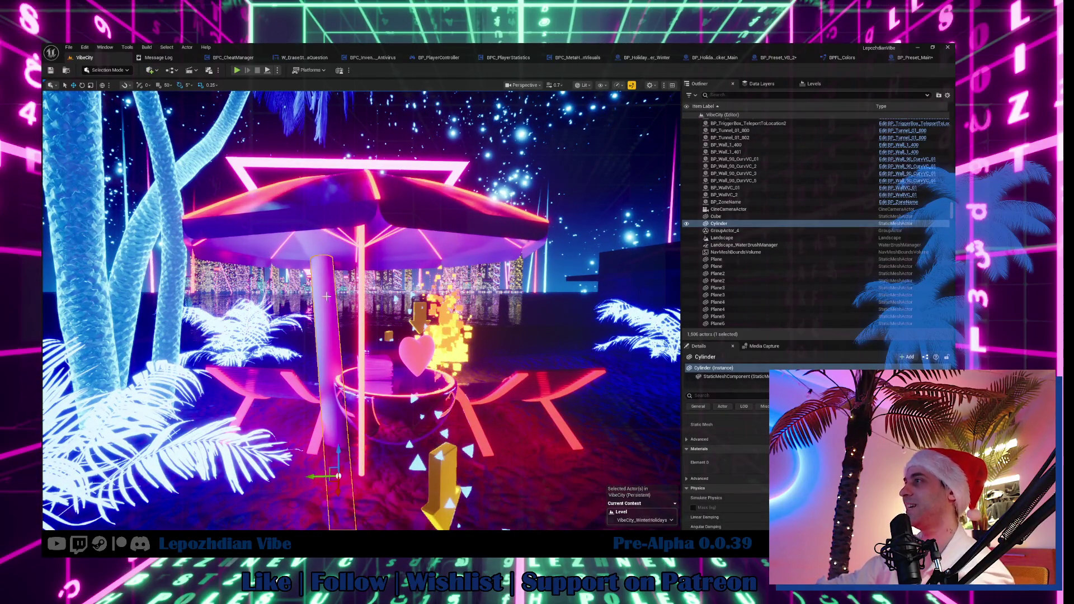
pyautogui.press('Delete')
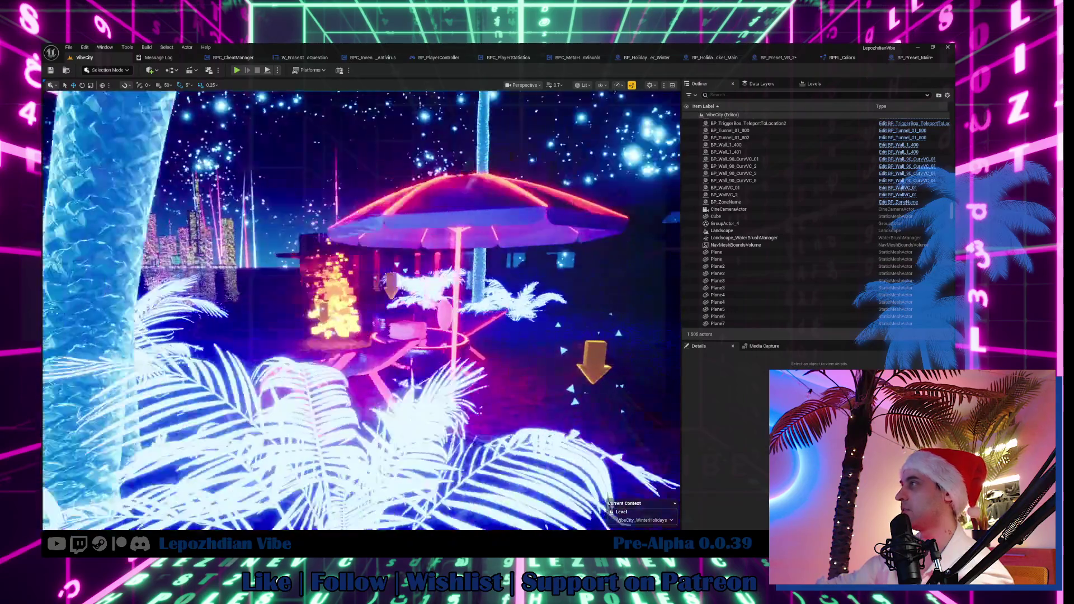
# Step: Fly around the glowing white palms and toggle Game View with G
pyautogui.press('s')
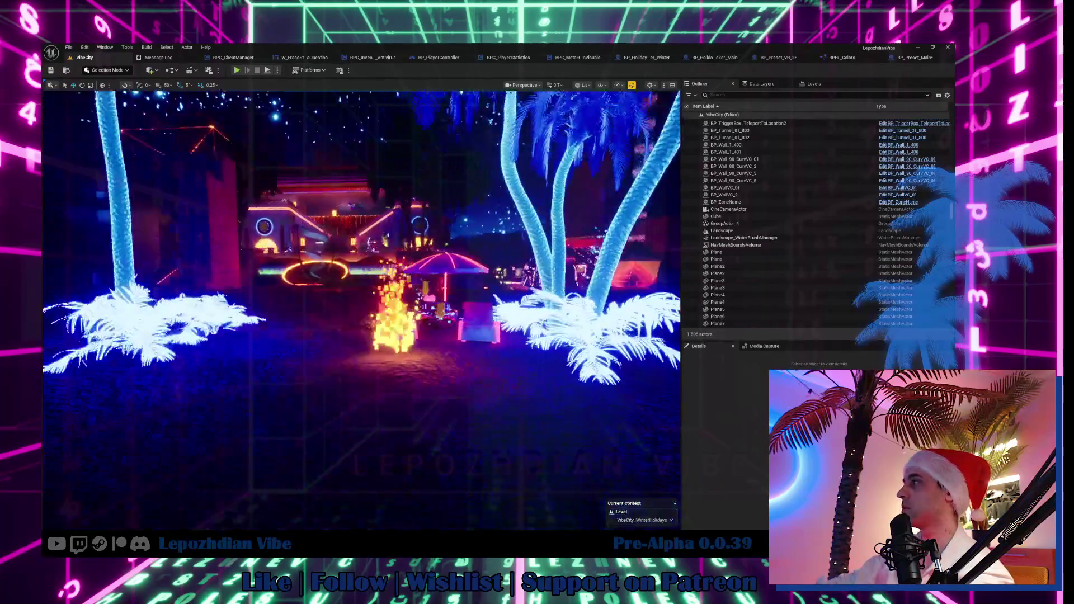
pyautogui.press('w')
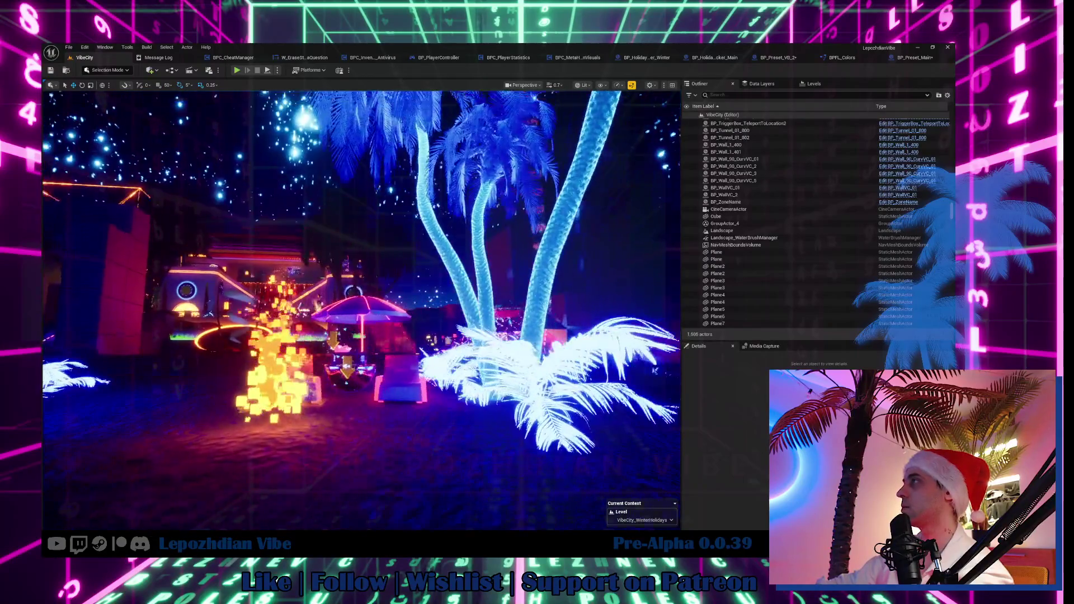
pyautogui.press('w')
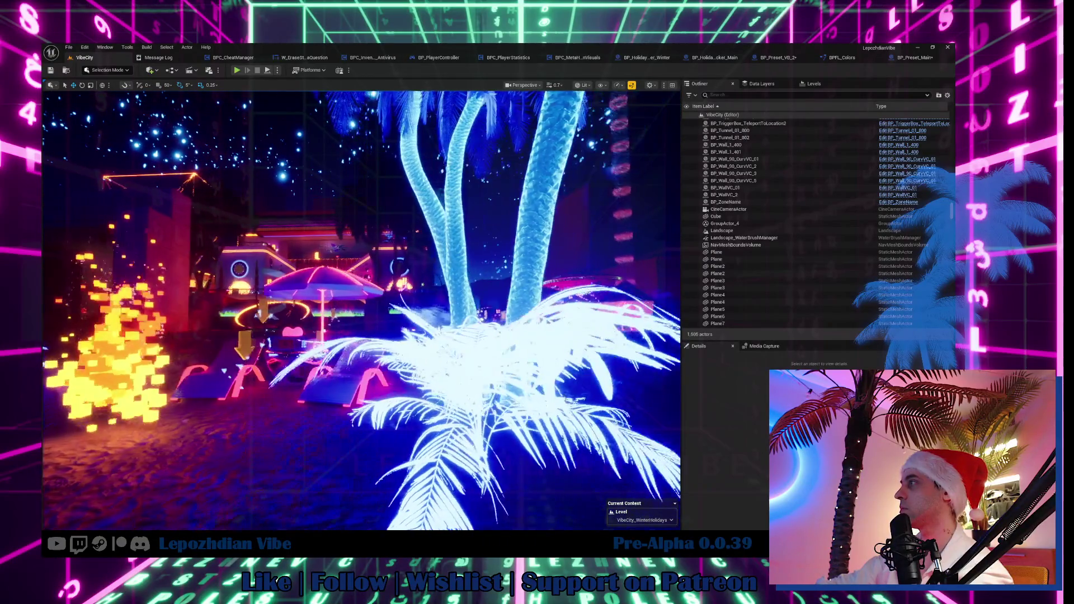
pyautogui.press('g')
pyautogui.press('g')
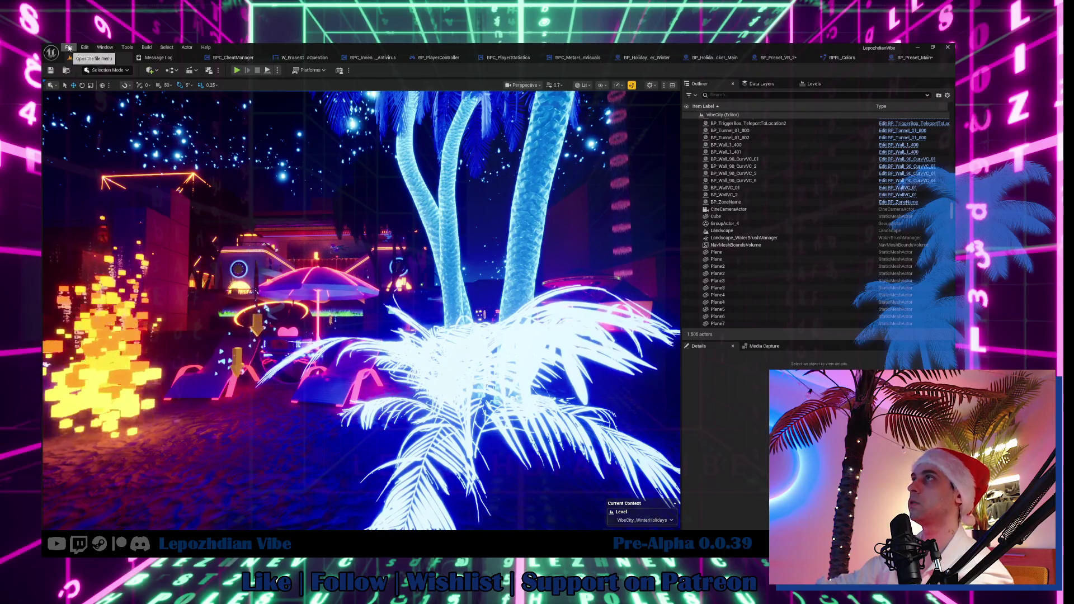
pyautogui.click(69, 47)
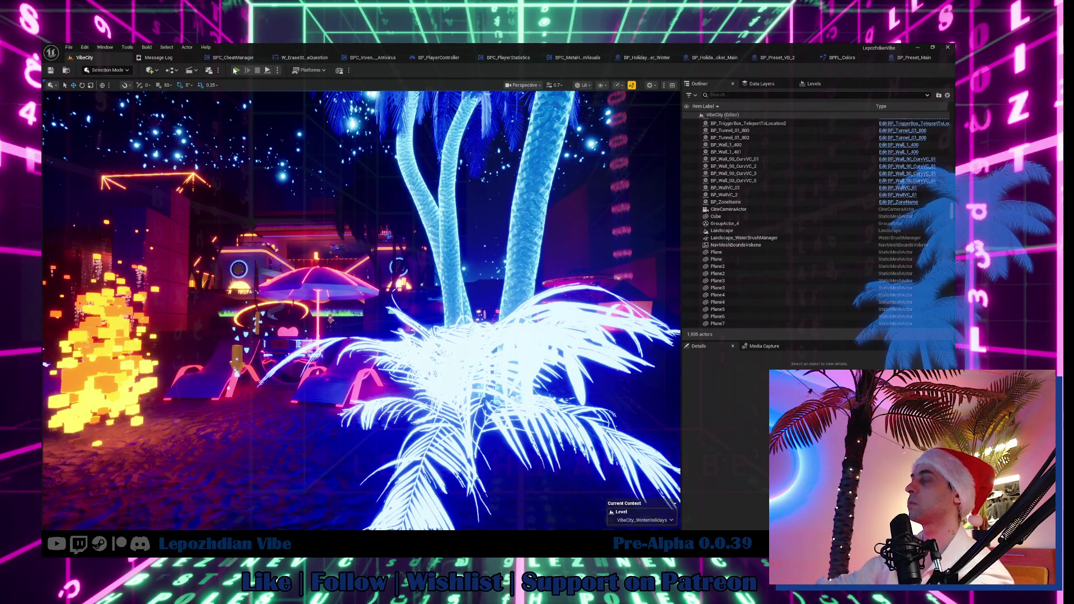
# Step: Play the level in editor and scan twice with E to level up and unlock colours
pyautogui.click(235, 70)
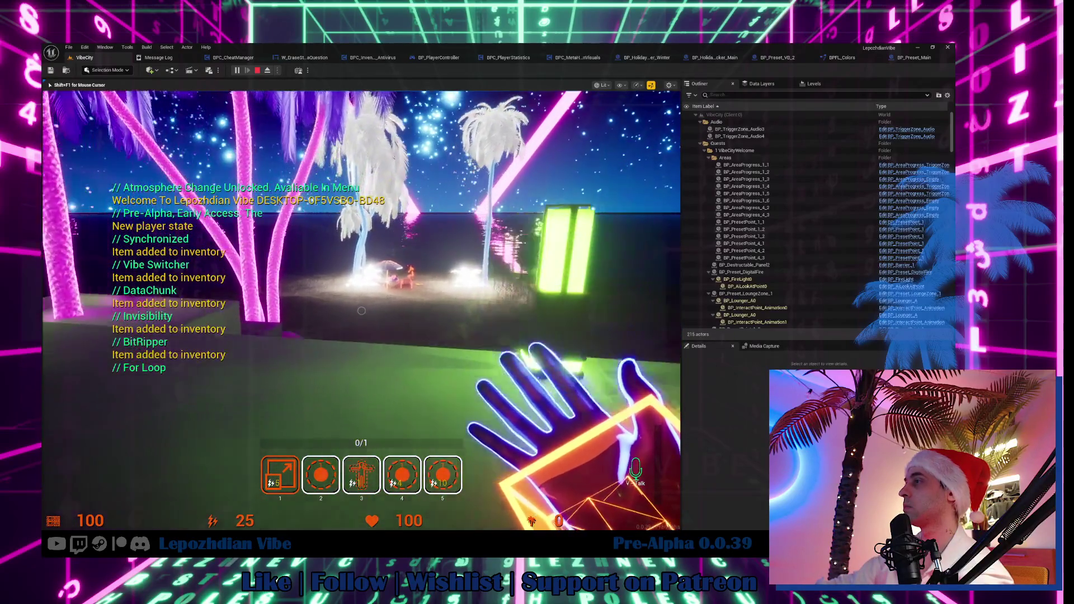
pyautogui.press('e')
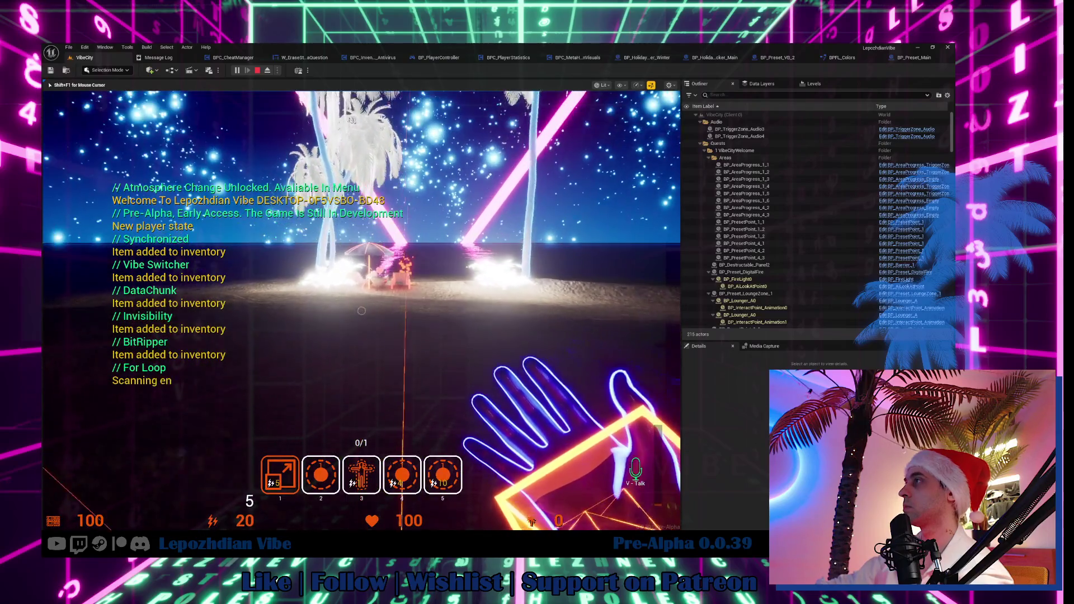
pyautogui.press('e')
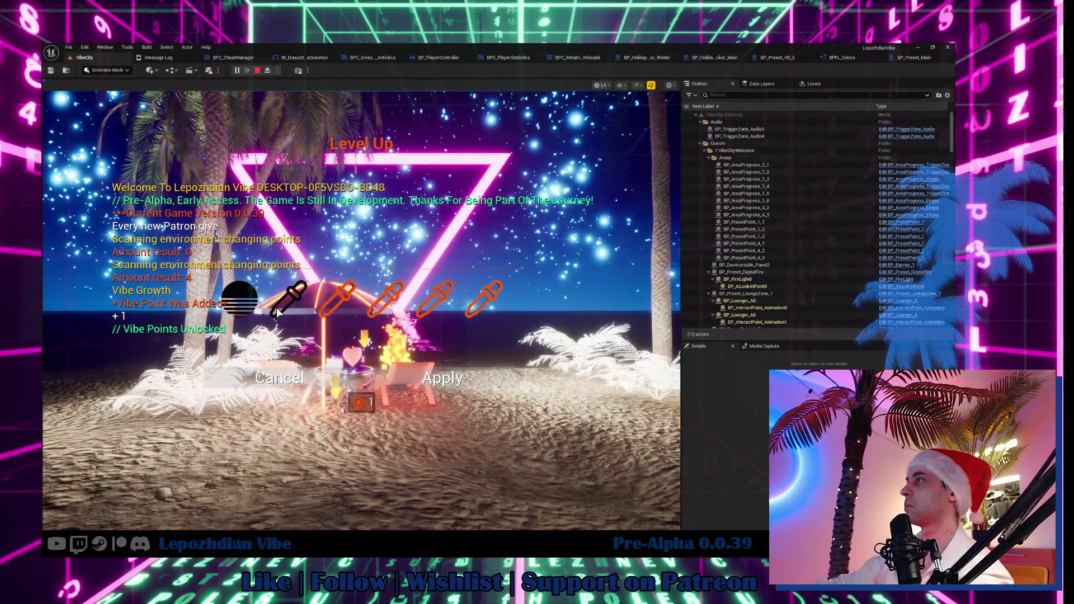
# Step: Preview all five in-game colour presets, settle on the orange one, and stop playing
pyautogui.click(298, 302)
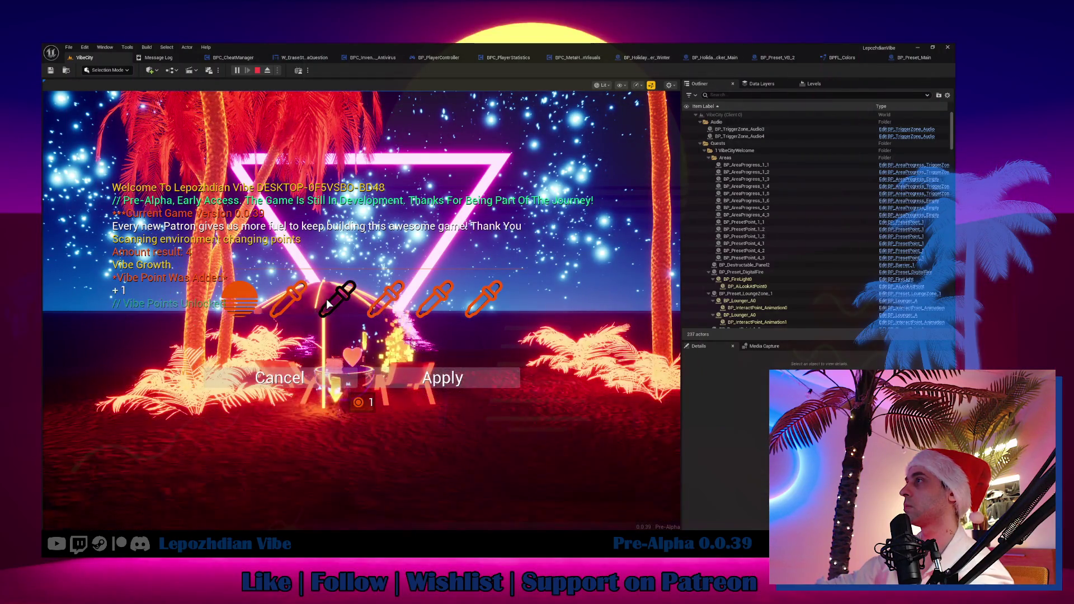
pyautogui.click(301, 302)
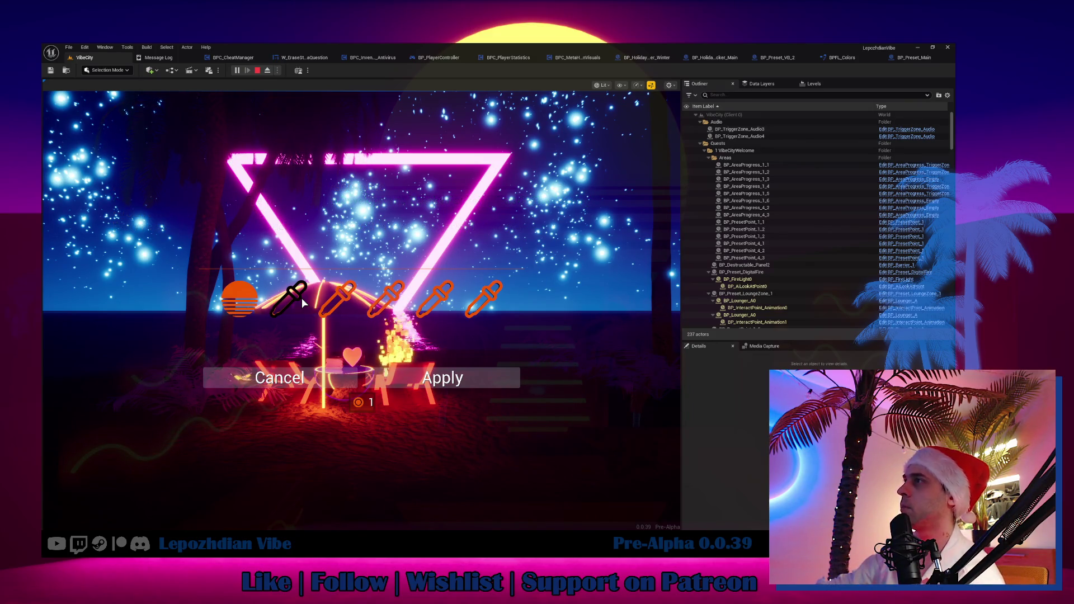
pyautogui.click(327, 303)
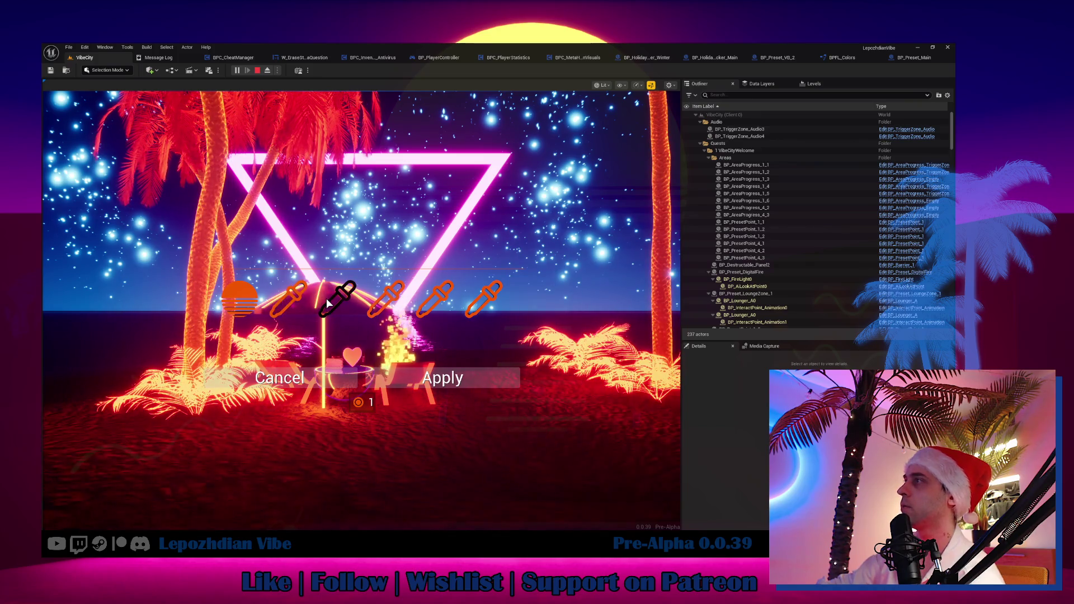
pyautogui.click(372, 307)
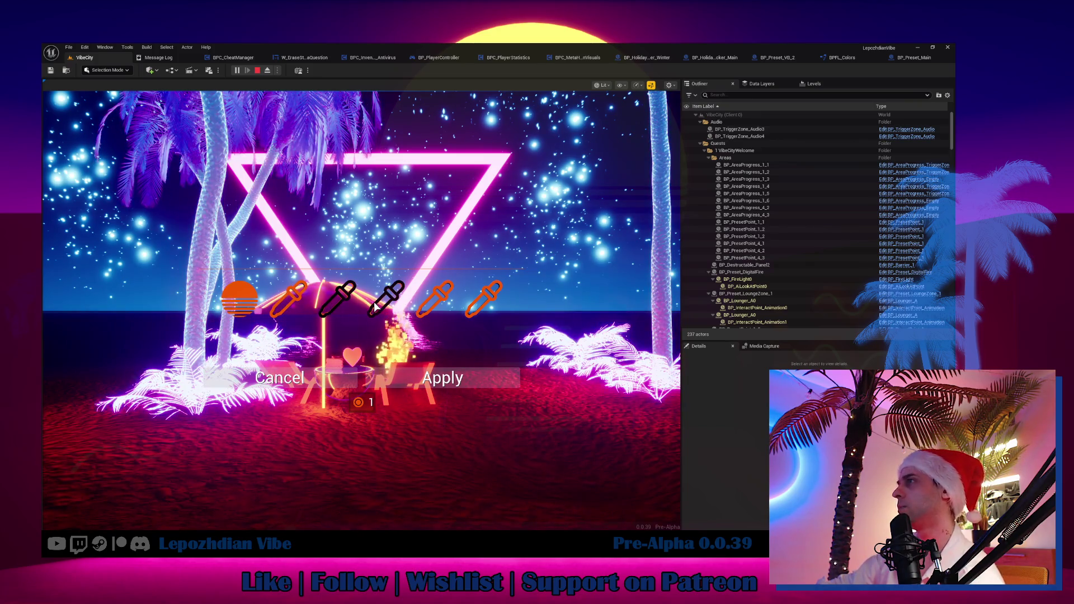
pyautogui.click(428, 308)
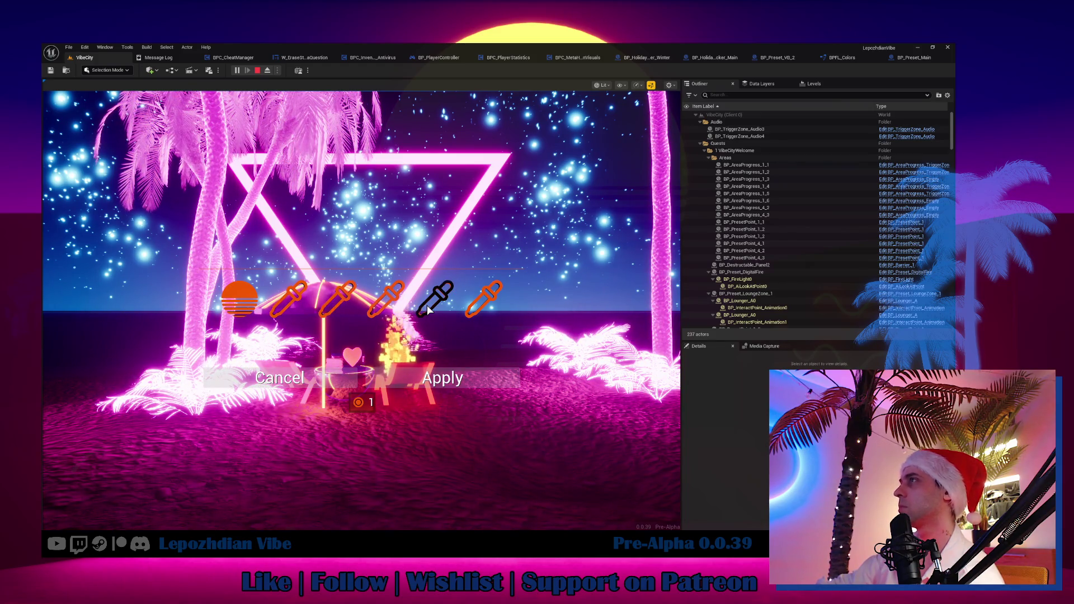
pyautogui.click(496, 307)
pyautogui.click(487, 297)
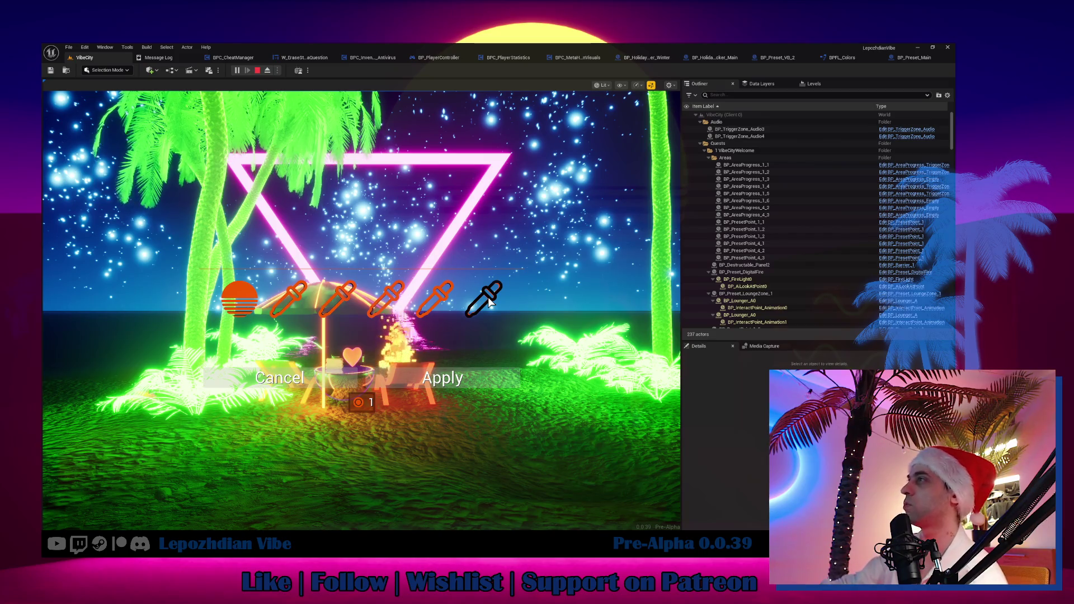
pyautogui.click(346, 297)
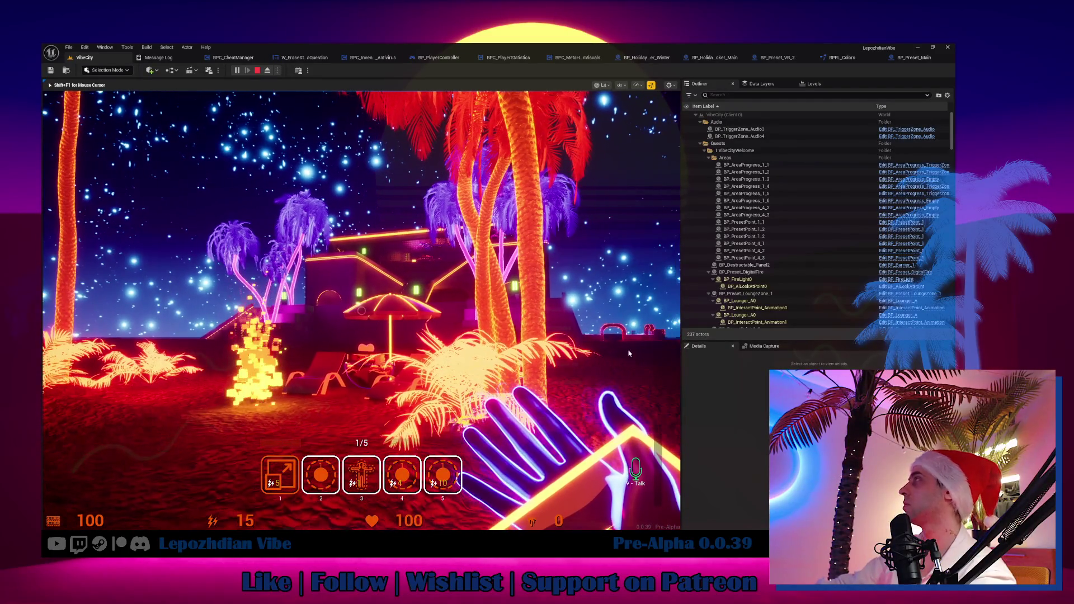
pyautogui.press('Escape')
# Step: Reset Bush 2 and Bush 4 Emissive to 1.0 and check the palms in the level
pyautogui.click(780, 58)
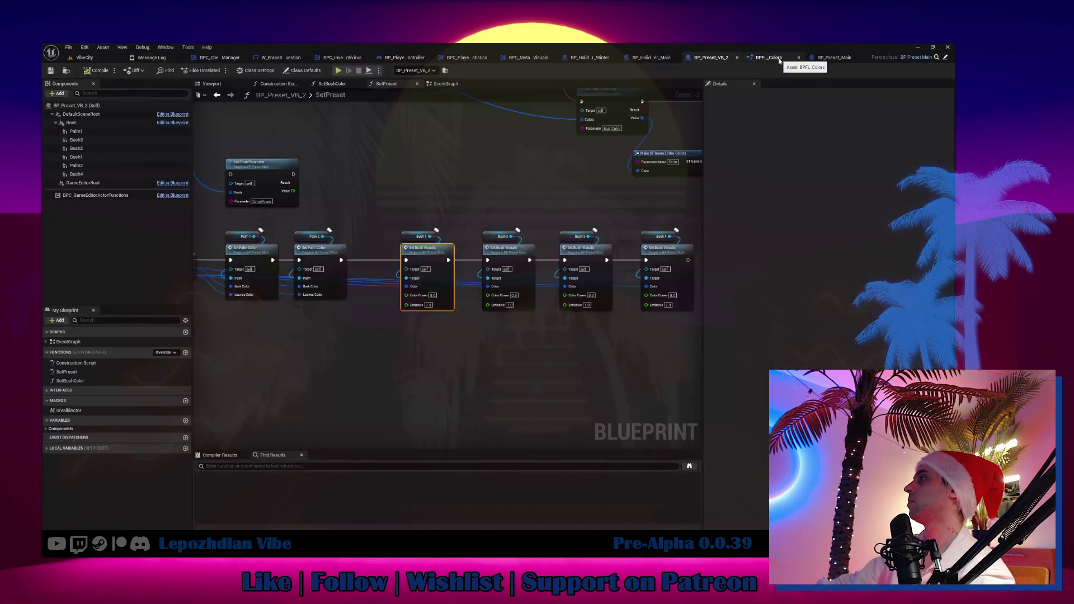
pyautogui.moveTo(459, 369)
pyautogui.mouseDown()
pyautogui.moveTo(441, 381)
pyautogui.moveTo(512, 366)
pyautogui.moveTo(474, 357)
pyautogui.mouseUp()
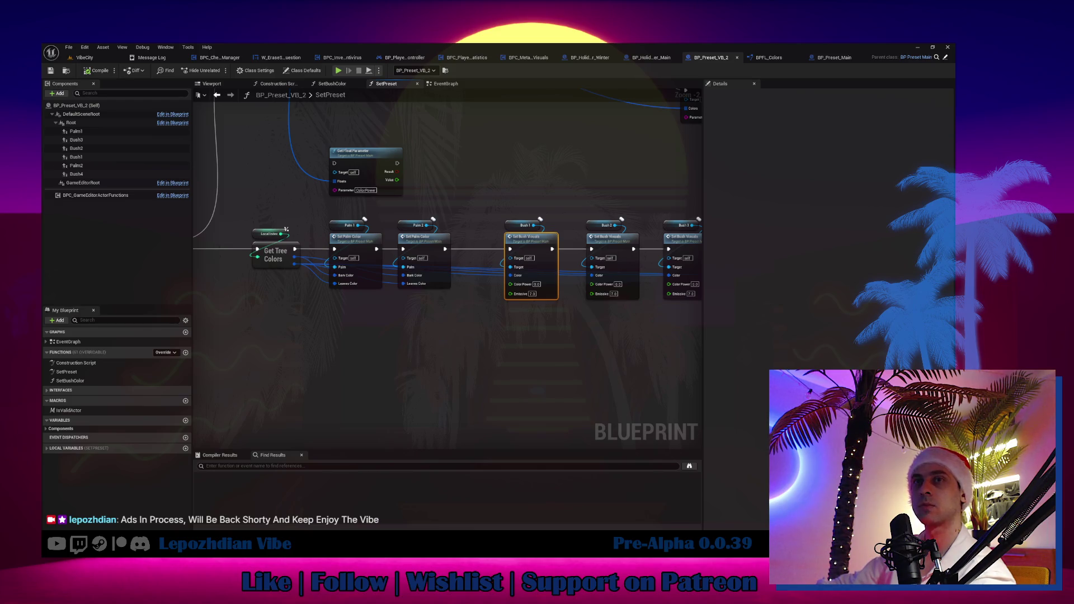
pyautogui.moveTo(413, 348); pyautogui.dragTo(380, 350)
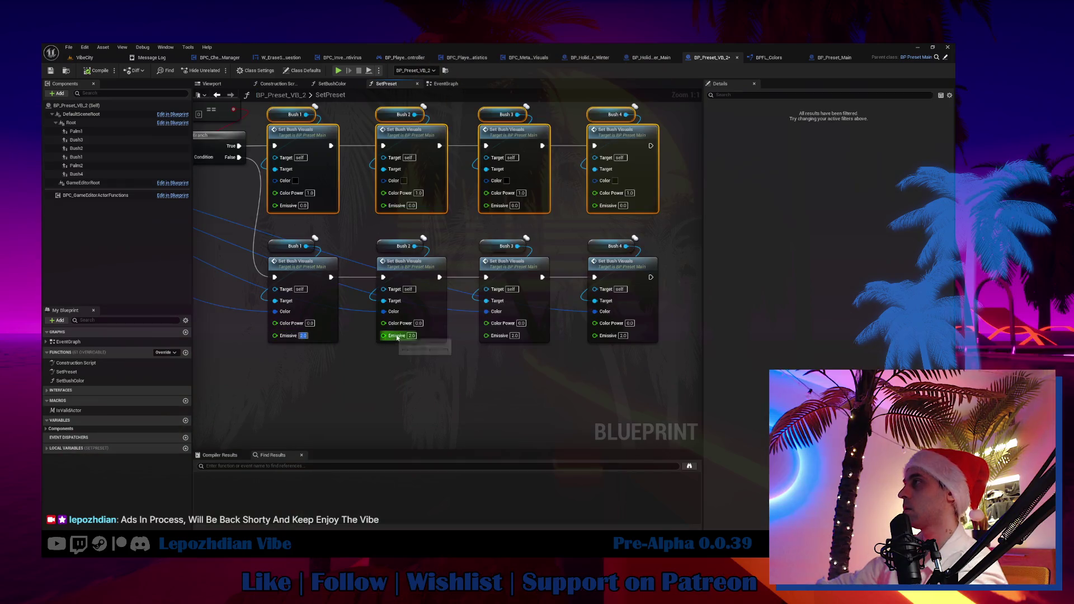
pyautogui.click(514, 336)
pyautogui.write('1')
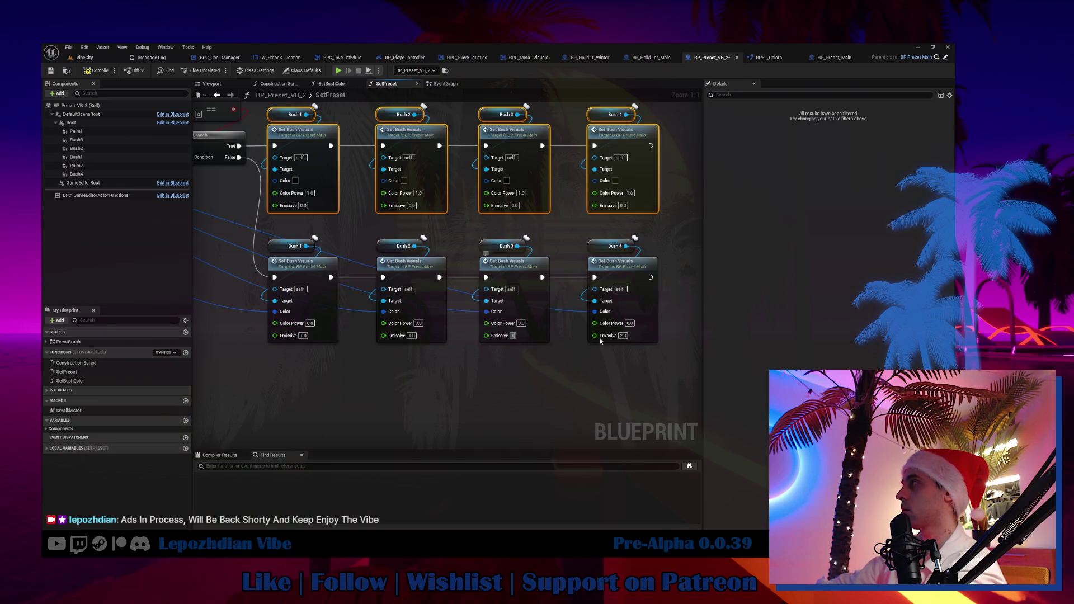
pyautogui.moveTo(603, 364); pyautogui.dragTo(573, 350)
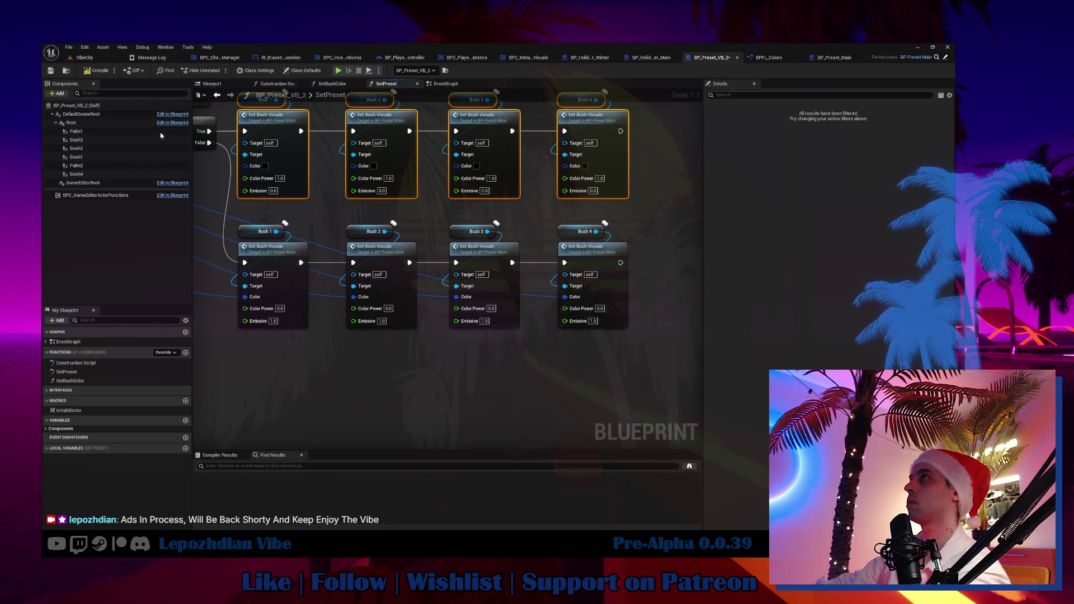
pyautogui.click(93, 59)
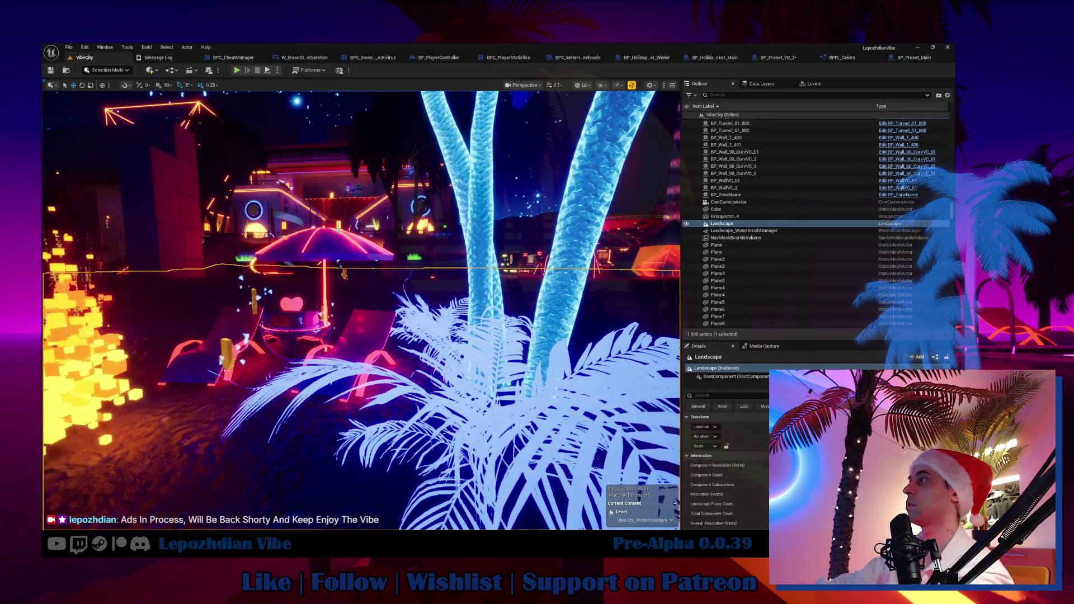
pyautogui.moveTo(358, 308); pyautogui.dragTo(370, 391)
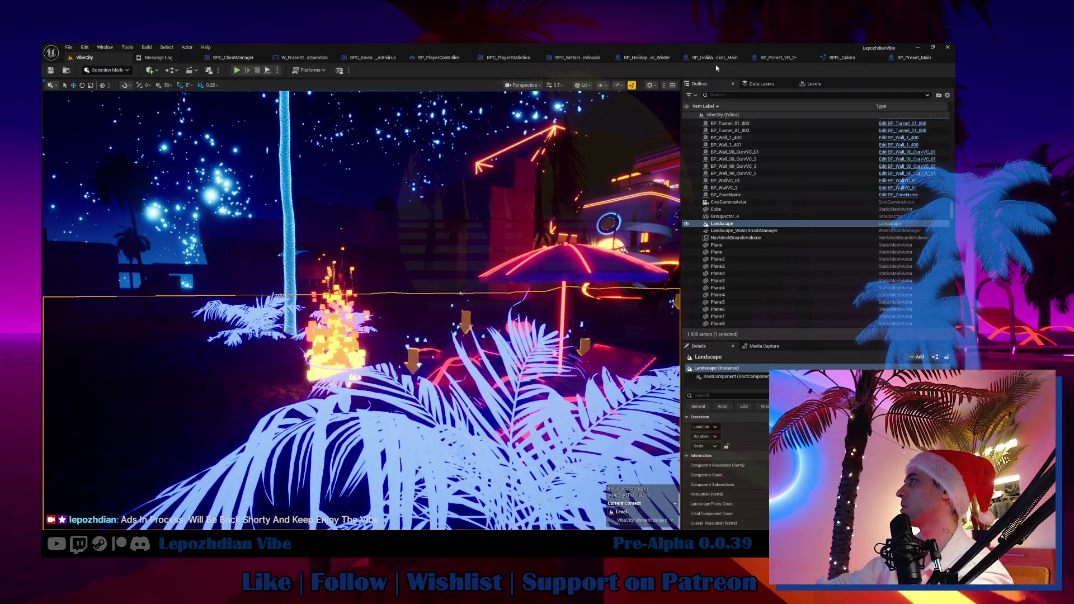
# Step: Set Color Power to 0.5 on Bush 4 and Bush 1, then check the bushes
pyautogui.click(778, 58)
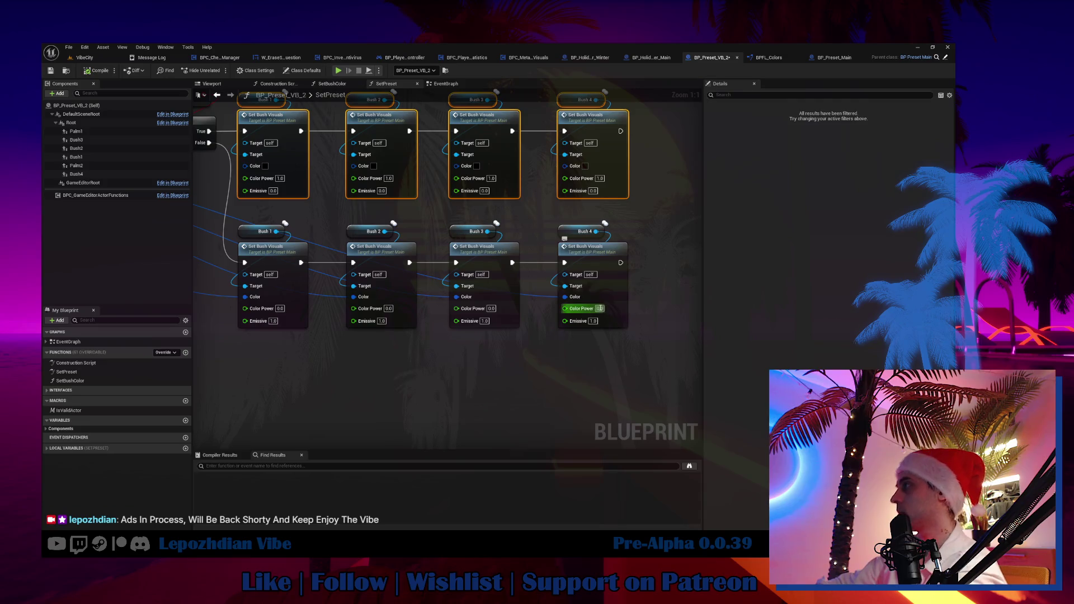
pyautogui.write('.5')
pyautogui.press('Return')
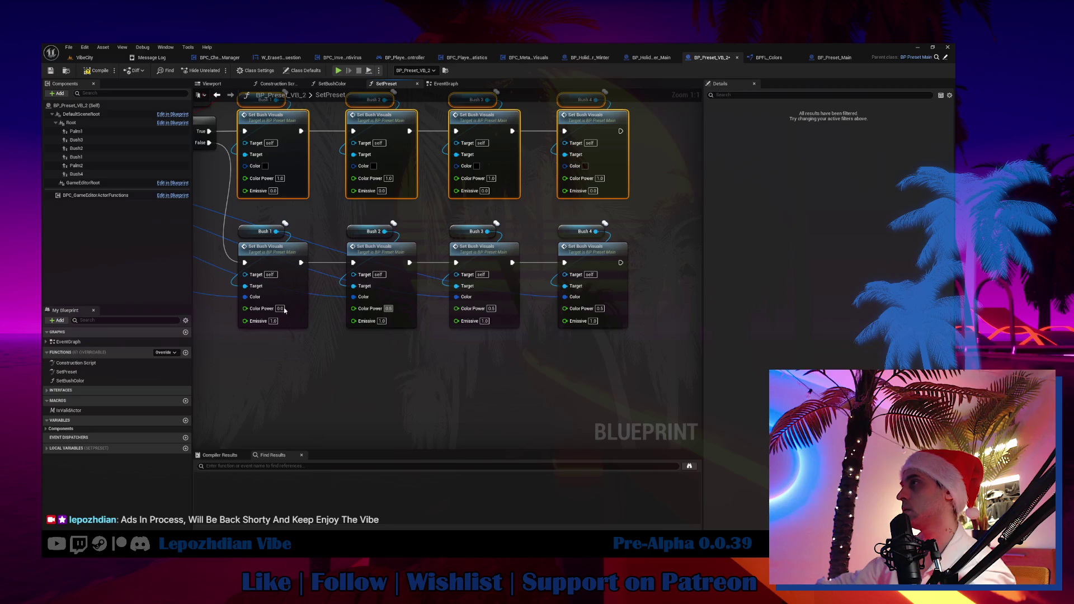
pyautogui.press('Return')
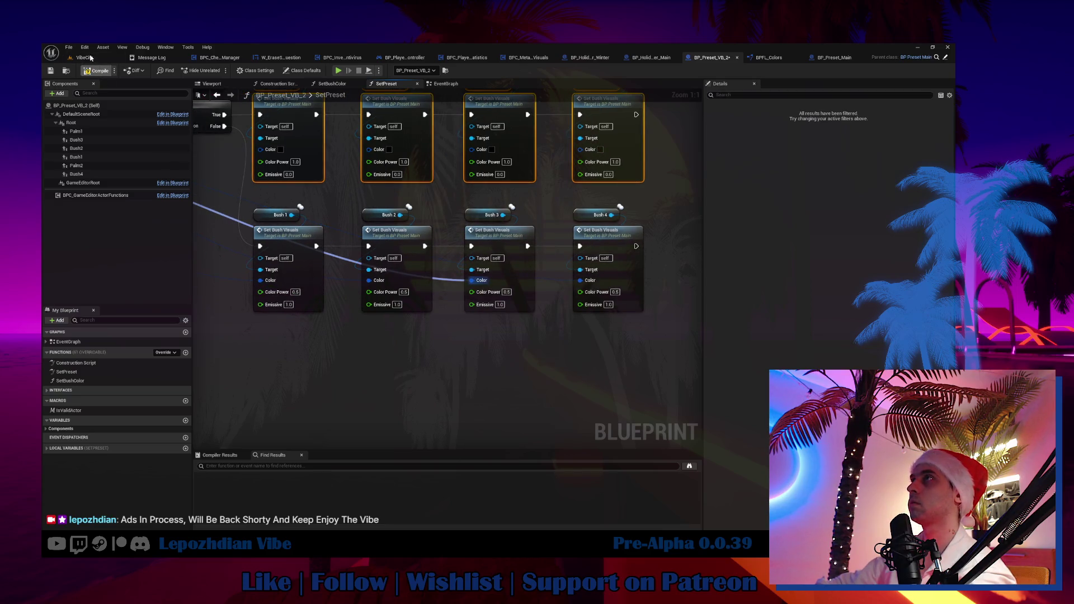
pyautogui.click(90, 59)
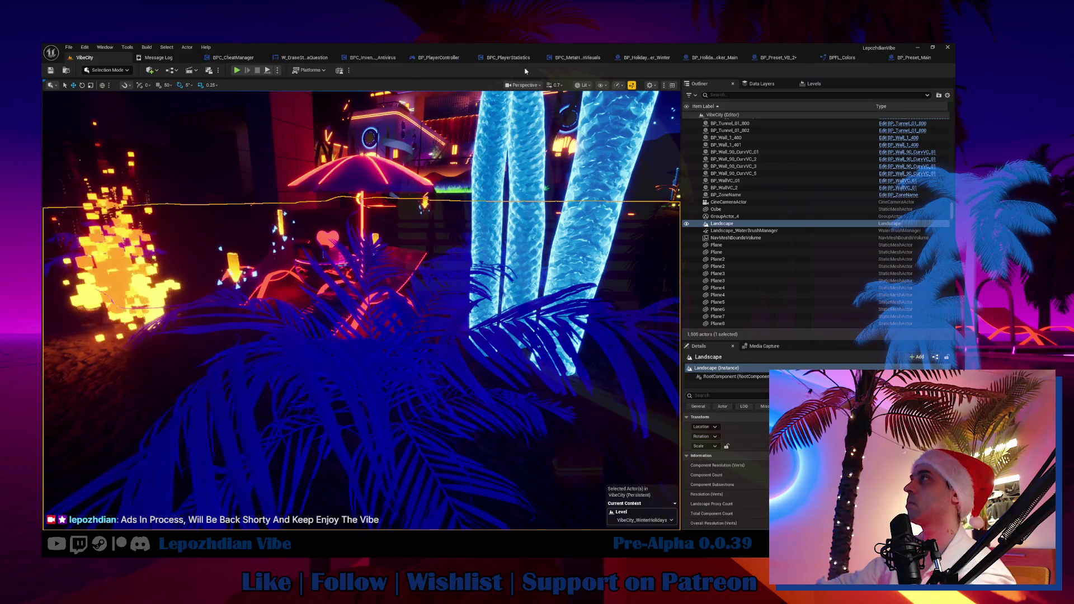
# Step: Add a Make Literal Float off Bush 1's Color Power, duplicate it, and wire all Color Power inputs
pyautogui.click(778, 58)
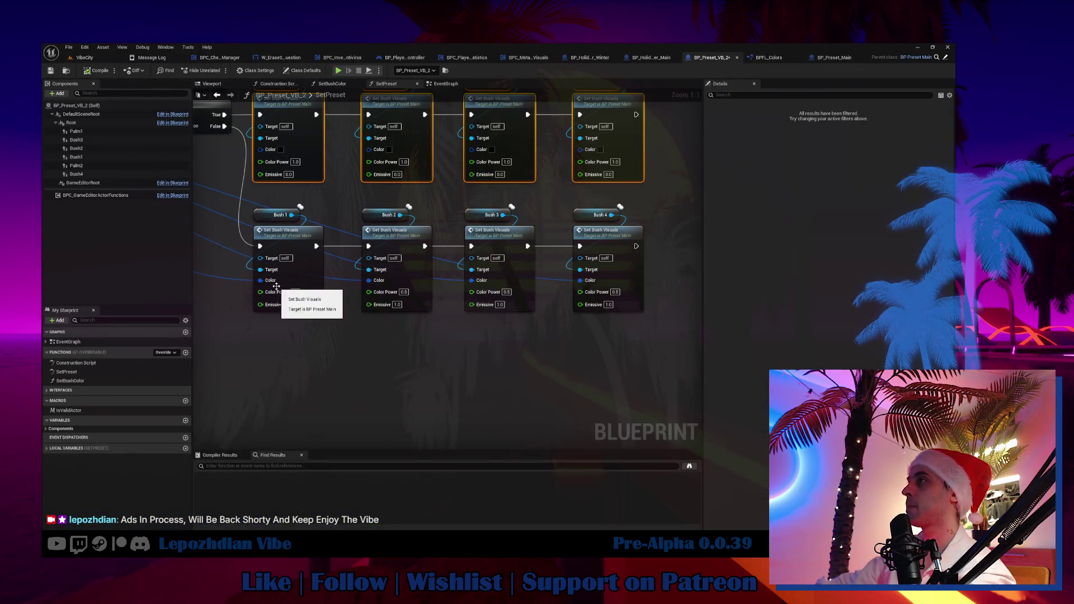
pyautogui.moveTo(253, 294); pyautogui.dragTo(237, 295)
pyautogui.write('make liter')
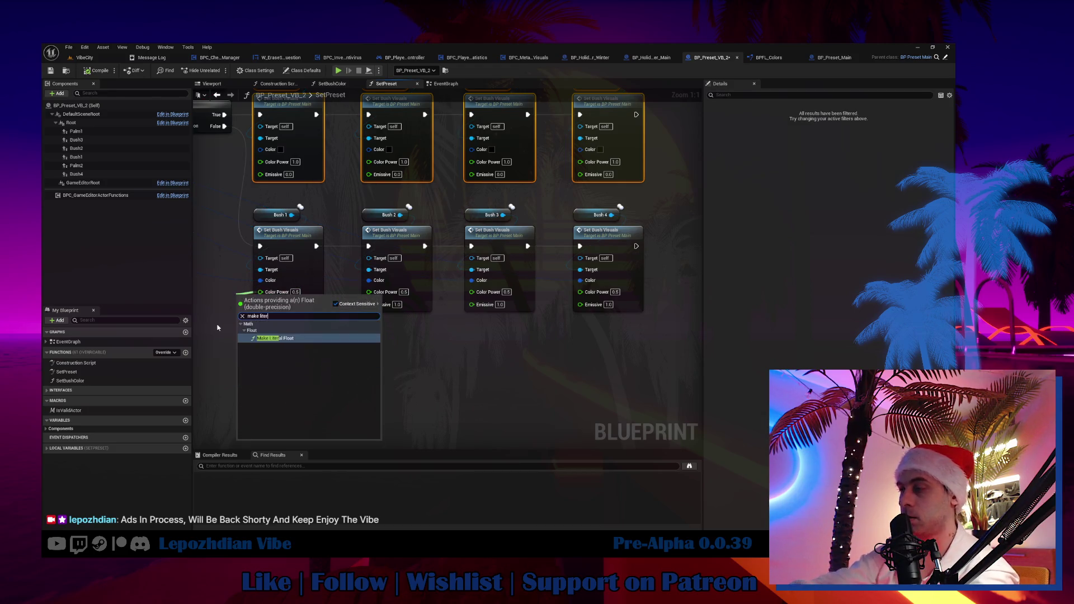
pyautogui.press('Return')
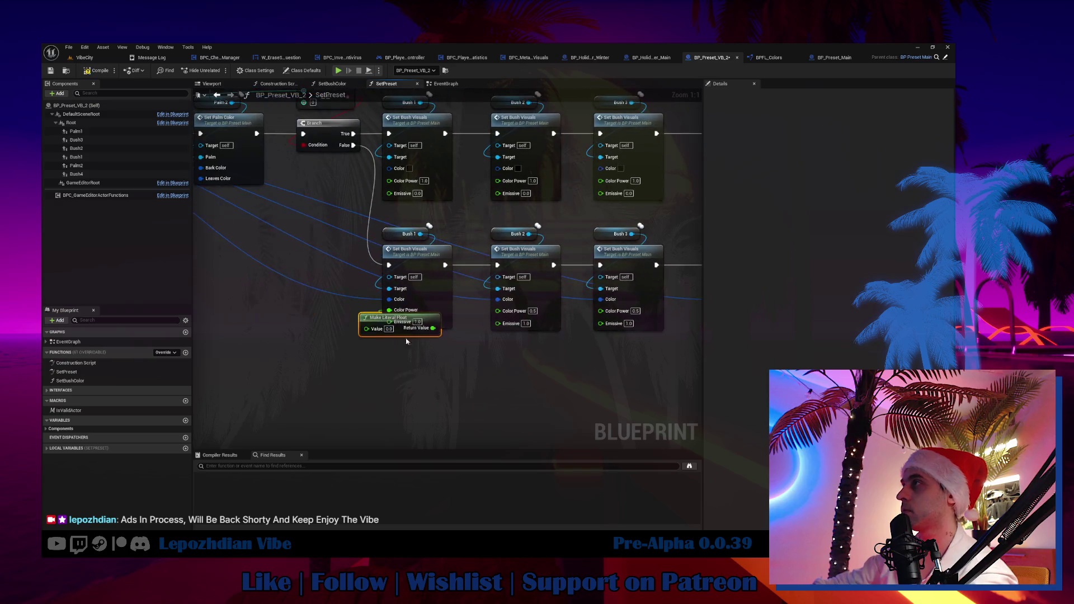
pyautogui.moveTo(373, 317)
pyautogui.mouseDown()
pyautogui.moveTo(294, 301)
pyautogui.moveTo(498, 310)
pyautogui.mouseUp()
pyautogui.hotkey('ctrl', 'c')
pyautogui.hotkey('ctrl', 'v')
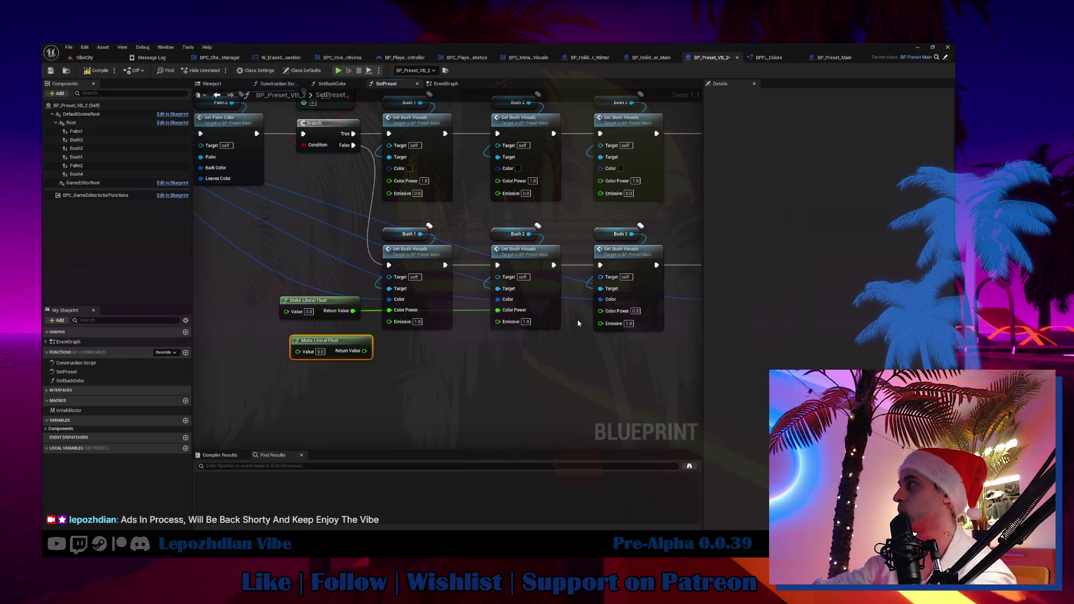
pyautogui.moveTo(353, 310)
pyautogui.mouseDown()
pyautogui.moveTo(699, 313)
pyautogui.moveTo(572, 316)
pyautogui.mouseUp()
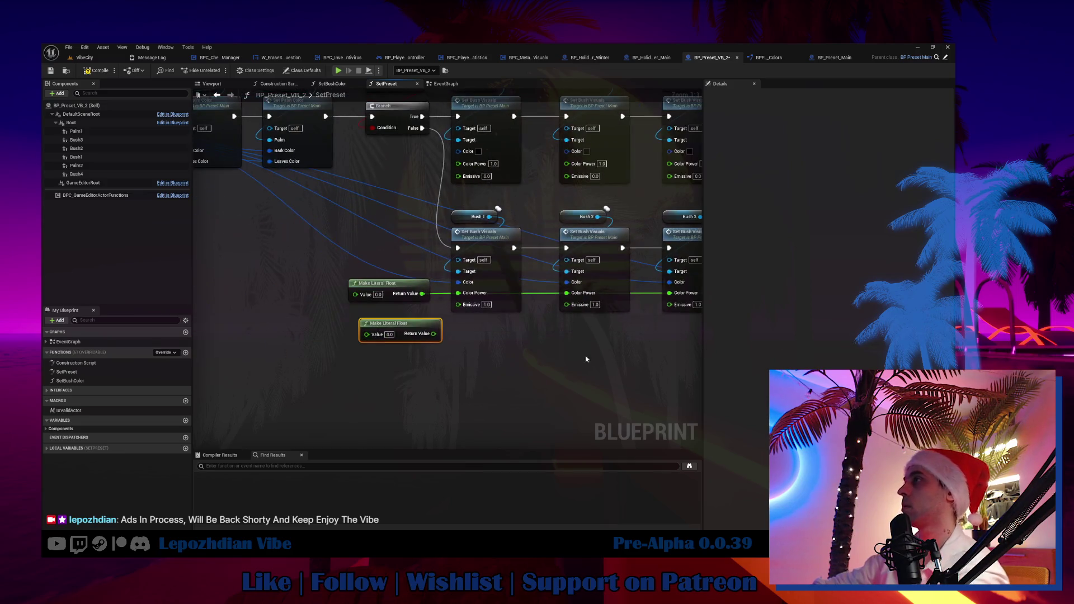
# Step: Set the Color Power literal to 0.1, wire the second literal to Emissive at 7.0, and view the bushes
pyautogui.click(378, 295)
pyautogui.write('0.1')
pyautogui.moveTo(437, 336)
pyautogui.mouseDown()
pyautogui.moveTo(459, 304)
pyautogui.moveTo(573, 308)
pyautogui.moveTo(558, 280)
pyautogui.moveTo(326, 308)
pyautogui.moveTo(669, 279)
pyautogui.moveTo(577, 278)
pyautogui.mouseUp()
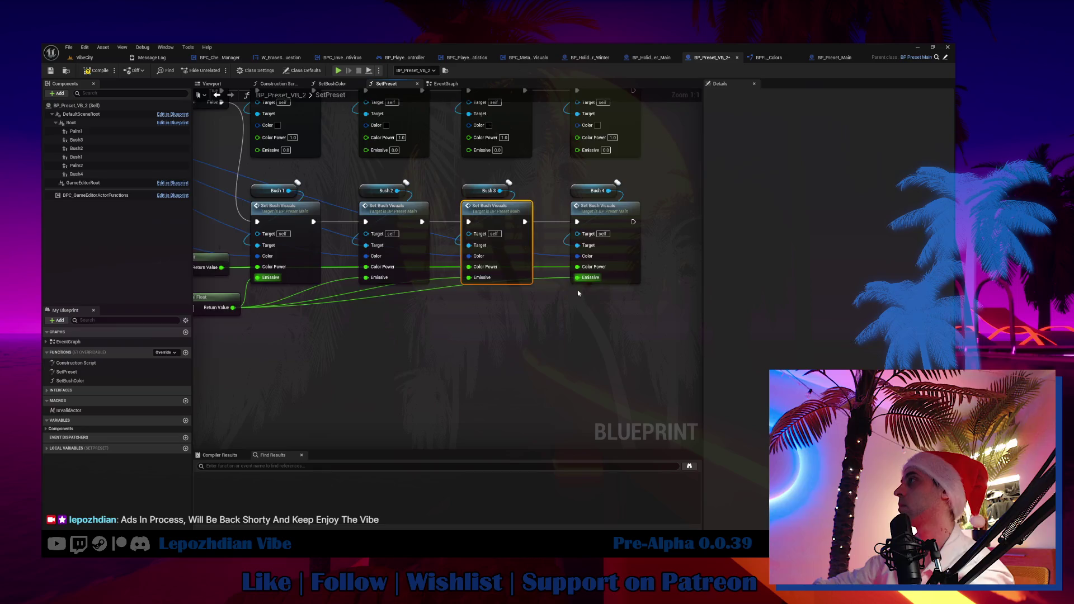
pyautogui.moveTo(292, 357); pyautogui.dragTo(447, 365)
pyautogui.write('7')
pyautogui.press('Return')
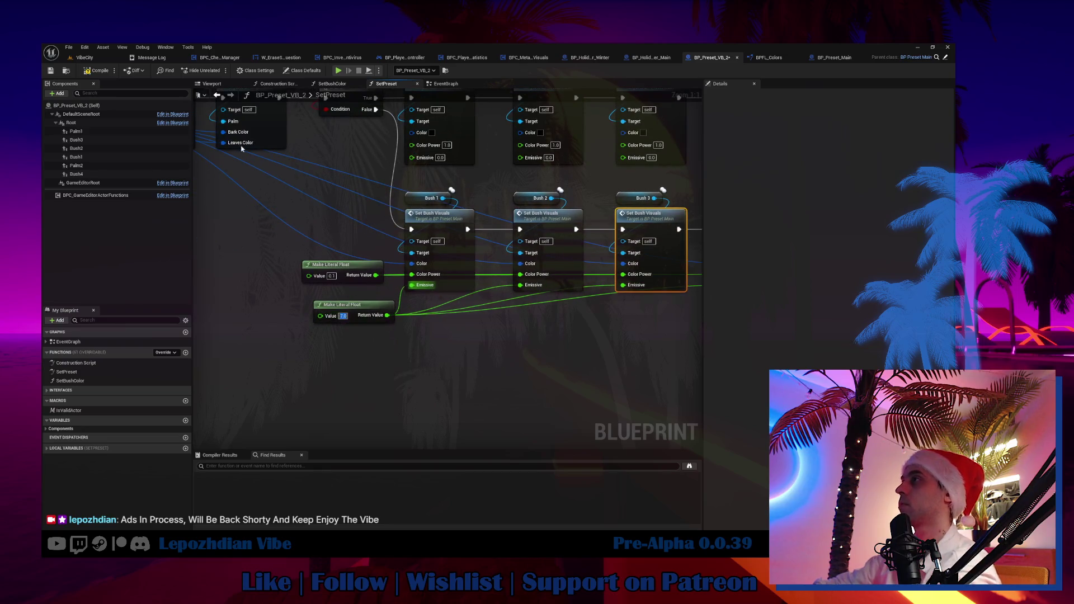
pyautogui.click(85, 57)
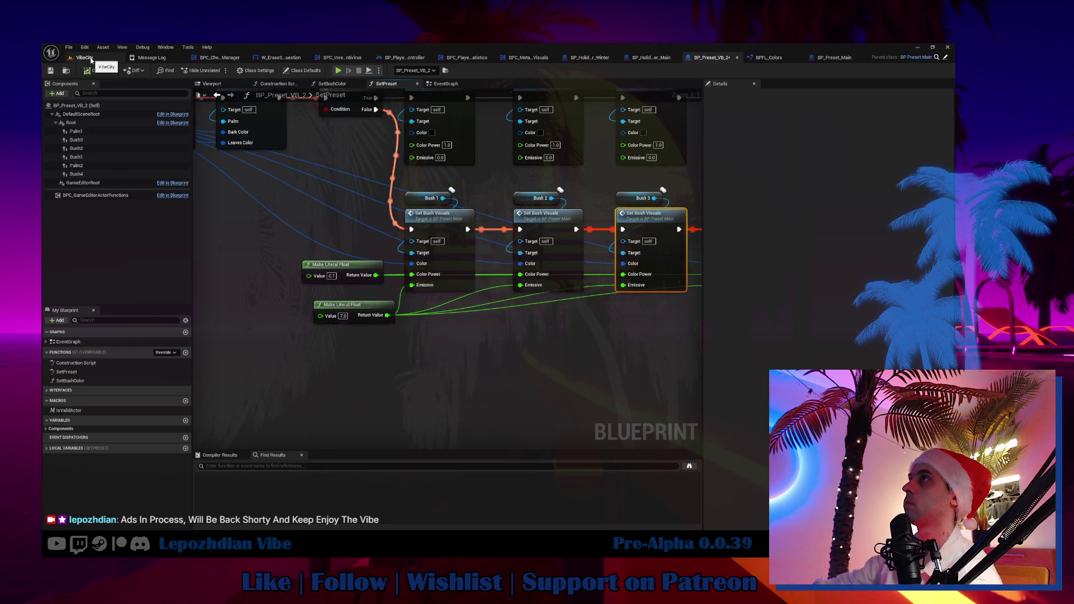
pyautogui.moveTo(367, 174); pyautogui.dragTo(481, 155)
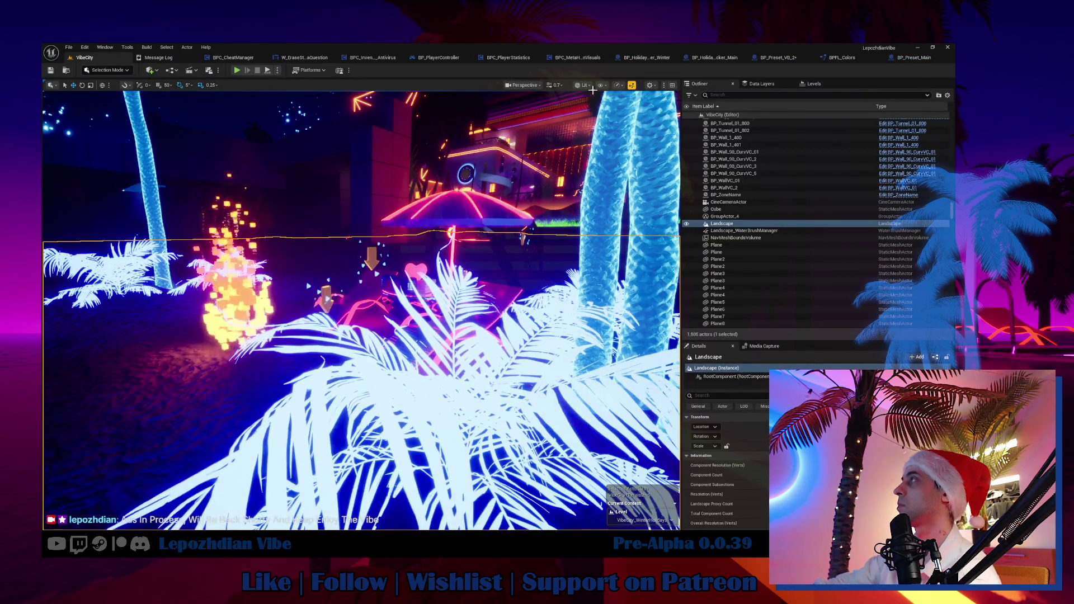
# Step: Retype the shared Color Power literal as 0.5 and compare the bushes in the level
pyautogui.click(786, 58)
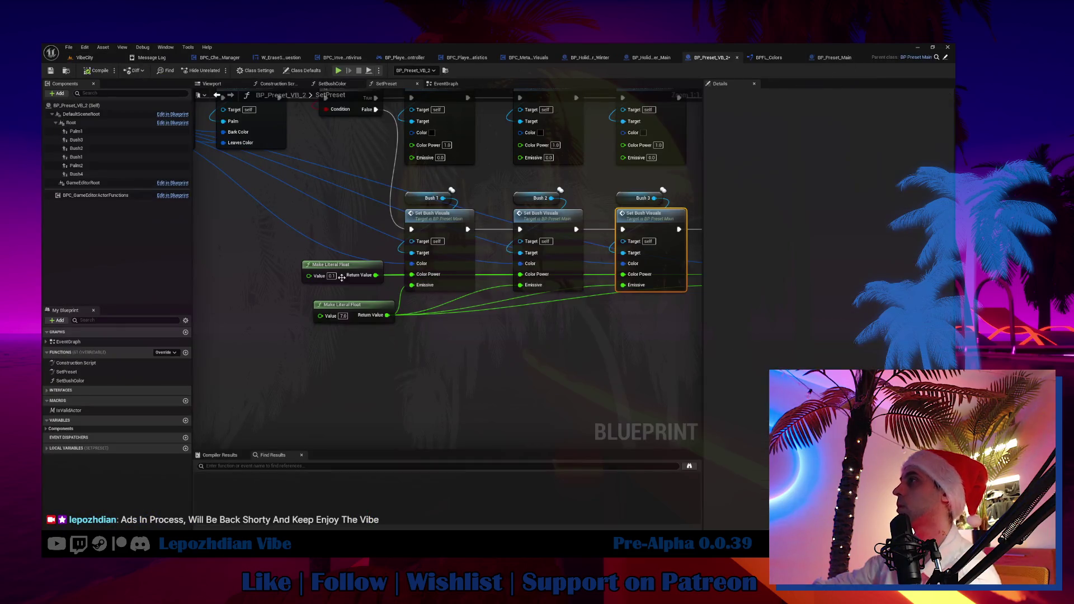
pyautogui.write('0.5')
pyautogui.click(99, 71)
pyautogui.click(84, 58)
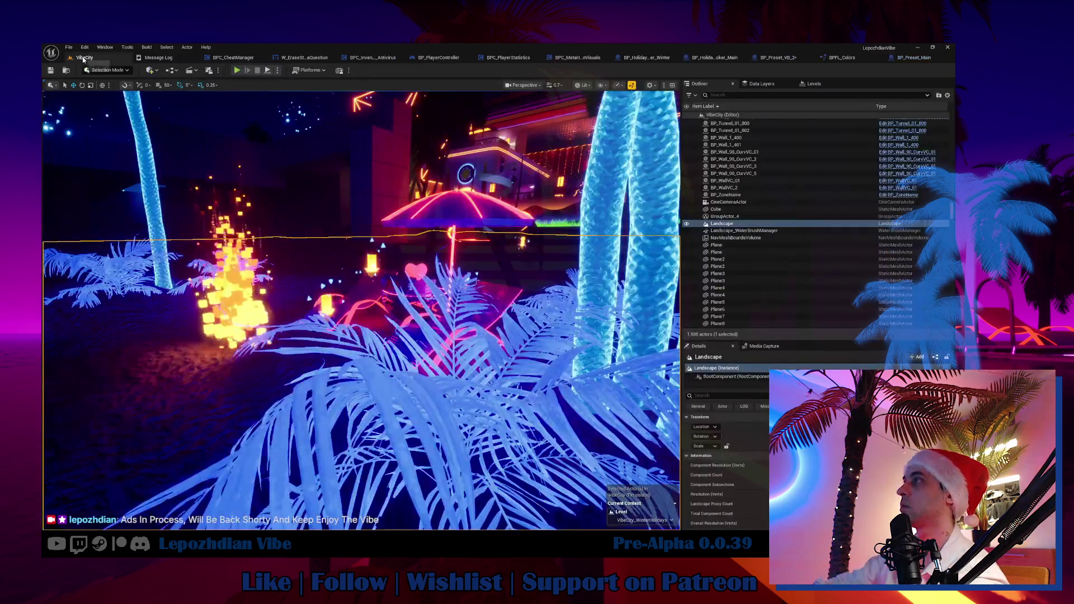
pyautogui.press('w')
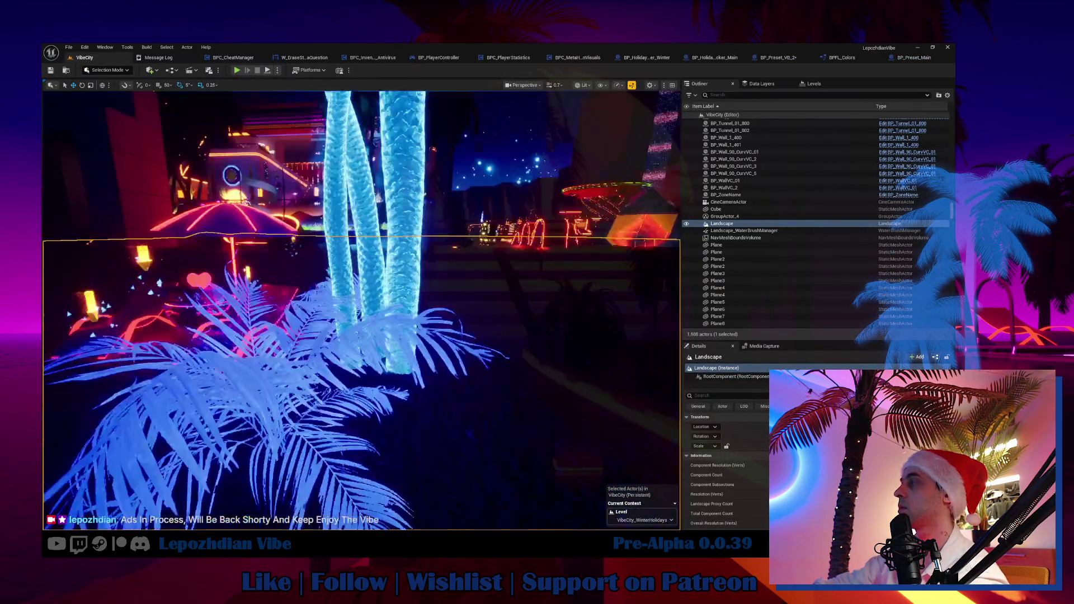
pyautogui.moveTo(362, 310); pyautogui.dragTo(358, 246)
# Step: Compile BP_Preset_VB_2 with Color Power at 0.4 and close its tab
pyautogui.click(777, 58)
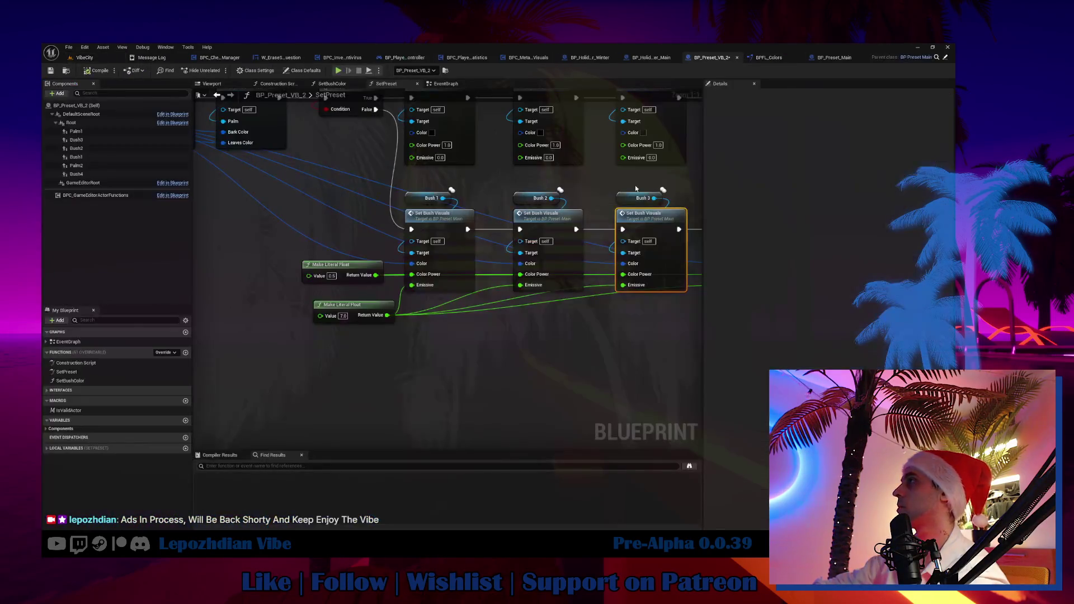
pyautogui.click(93, 71)
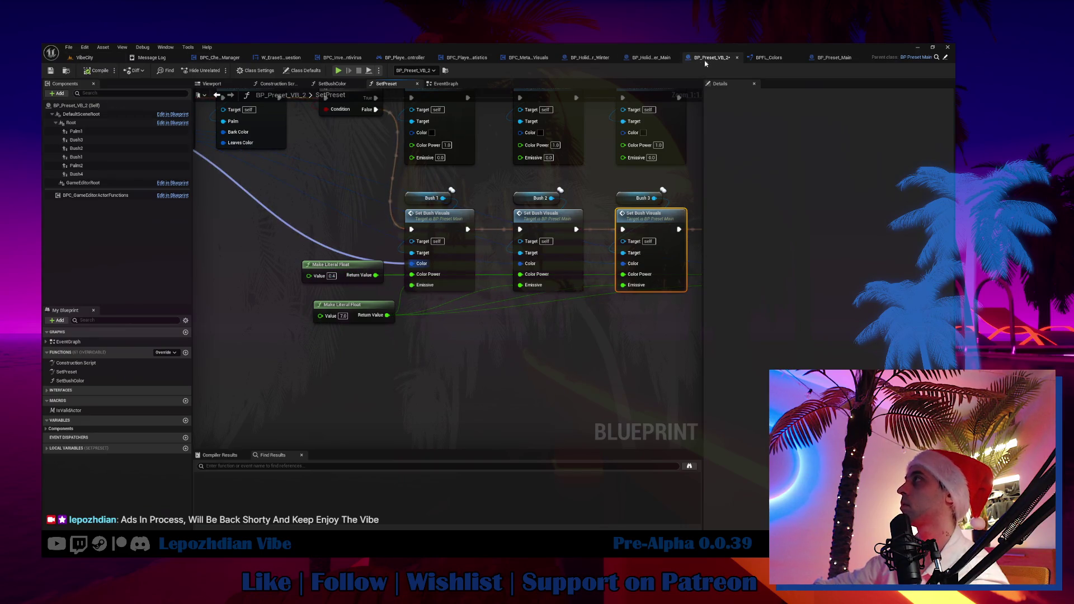
pyautogui.click(737, 57)
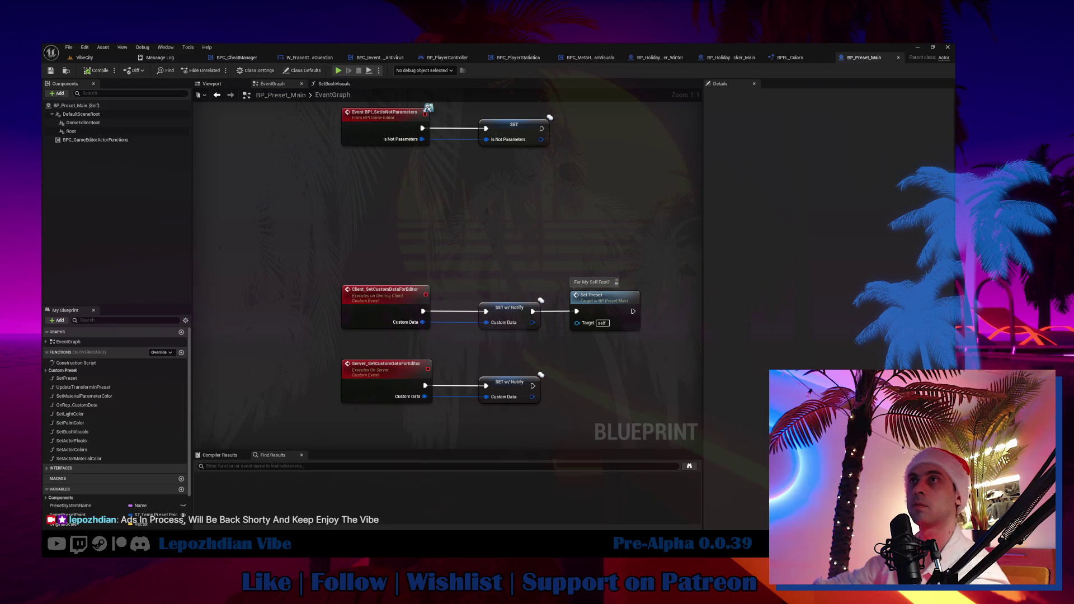
# Step: Fly the VibeCity viewport camera toward the umbrella table among the glowing palms
pyautogui.click(89, 59)
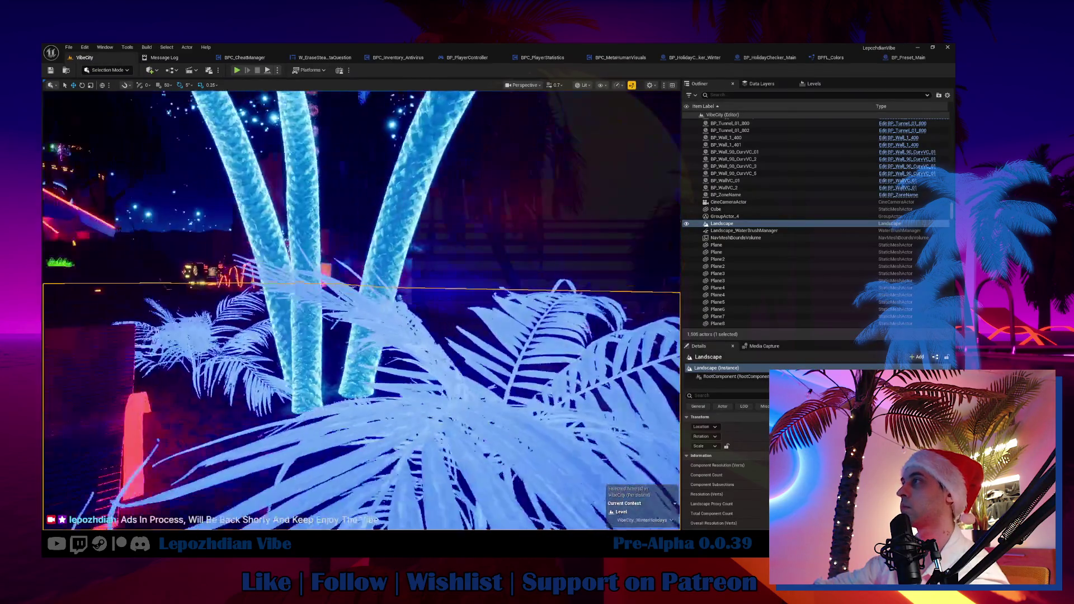
pyautogui.press('w')
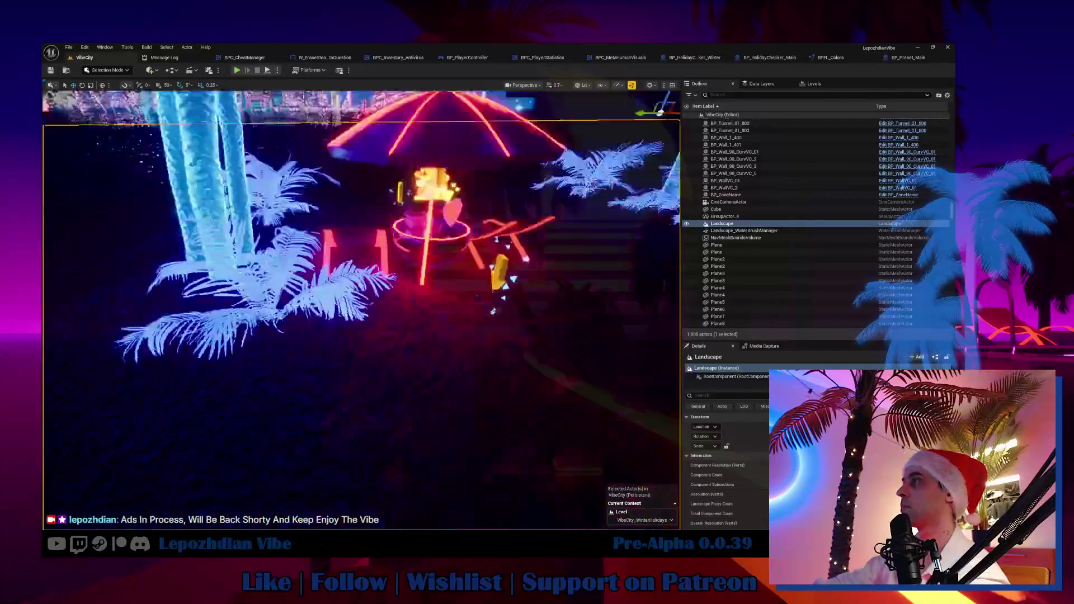
pyautogui.press('w')
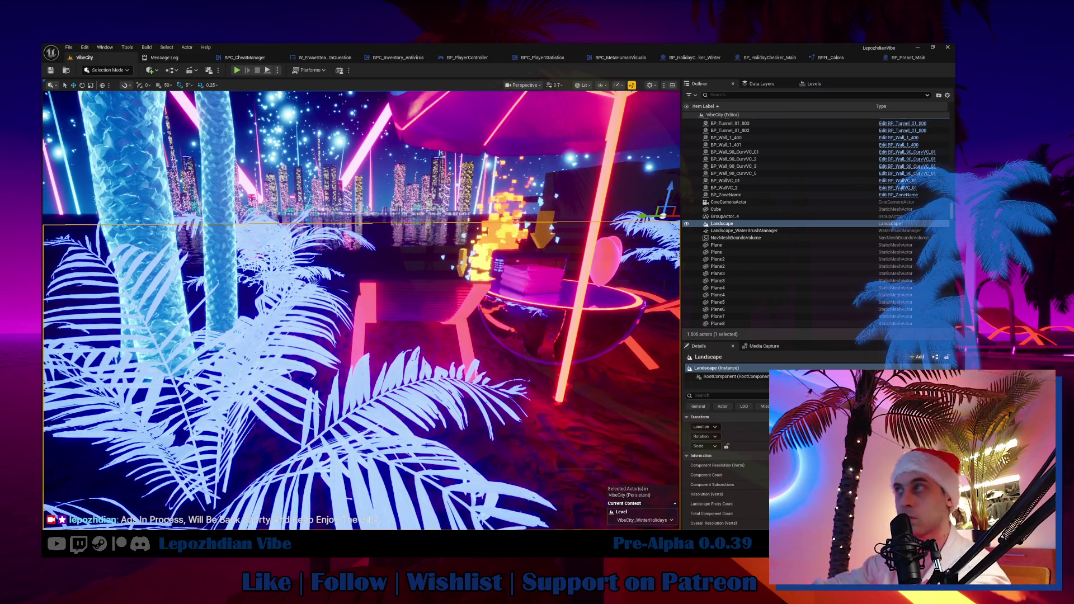
pyautogui.moveTo(321, 346); pyautogui.dragTo(322, 311)
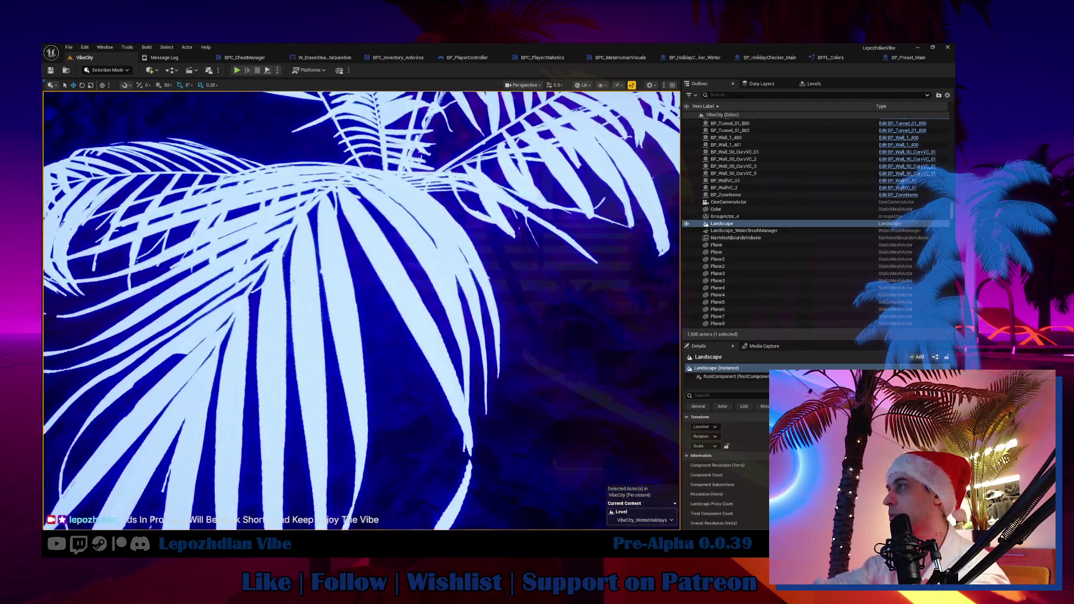
pyautogui.moveTo(261, 356); pyautogui.dragTo(264, 370)
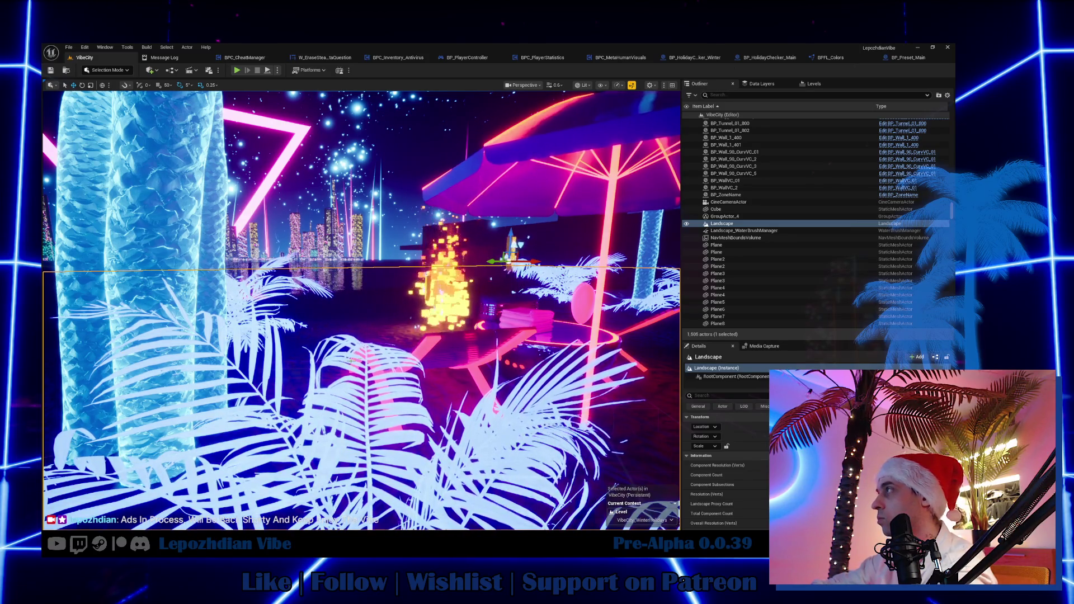
pyautogui.scroll(-5, 477, 440)
pyautogui.moveTo(476, 440); pyautogui.dragTo(383, 415)
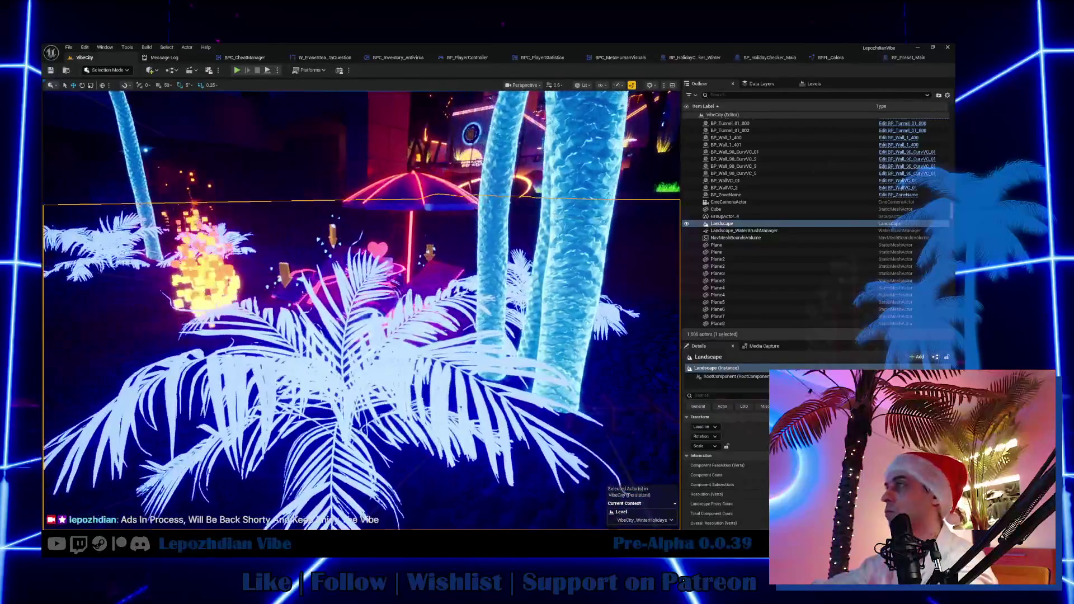